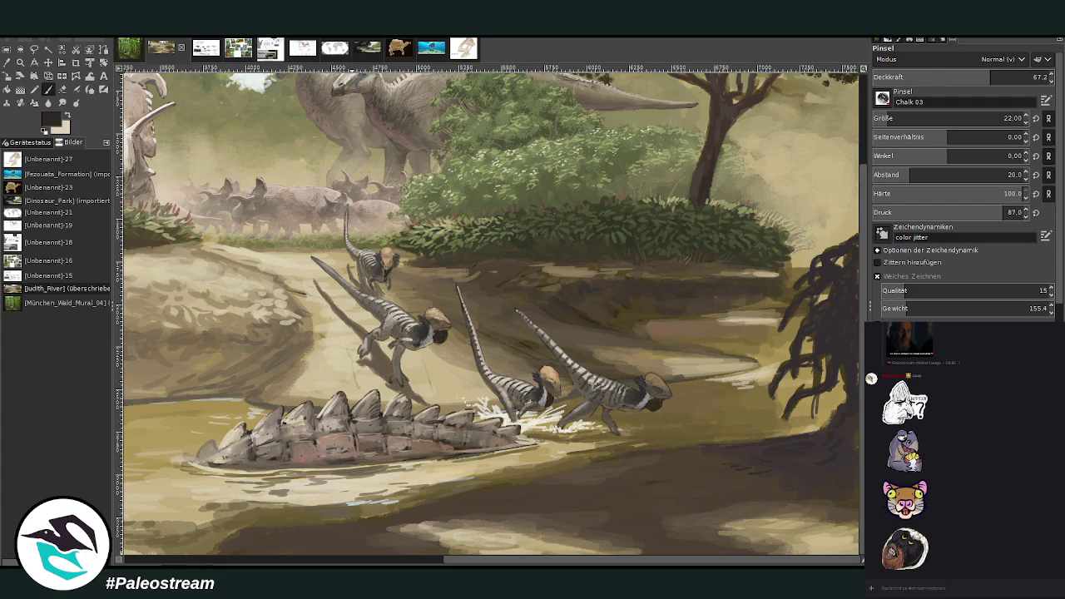
Zoom in on the small river dinosaurs and sample a light beige from the painting
key("z")
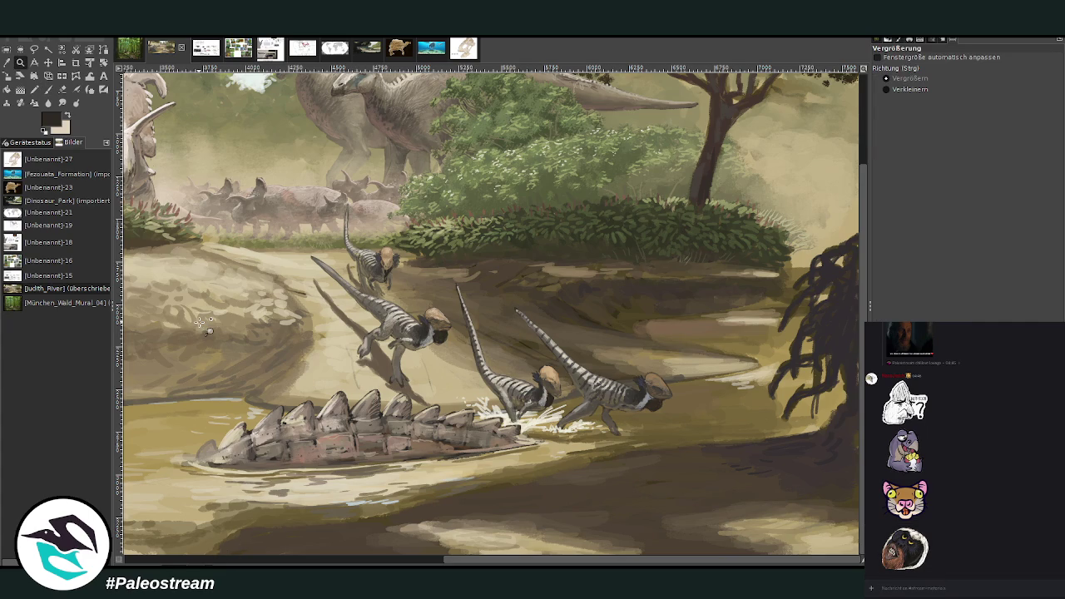
scroll(202, 323, "down", 3)
scroll(203, 323, "down", 2)
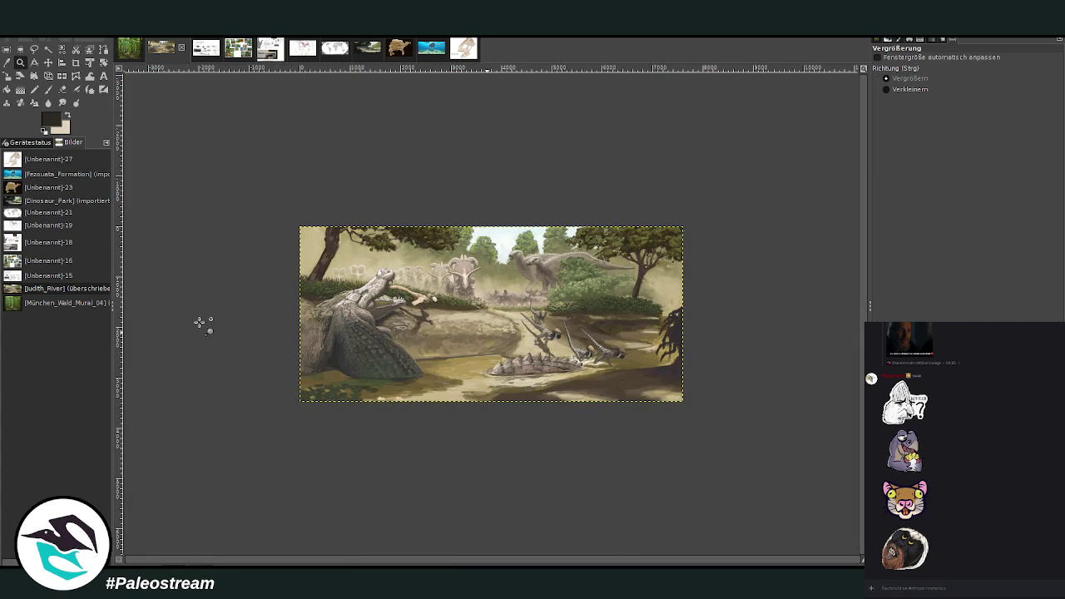
left_click_drag(361, 181, 658, 457)
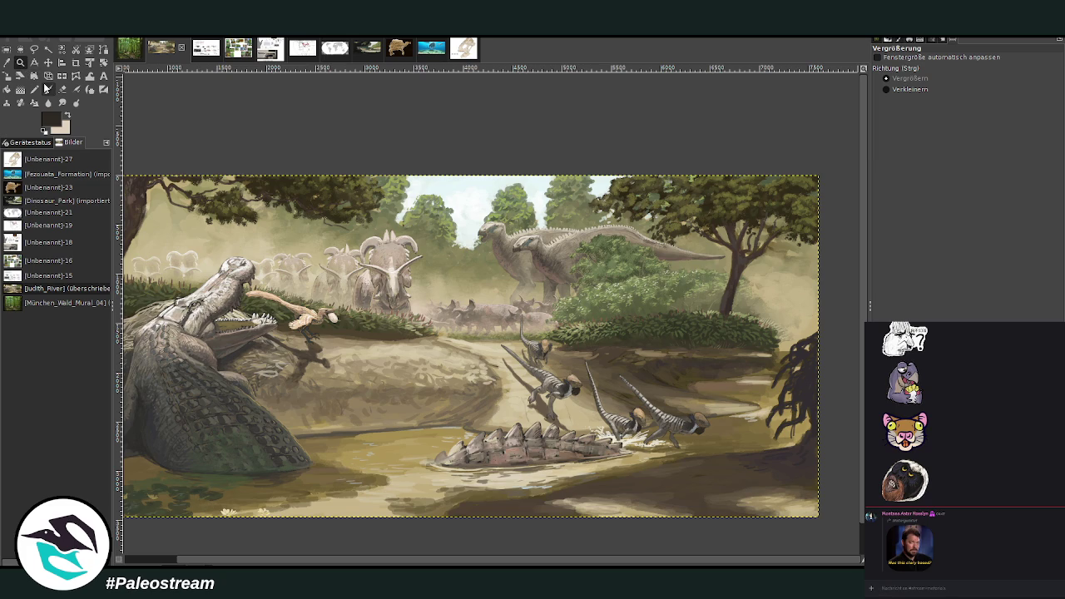
left_click_drag(424, 235, 767, 518)
left_click_drag(292, 154, 630, 428)
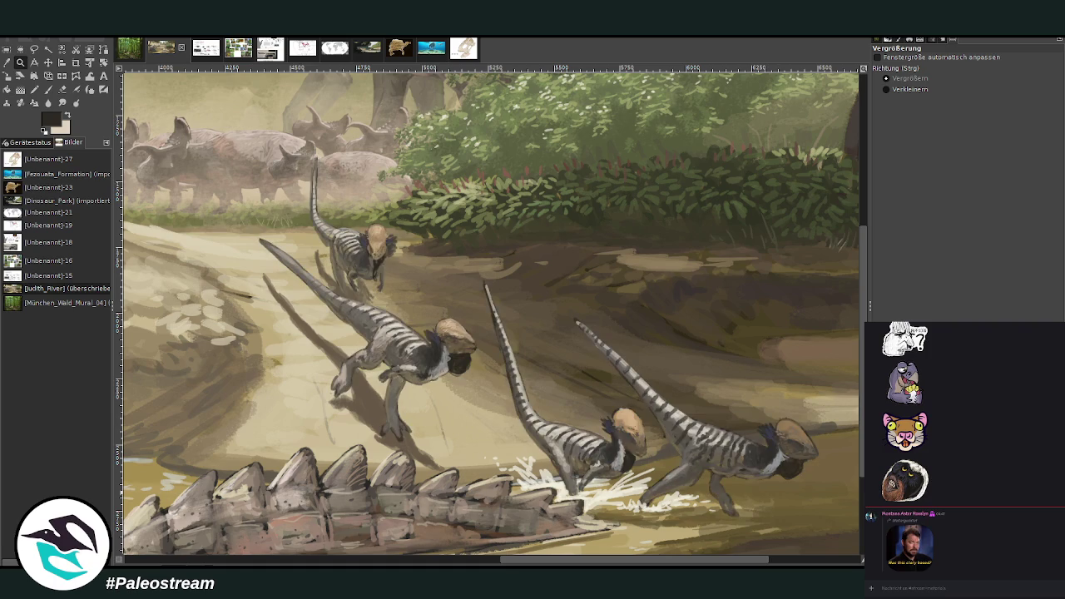
left_click(20, 74)
left_click(321, 391)
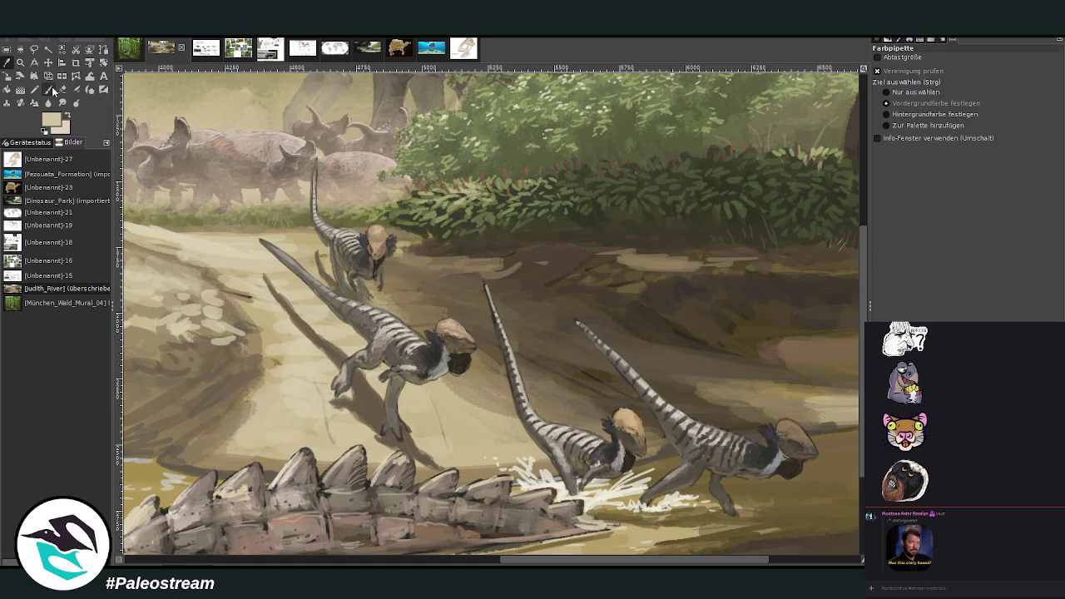
left_click(47, 89)
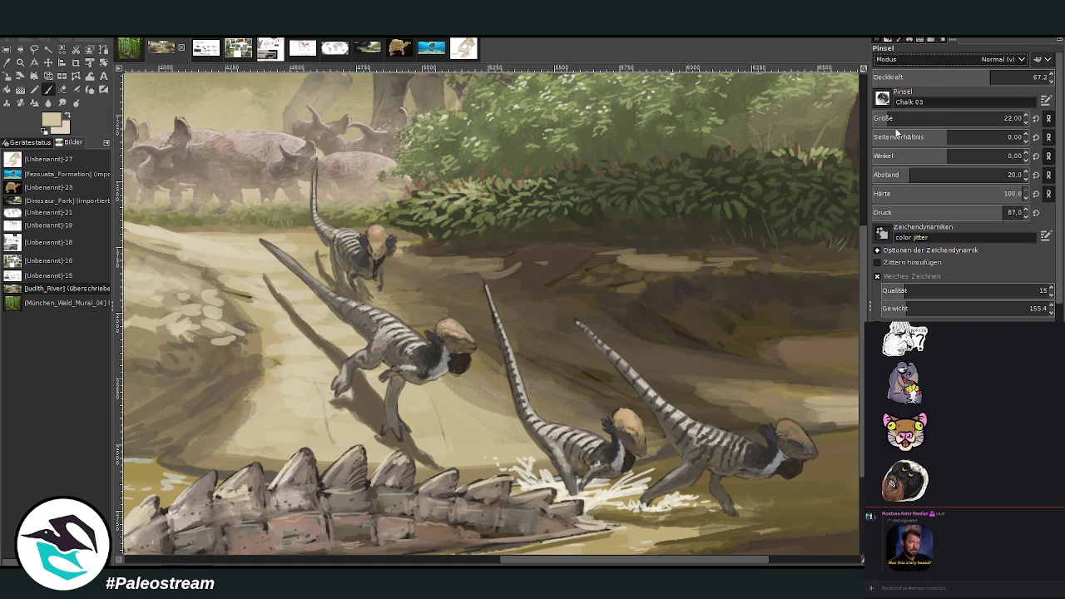
Brush faint low-opacity beige highlights onto the upper and middle dinosaurs, then reframe the painting
left_click_drag(943, 81, 890, 80)
left_click_drag(366, 258, 351, 241)
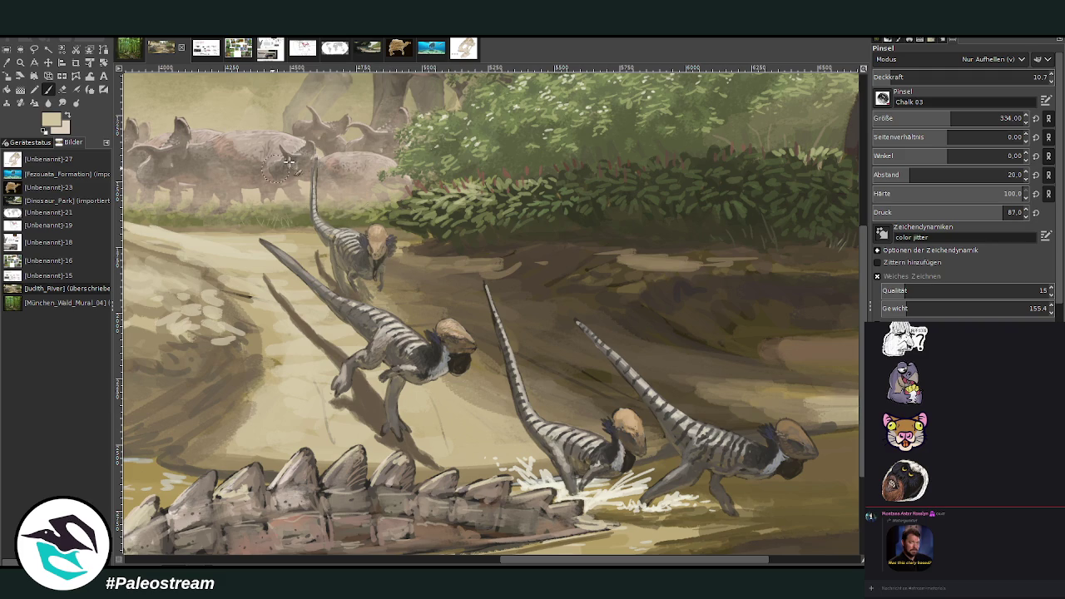
left_click(887, 78)
left_click_drag(350, 349, 466, 342)
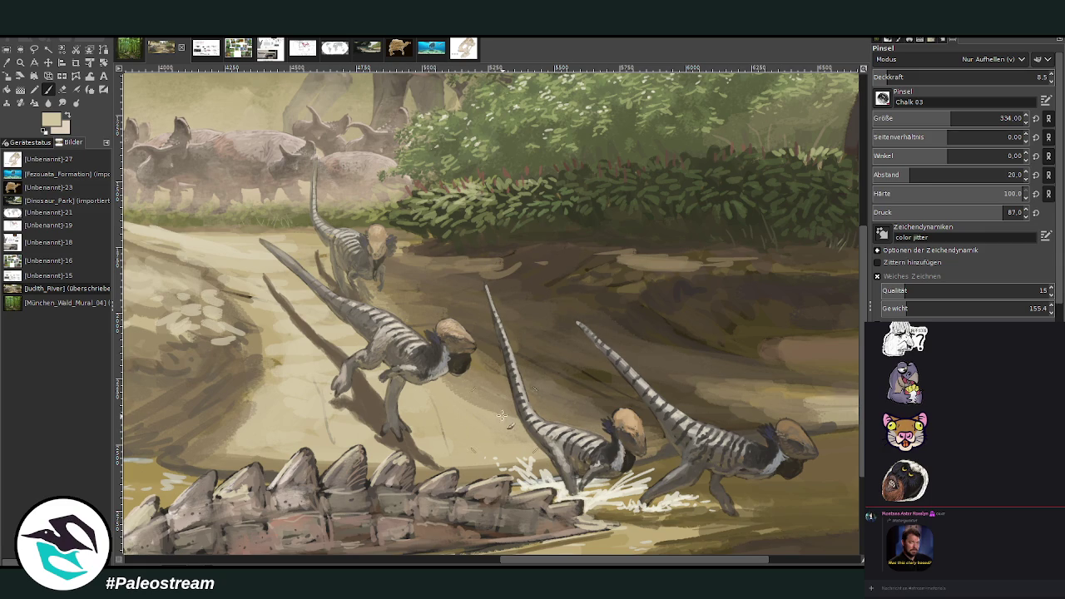
scroll(442, 376, "down", 2)
scroll(442, 376, "down", 1)
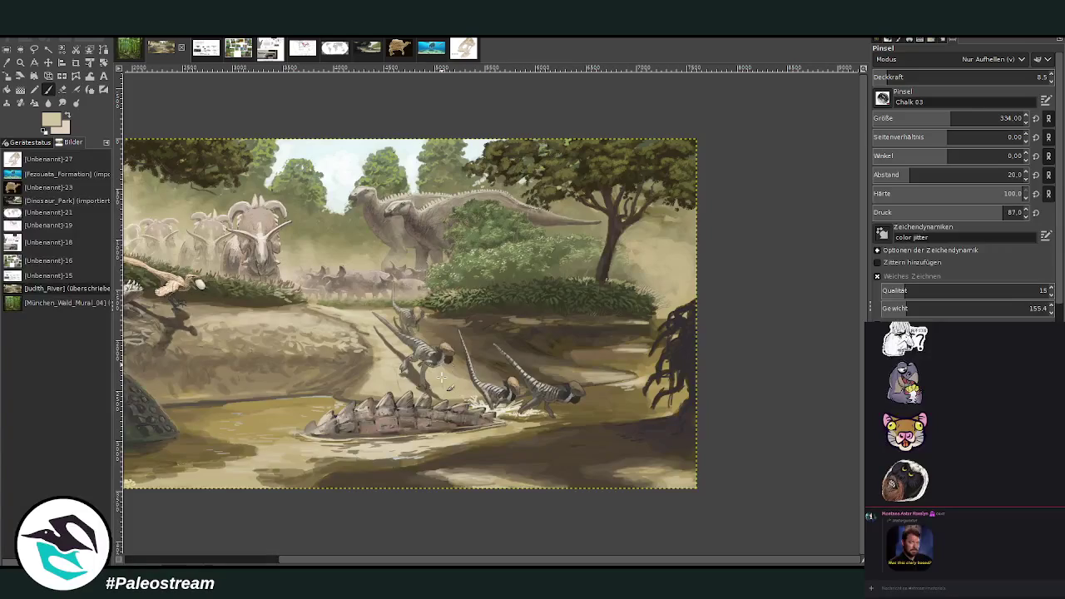
key("z")
mouse_move(403, 564)
left_mouse_down()
mouse_move(305, 565)
mouse_move(347, 553)
left_mouse_up()
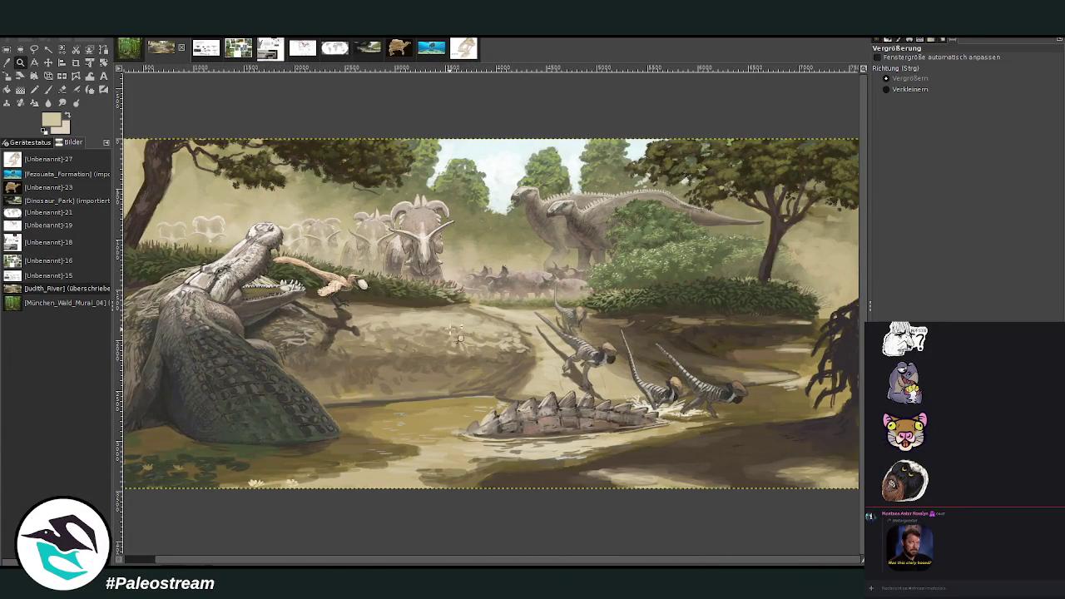
Open the skeleton reference sheet and trial-select the strip of turtle drawings
left_click(742, 380)
left_click(574, 199)
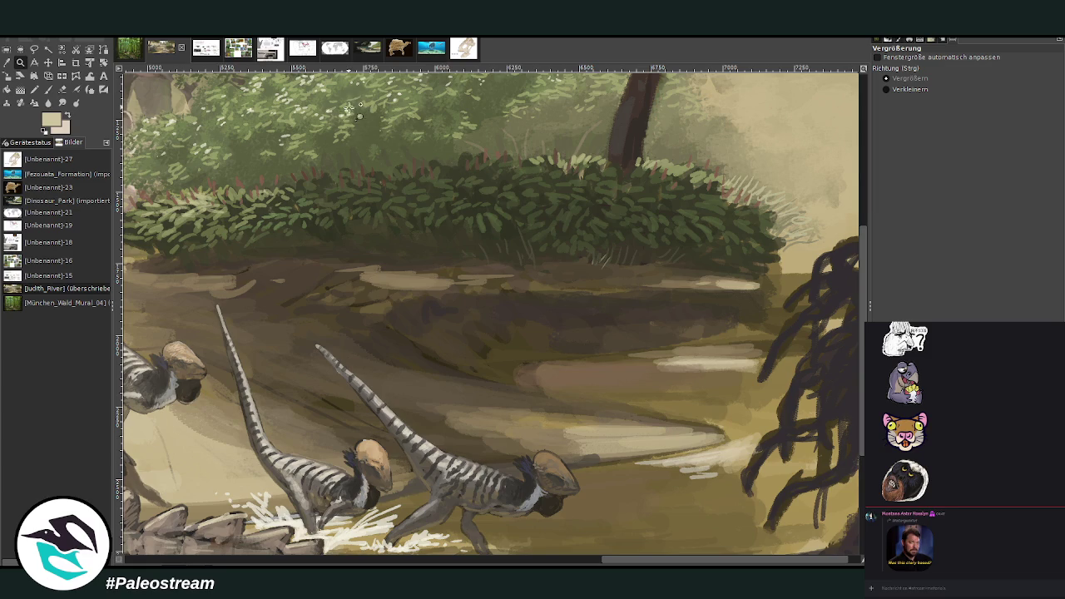
left_click(206, 49)
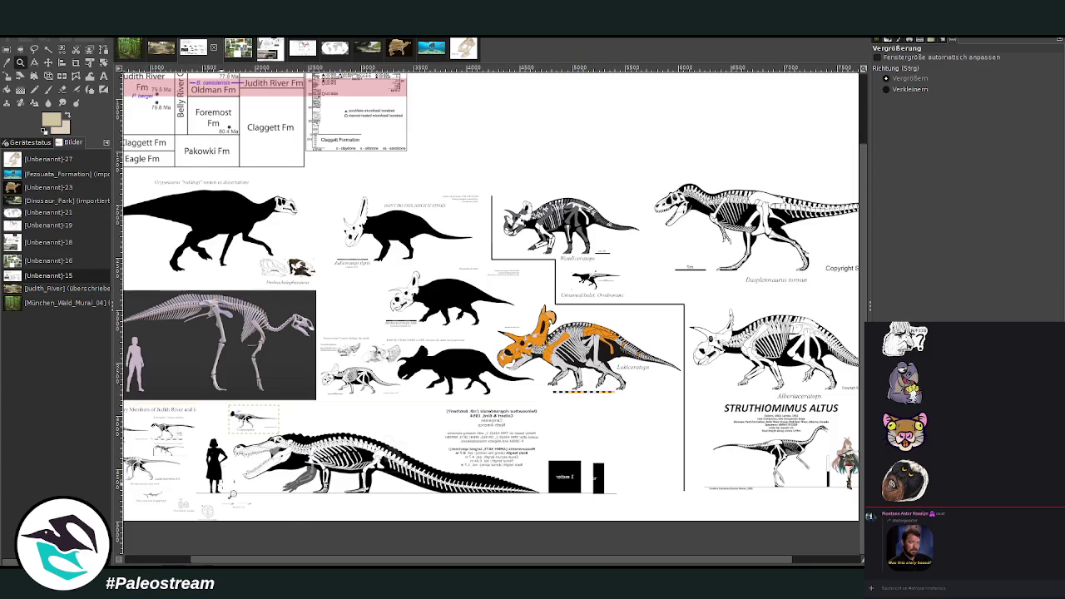
left_click_drag(165, 556, 146, 556)
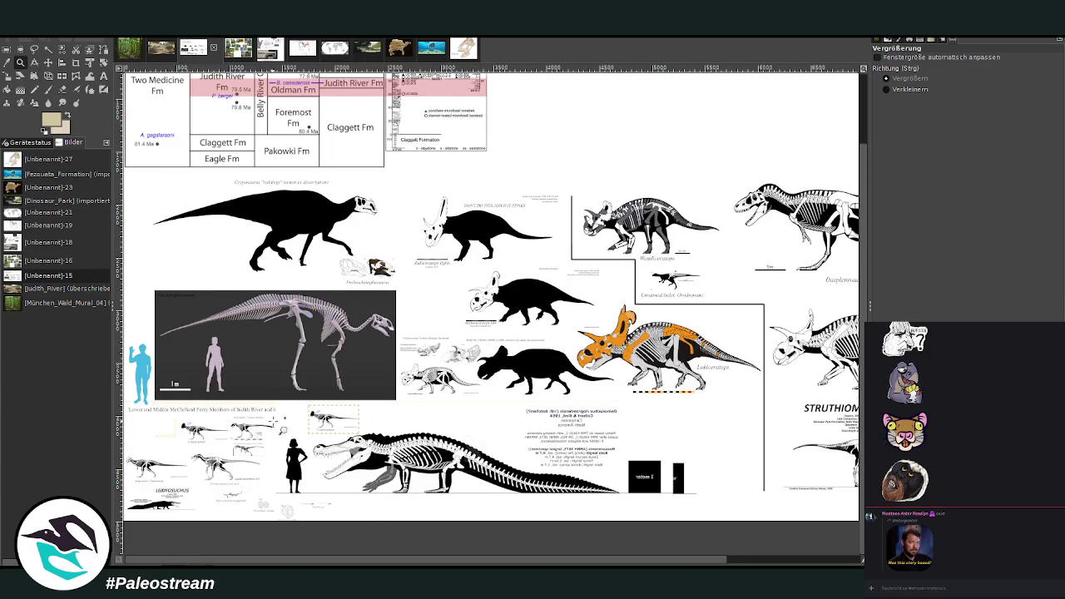
left_click_drag(263, 407, 372, 521)
scroll(862, 535, "down", 1)
scroll(862, 535, "down", 1)
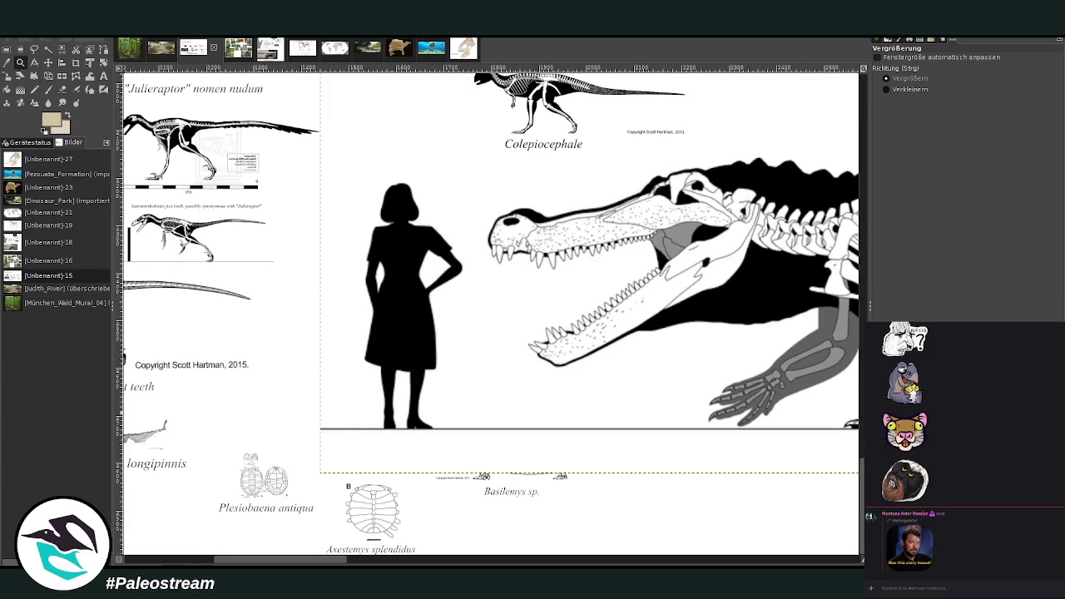
left_click(7, 49)
mouse_move(308, 434)
left_mouse_down()
mouse_move(676, 528)
mouse_move(824, 522)
left_mouse_up()
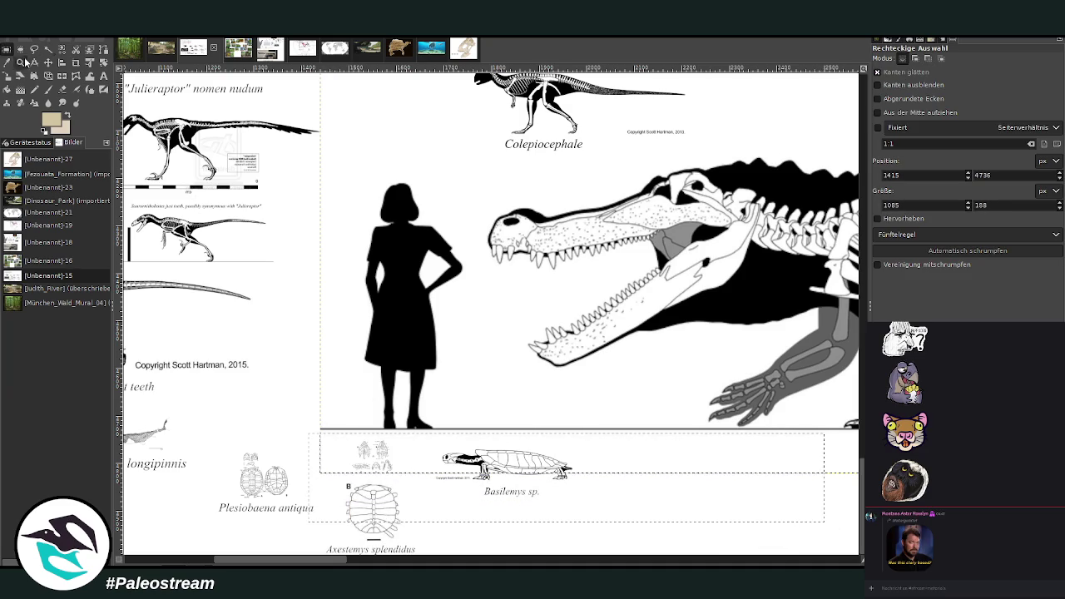
left_click(228, 301)
Rectangle-select just the Basilemys turtle drawing, then return to the river painting
key("ctrl+h")
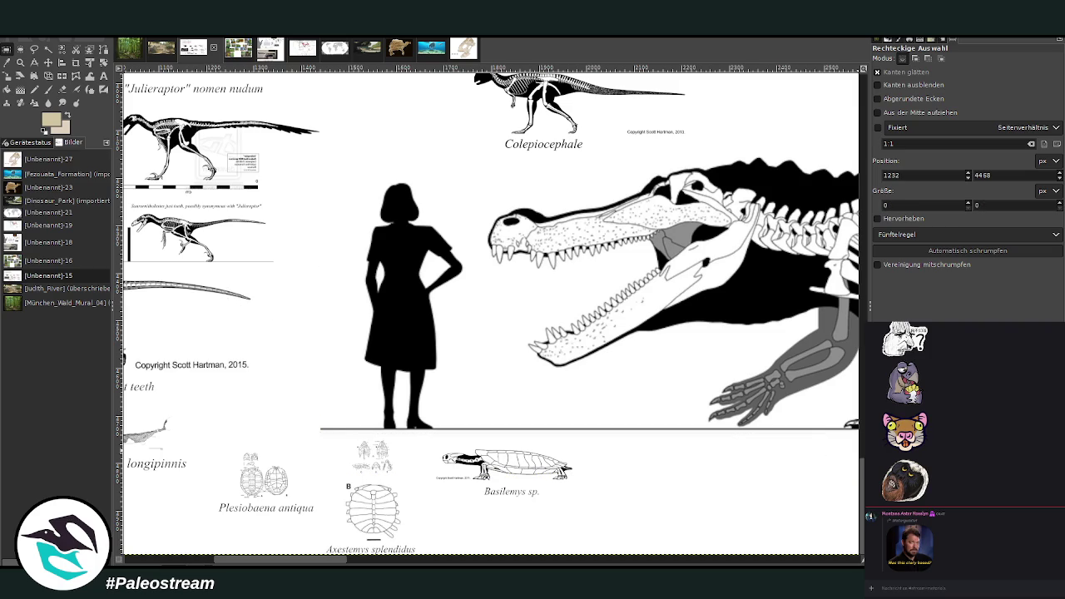
left_click_drag(327, 563, 317, 564)
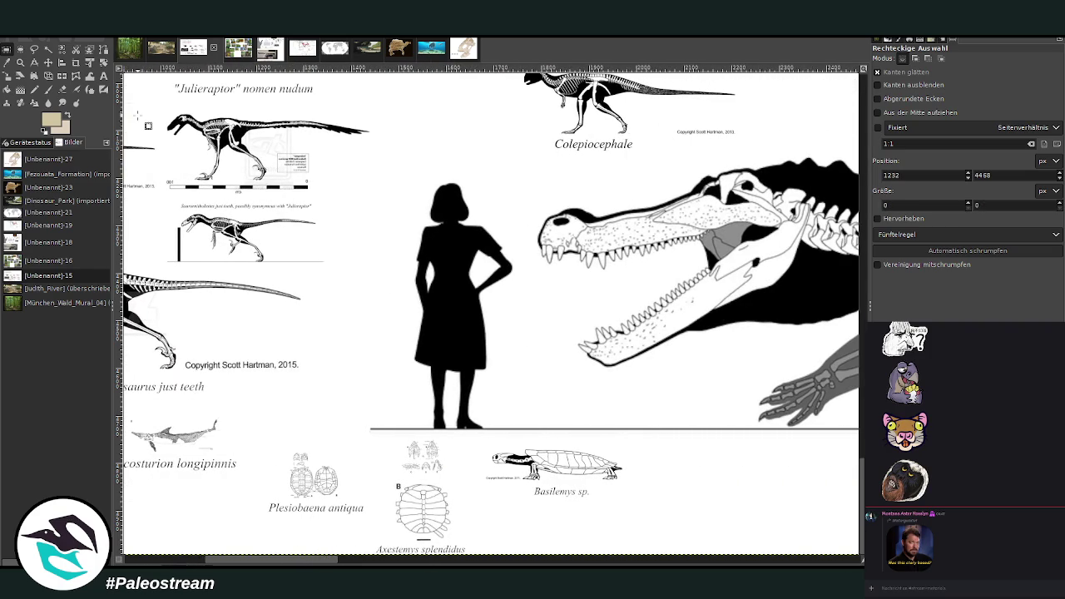
key("p")
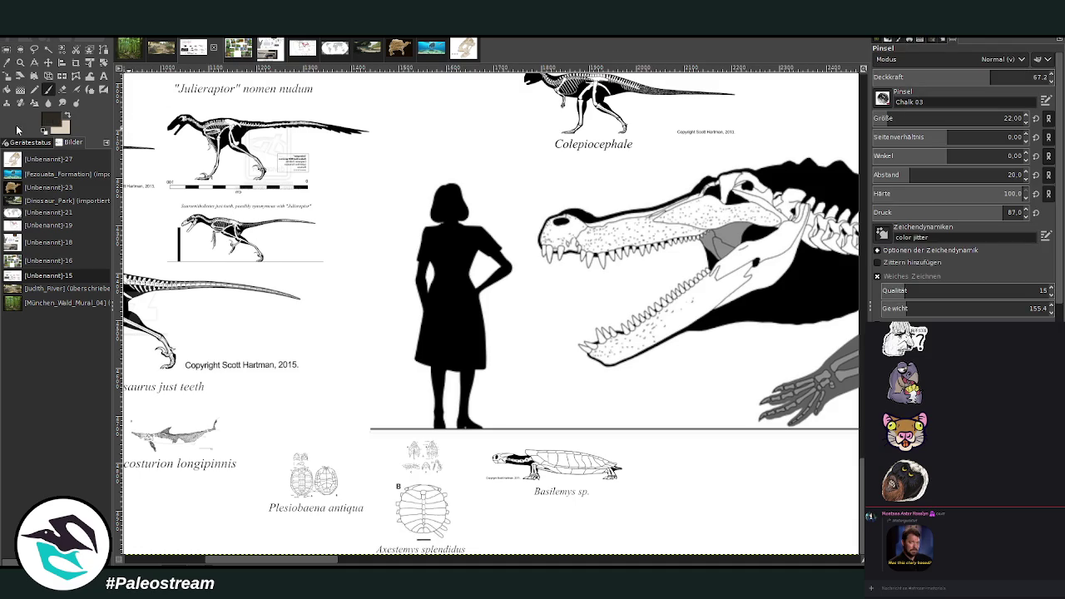
left_click(6, 48)
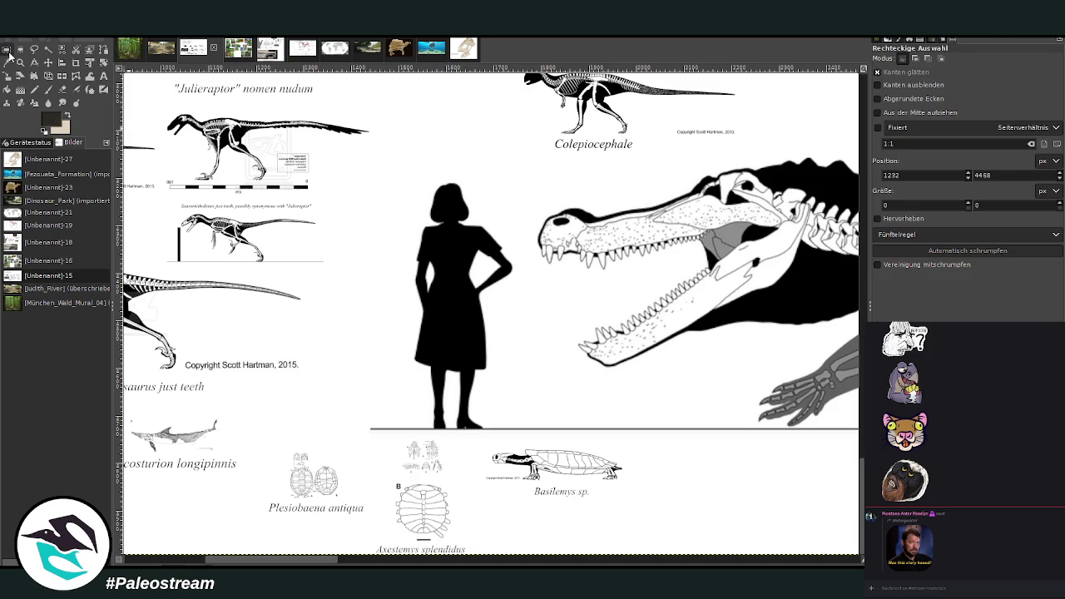
left_click_drag(471, 439, 641, 507)
left_click(610, 477)
left_click(160, 57)
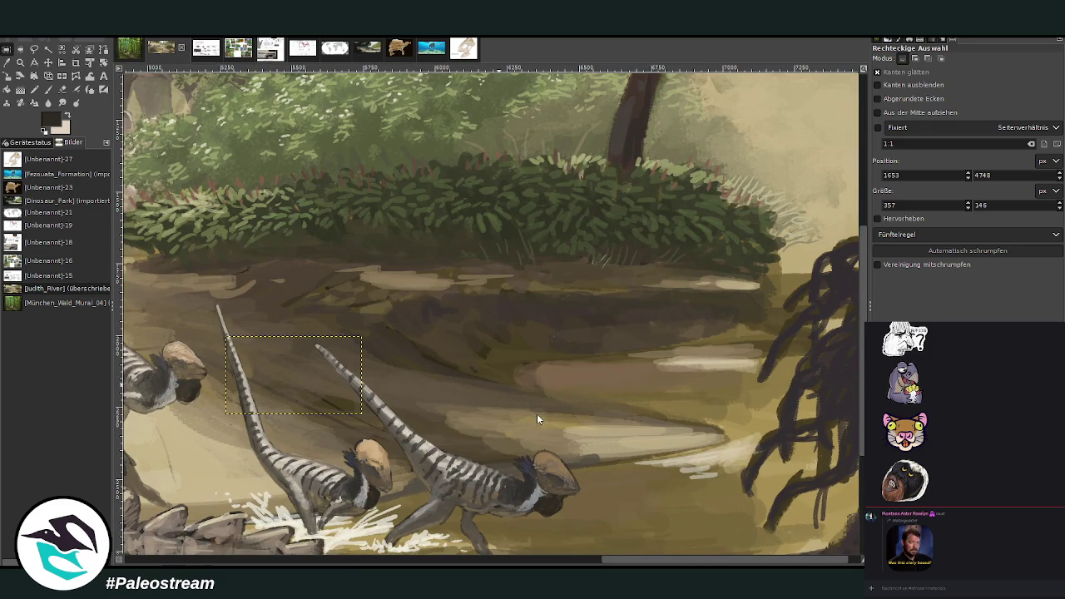
Paste the copied Basilemys turtle drawing into the river painting
key("ctrl+v")
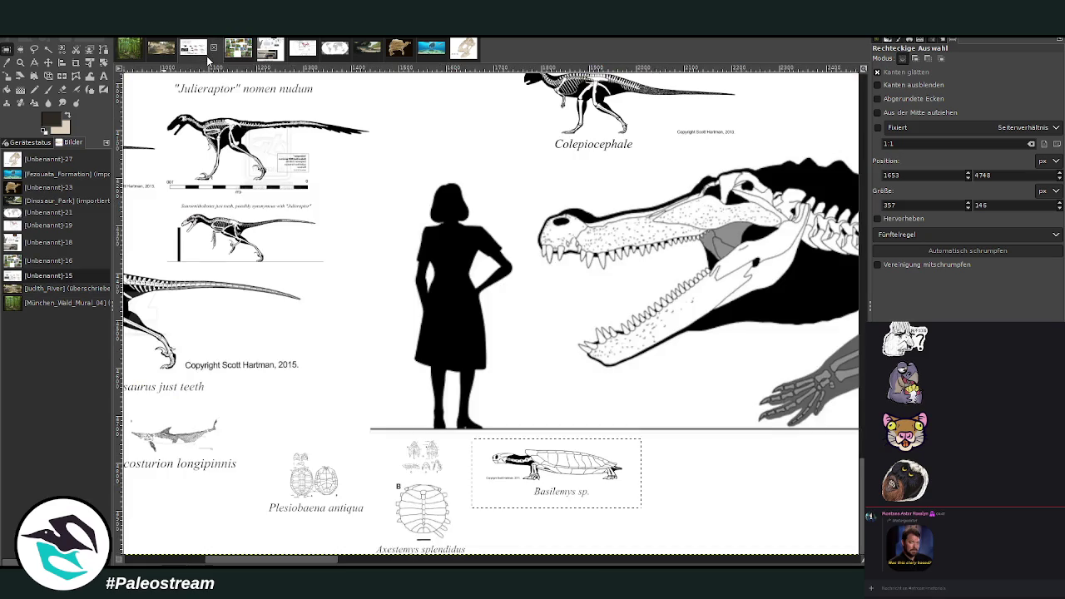
left_click(207, 55)
left_click_drag(291, 557, 265, 560)
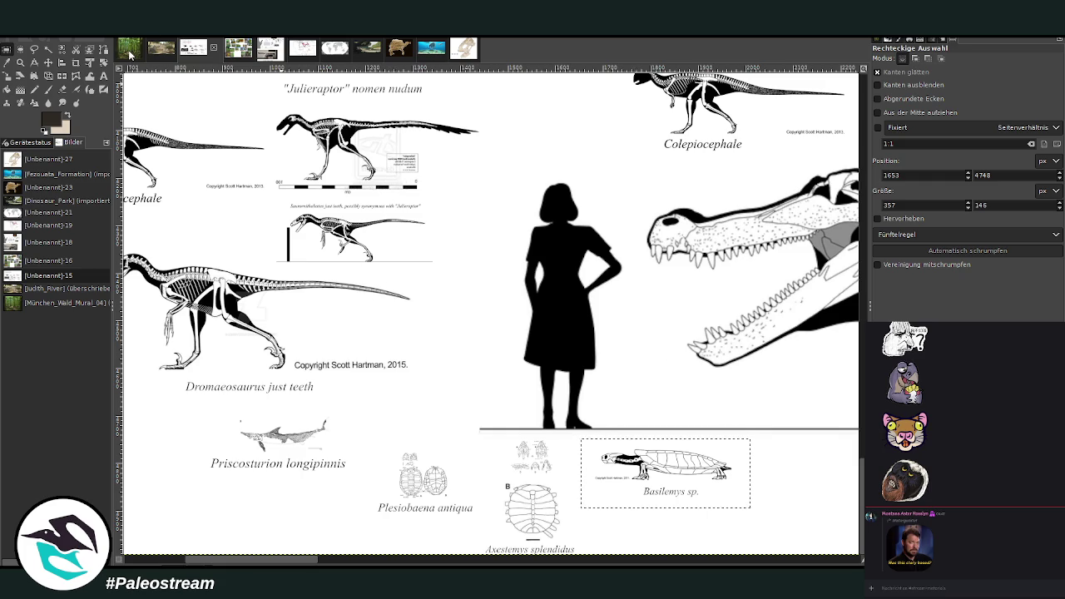
left_click(163, 55)
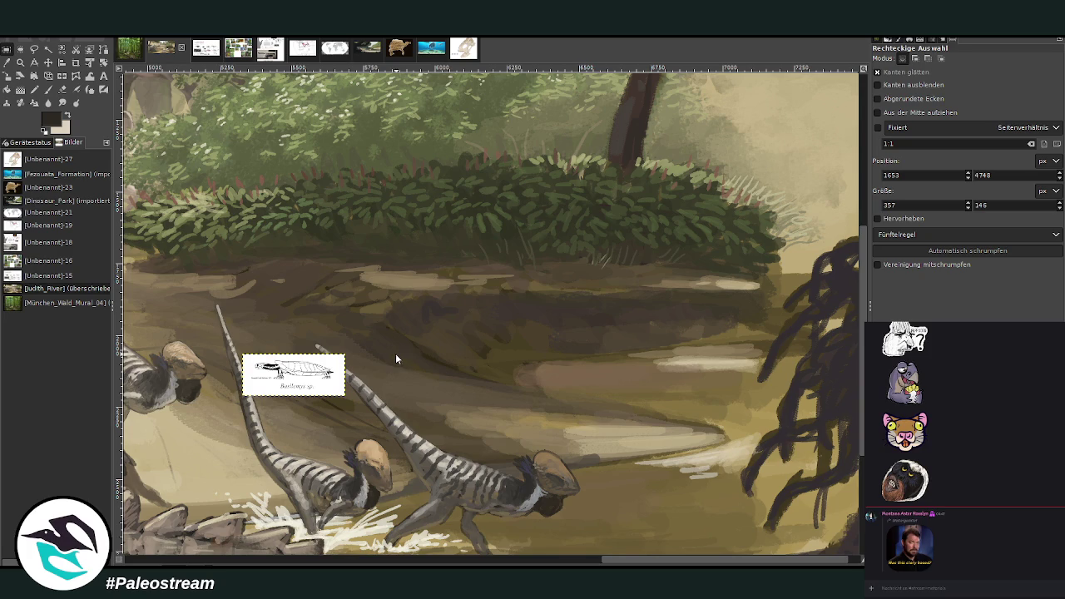
Move the Basilemys sketch to the riverbank centre below the bushes and zoom in on it
left_click(47, 62)
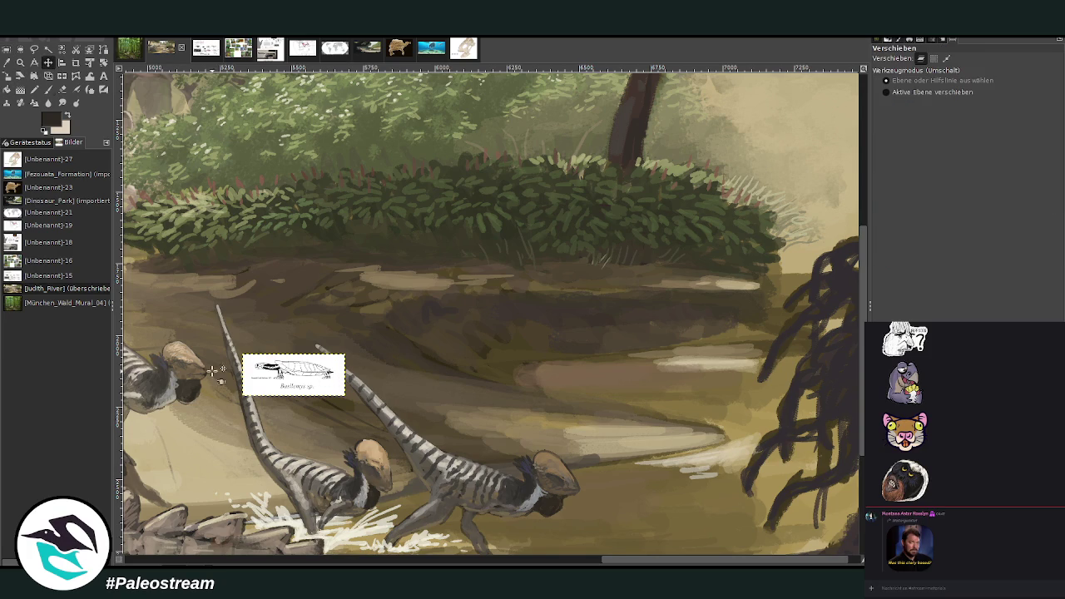
left_click_drag(273, 369, 537, 272)
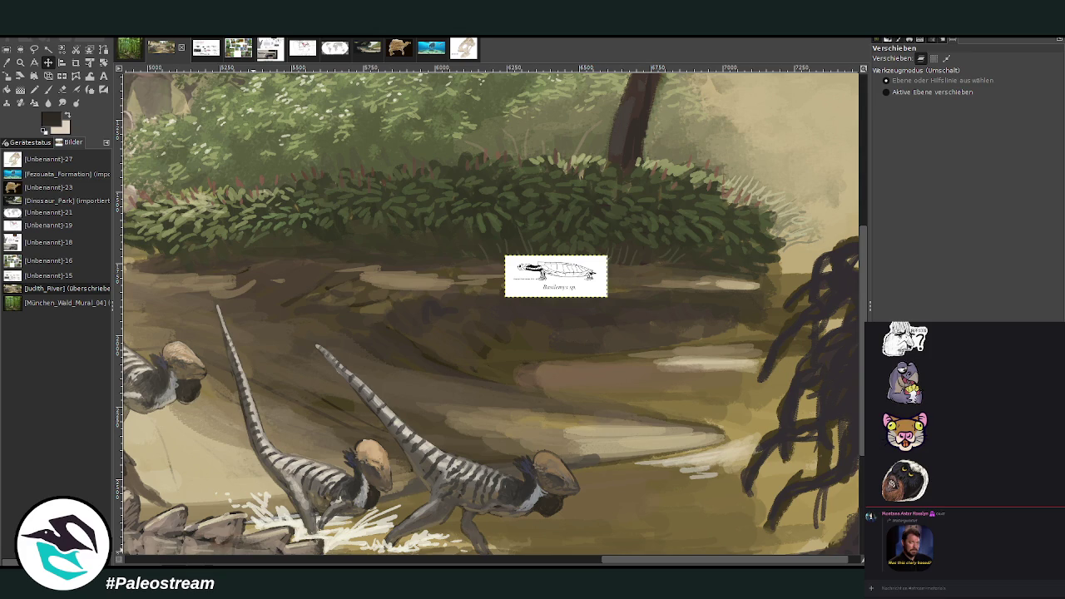
key("z")
left_click_drag(405, 226, 738, 436)
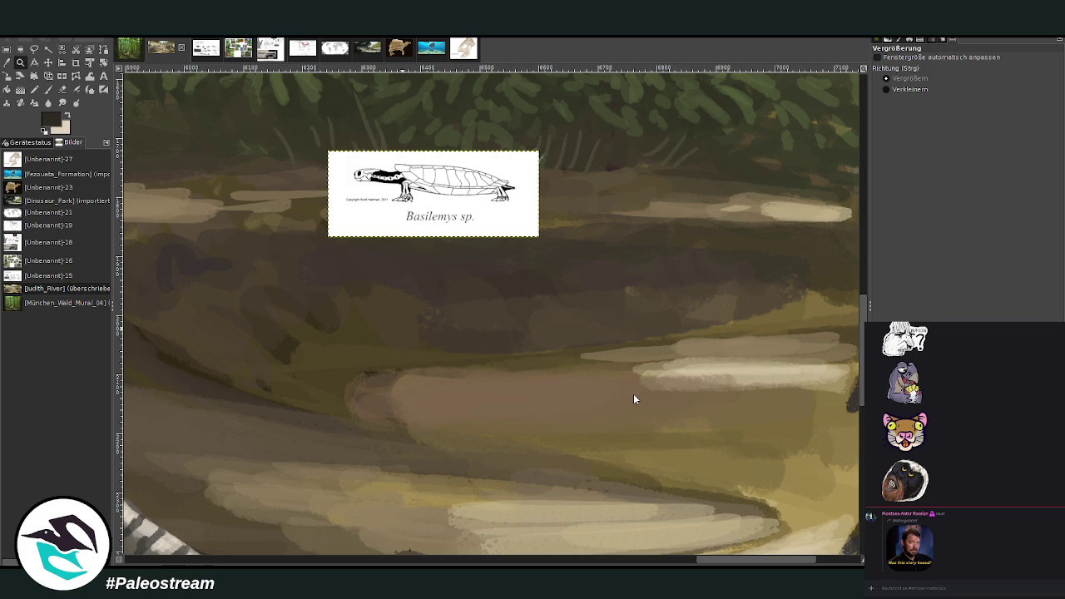
Paste the turtle-shell diagram, scale it to about 349×213, and shift it up and right
key("ctrl+v")
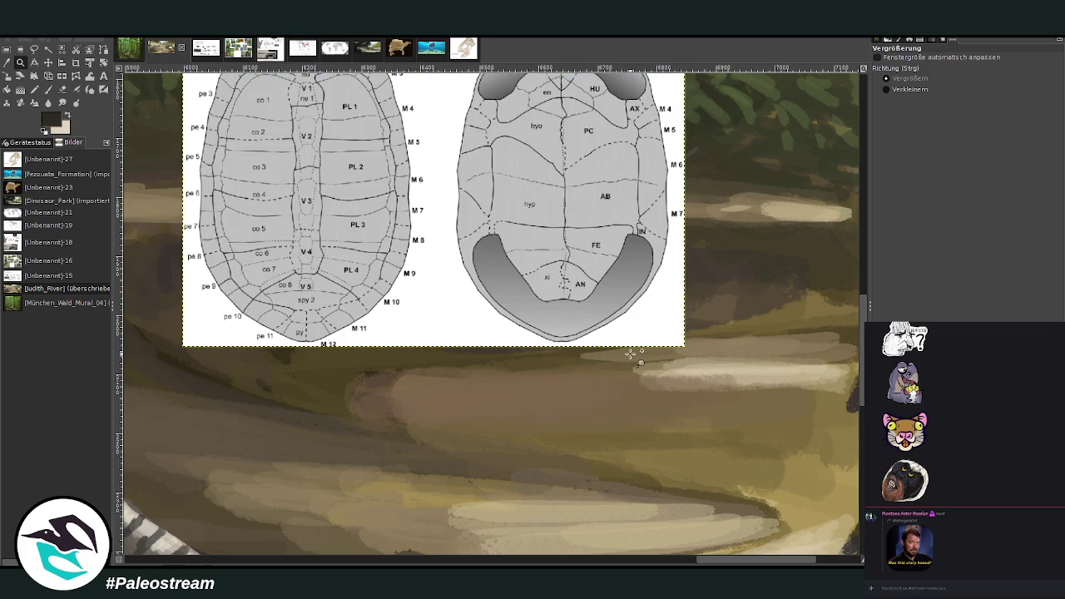
scroll(630, 354, "up", 5)
scroll(630, 354, "down", 3)
key("shift+s")
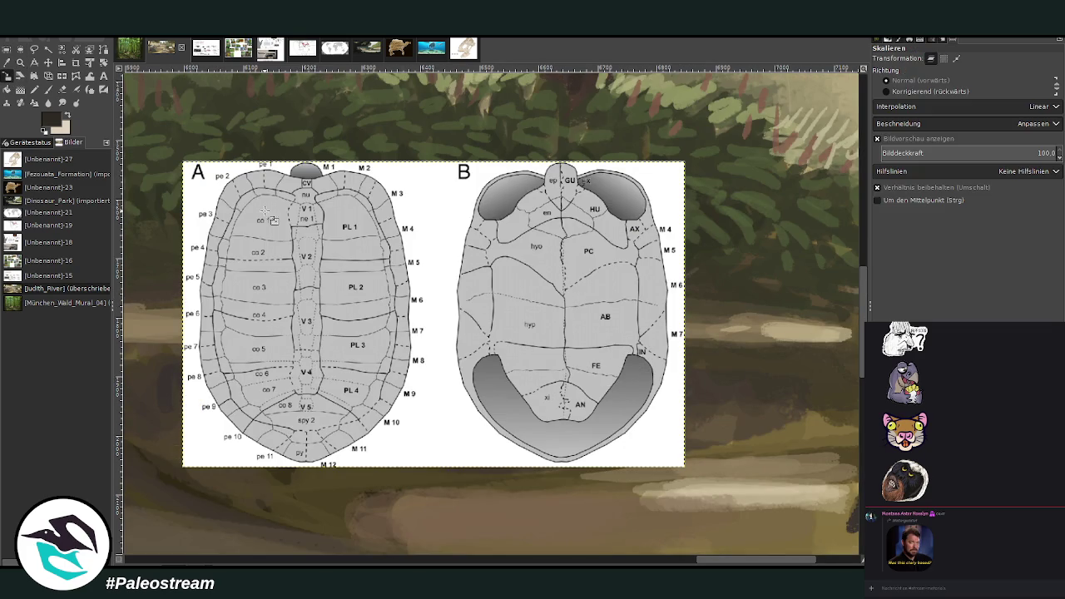
left_click(472, 273)
left_click_drag(321, 243, 542, 374)
left_click_drag(685, 466, 619, 428)
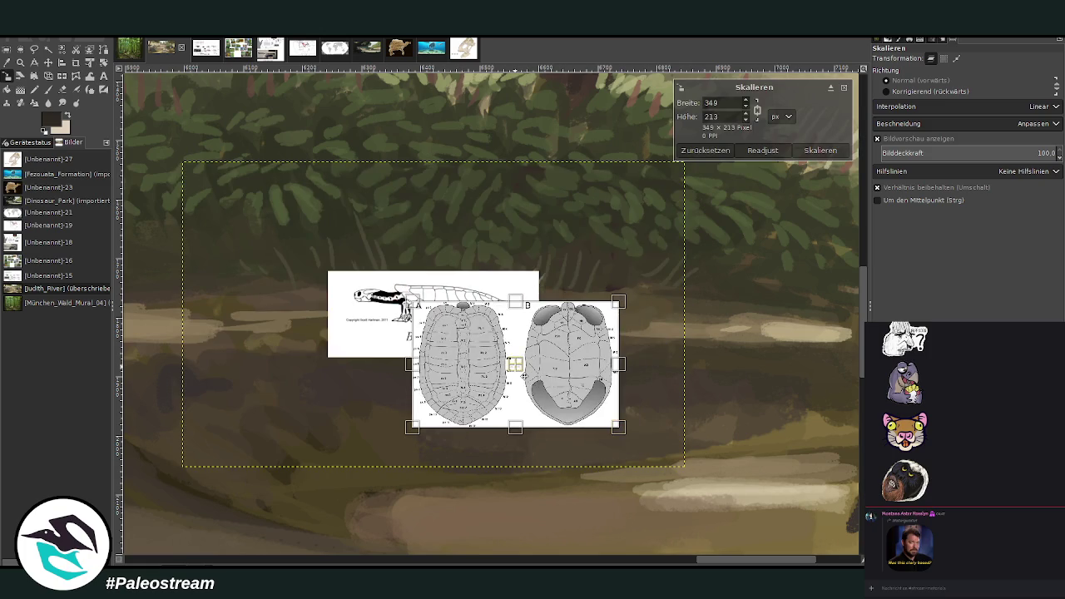
left_click_drag(523, 375, 657, 219)
left_click(821, 150)
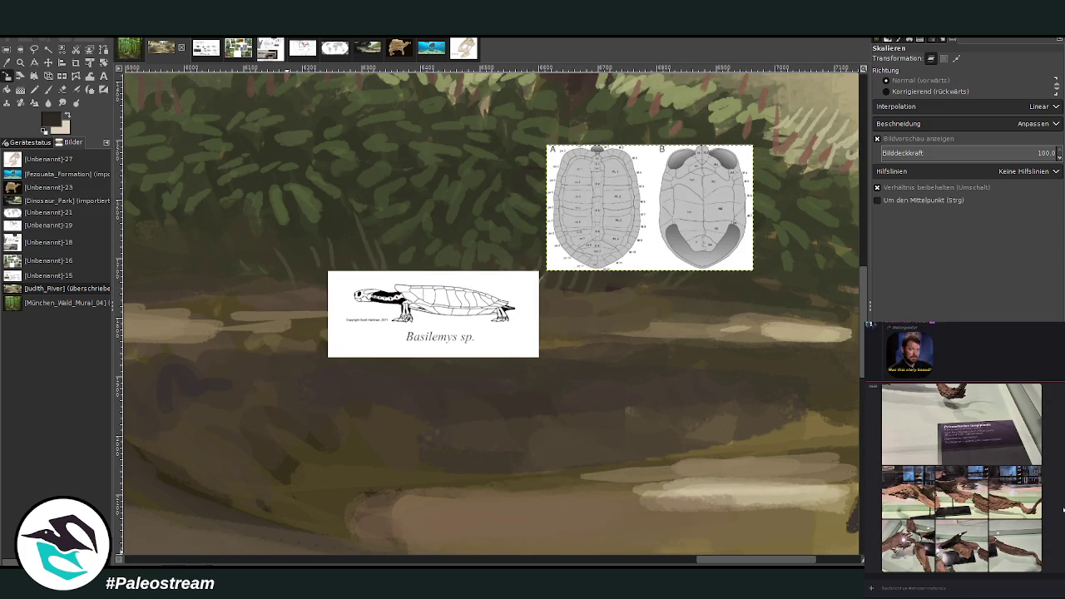
Browse through the museum photos of the fossil specimen
left_click(929, 403)
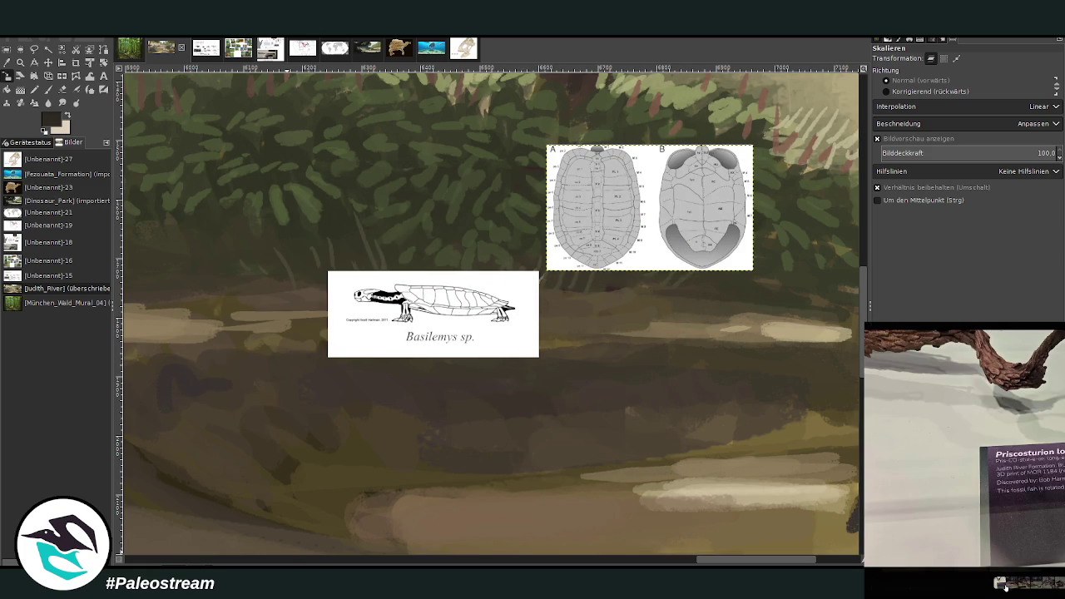
left_click(1019, 586)
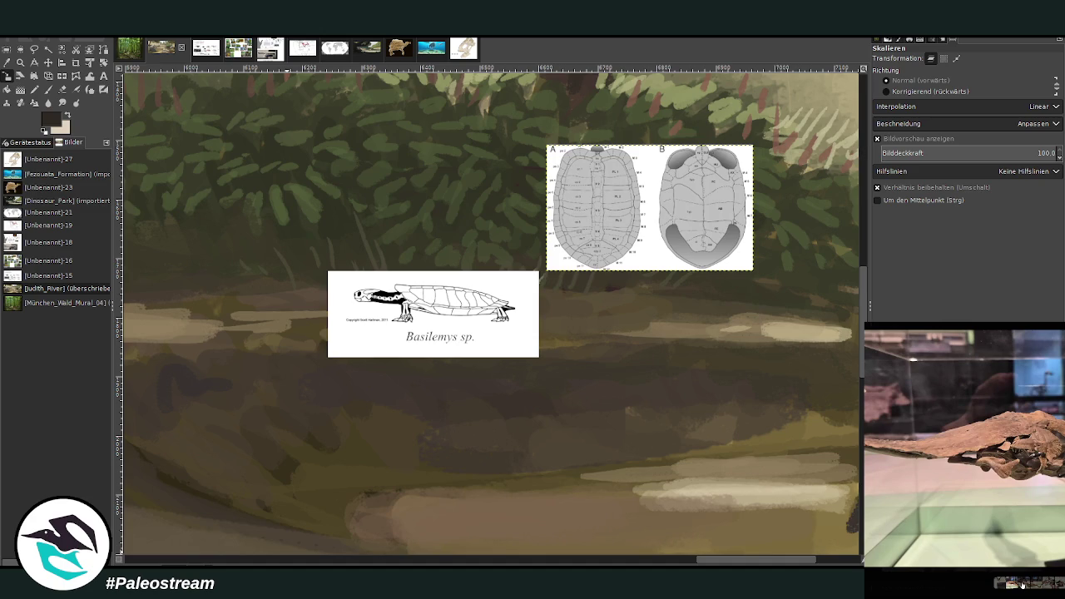
left_click(1034, 586)
left_click(1032, 585)
left_click(1044, 585)
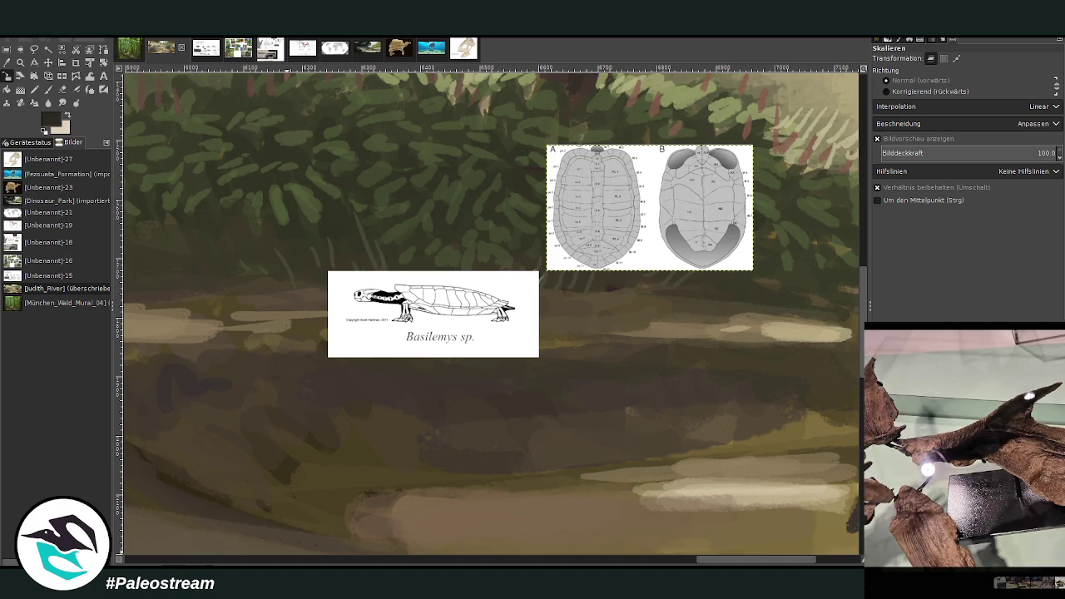
left_click(1050, 585)
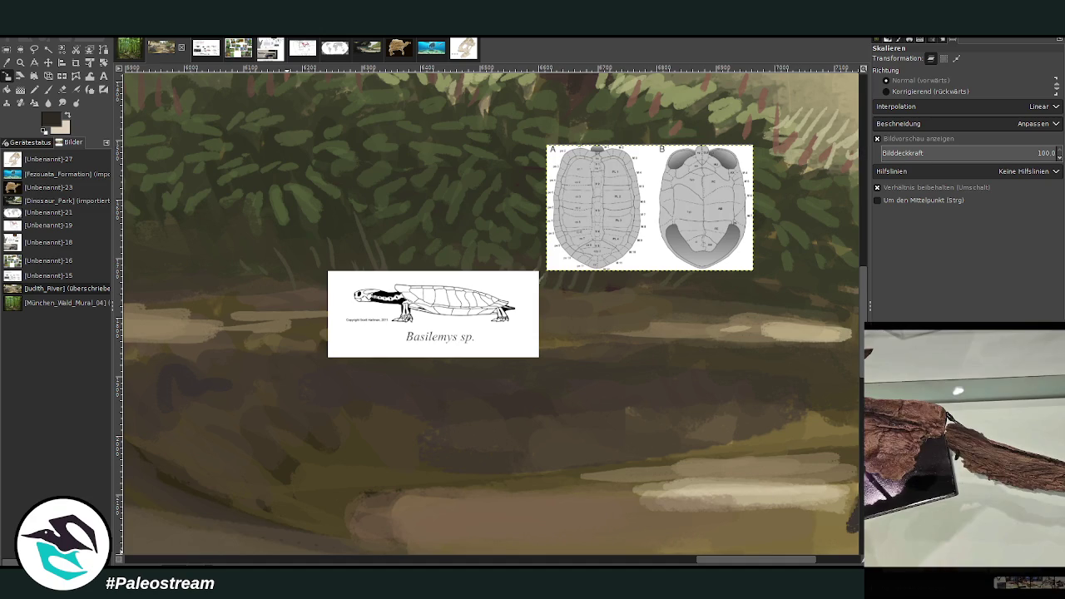
left_click(921, 594)
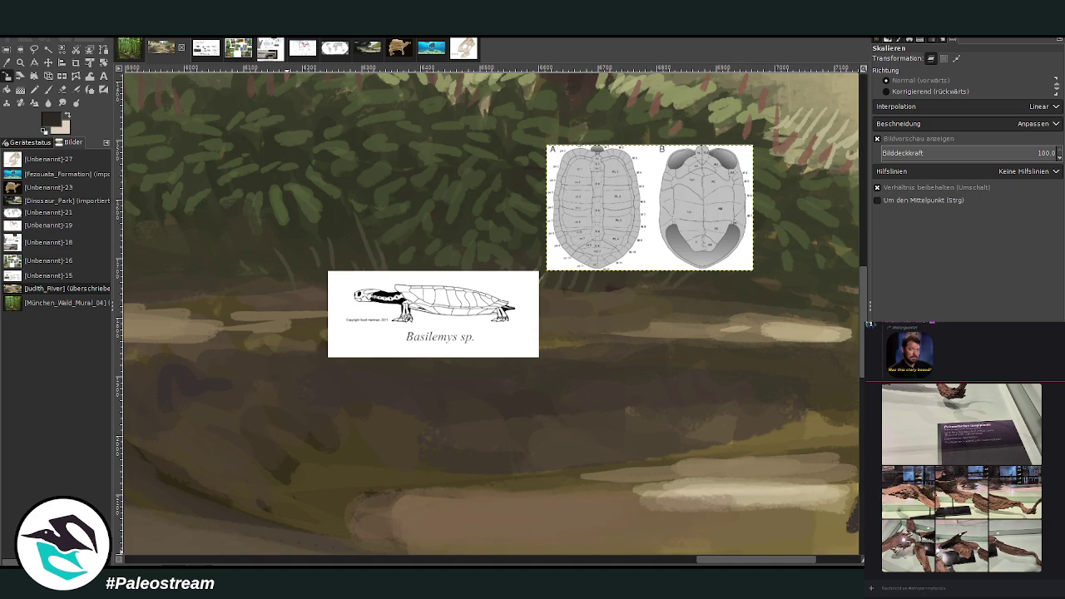
Paste the fossil photo as a new image
left_click(205, 48)
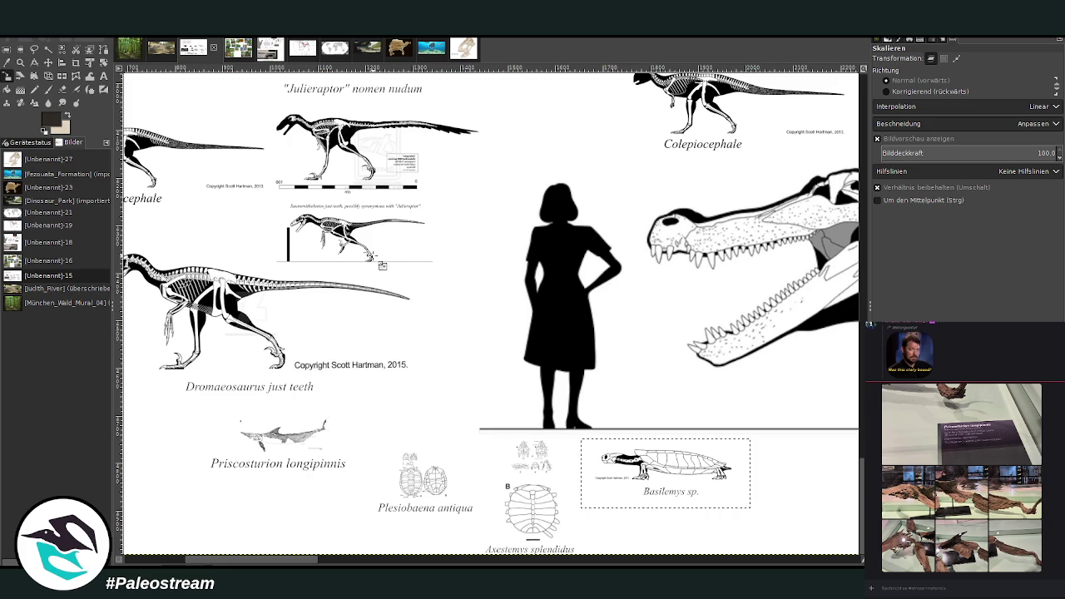
left_click(162, 54)
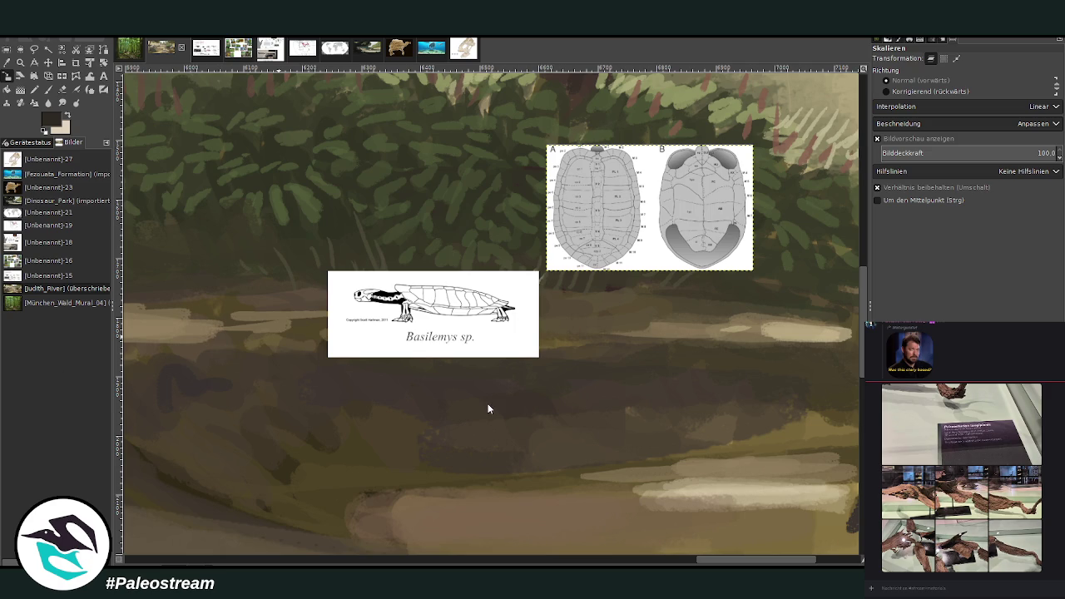
key("ctrl+shift+v")
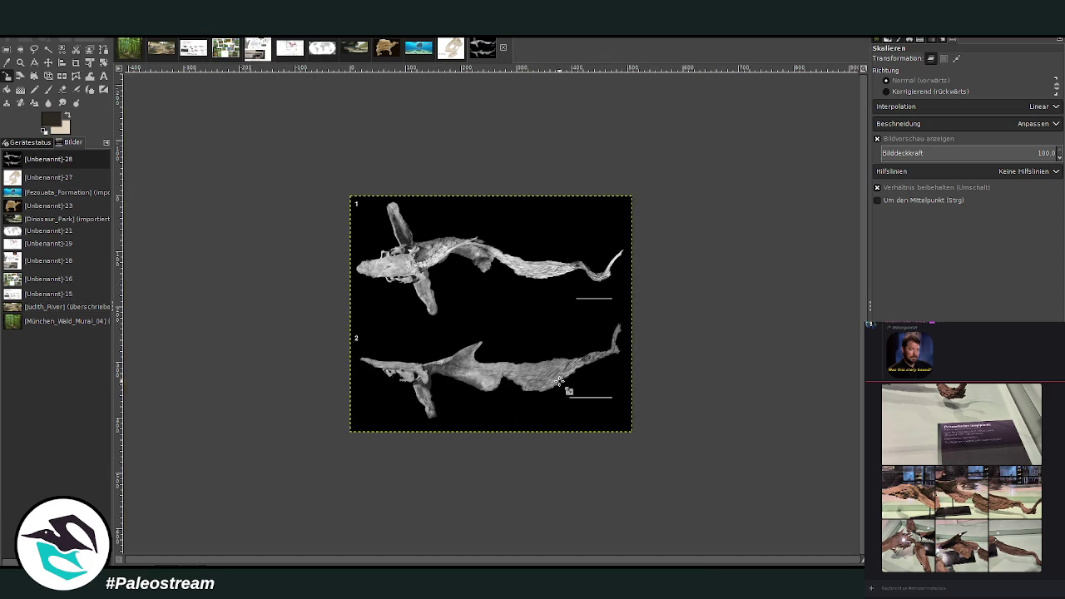
Zoom in so the fossil fills the view, then return to the Judith River painting
left_click(20, 62)
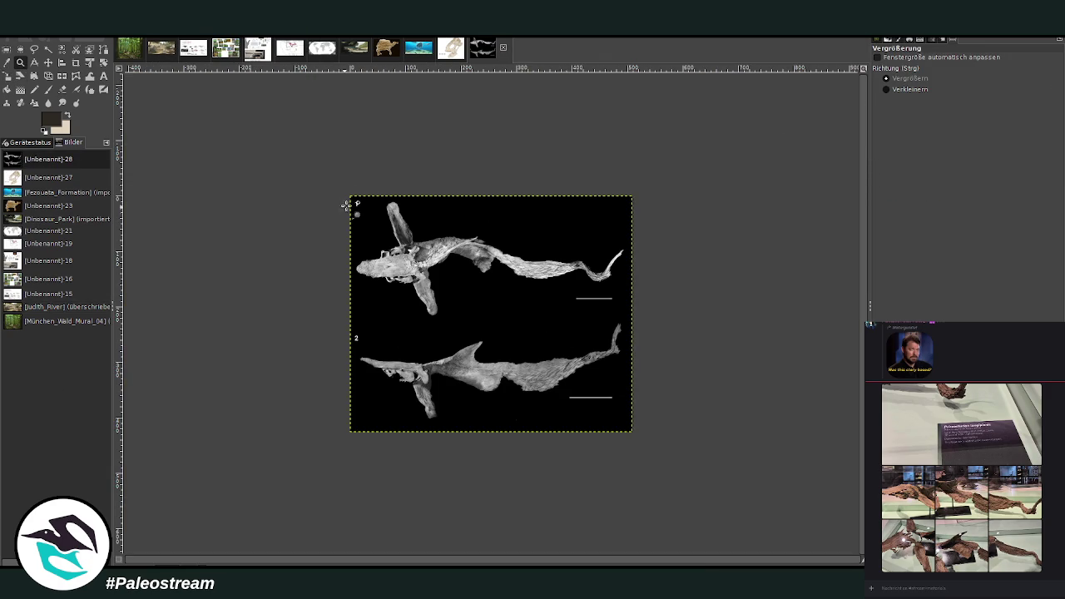
left_click_drag(342, 190, 641, 440)
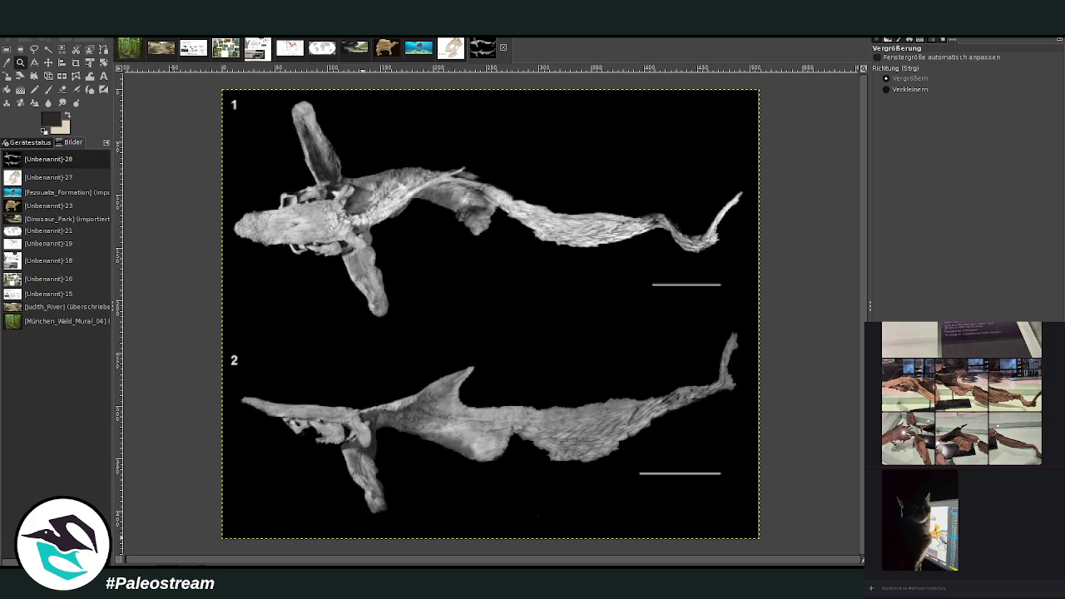
left_click(911, 516)
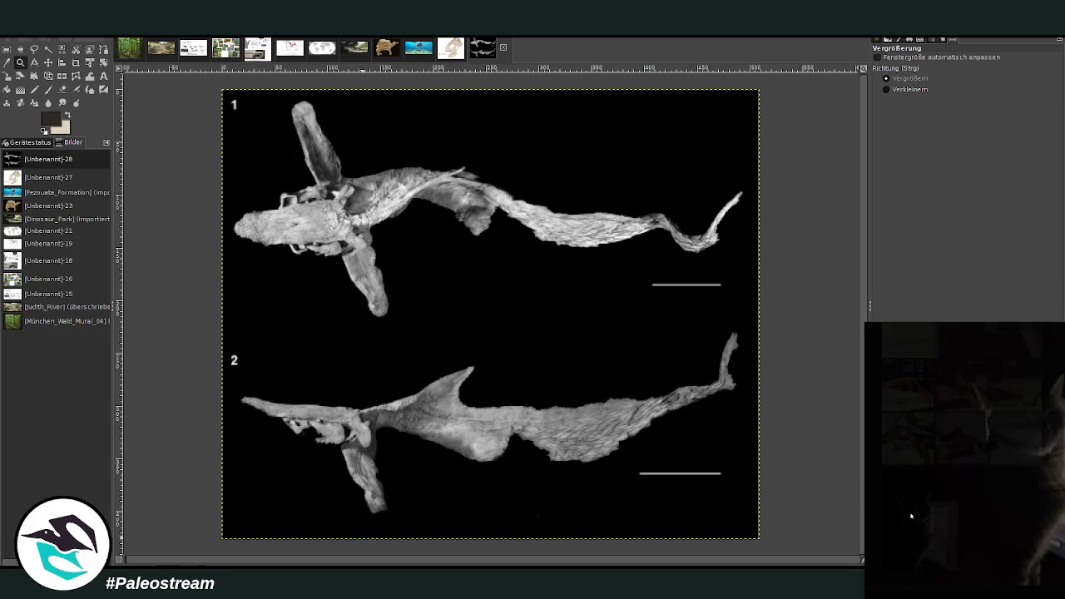
left_click(1047, 526)
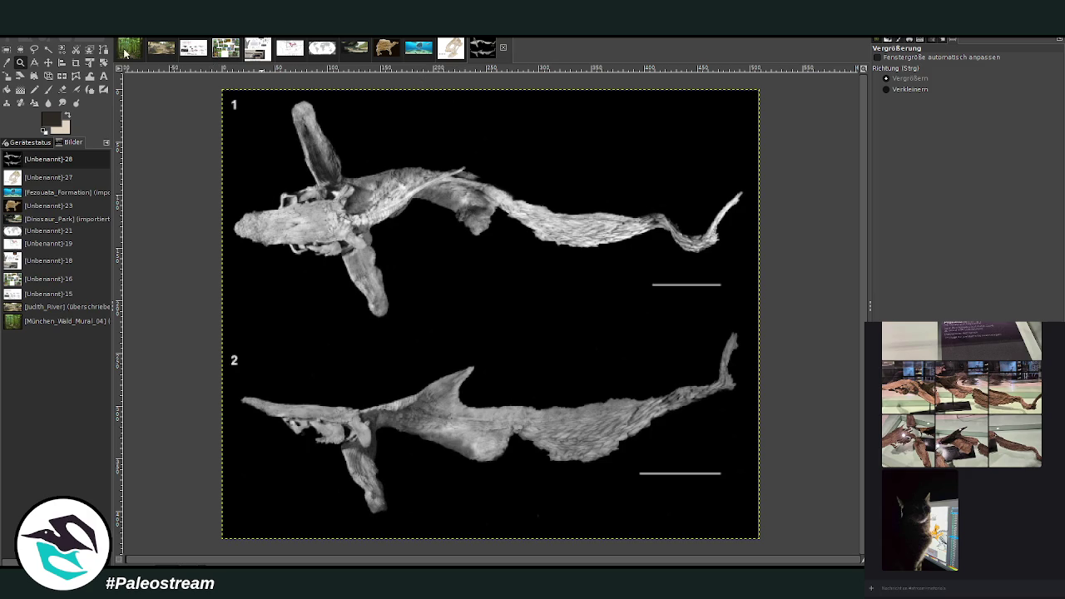
left_click(153, 49)
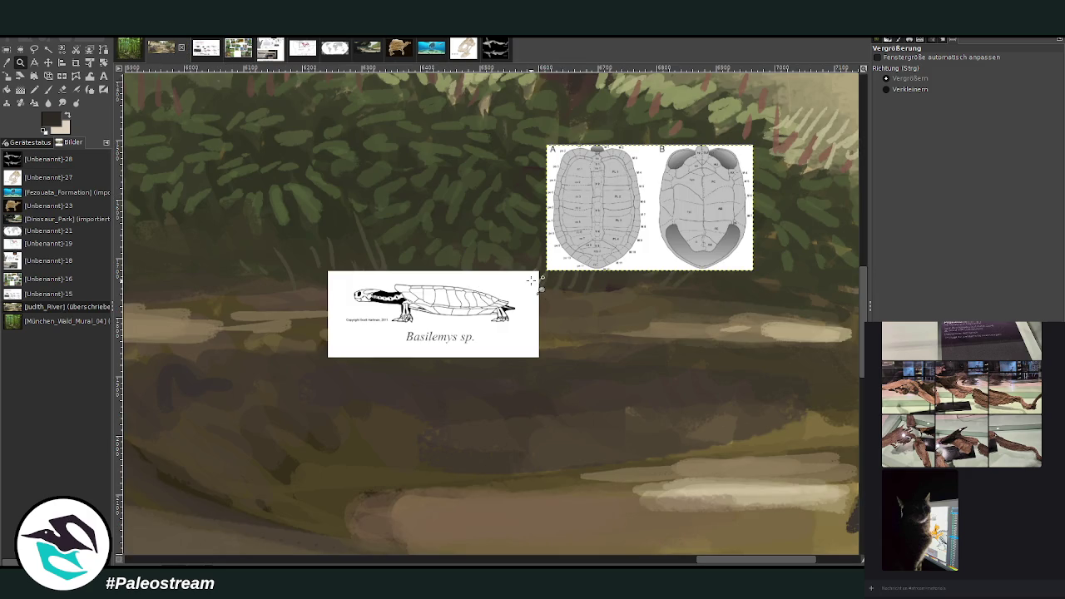
Move the Basilemys reference up near the top and the plastron diagram further up
key("r")
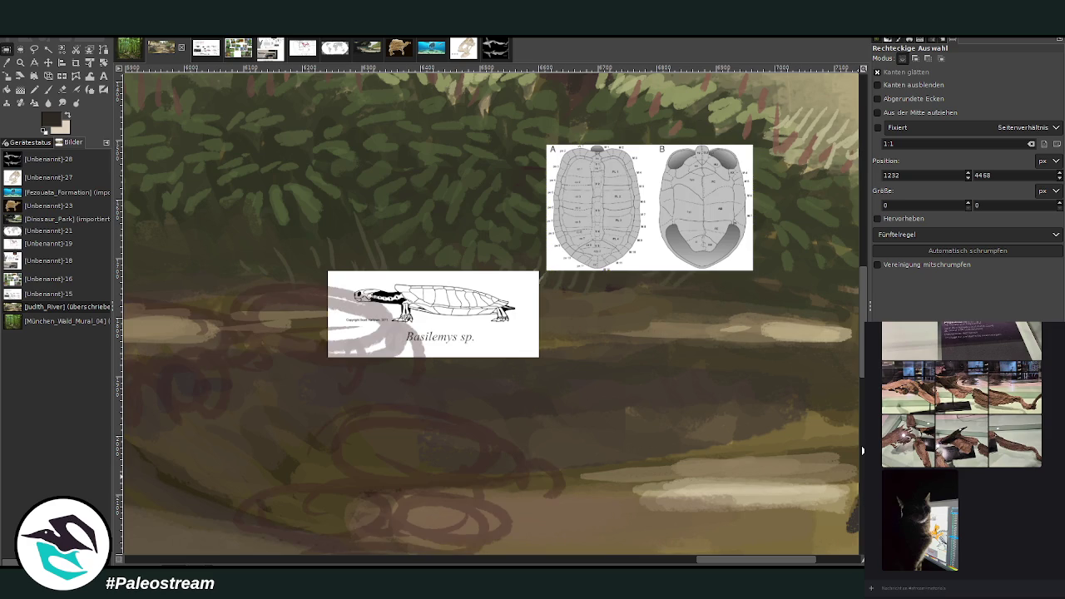
scroll(708, 564, "left", 1)
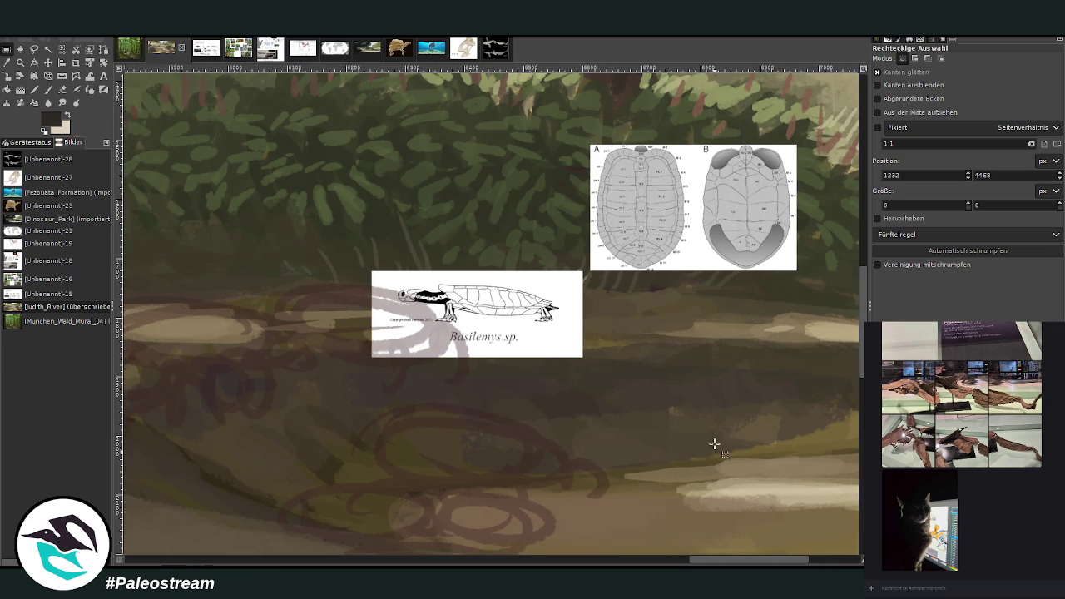
scroll(716, 564, "left", 1)
scroll(715, 564, "left", 1)
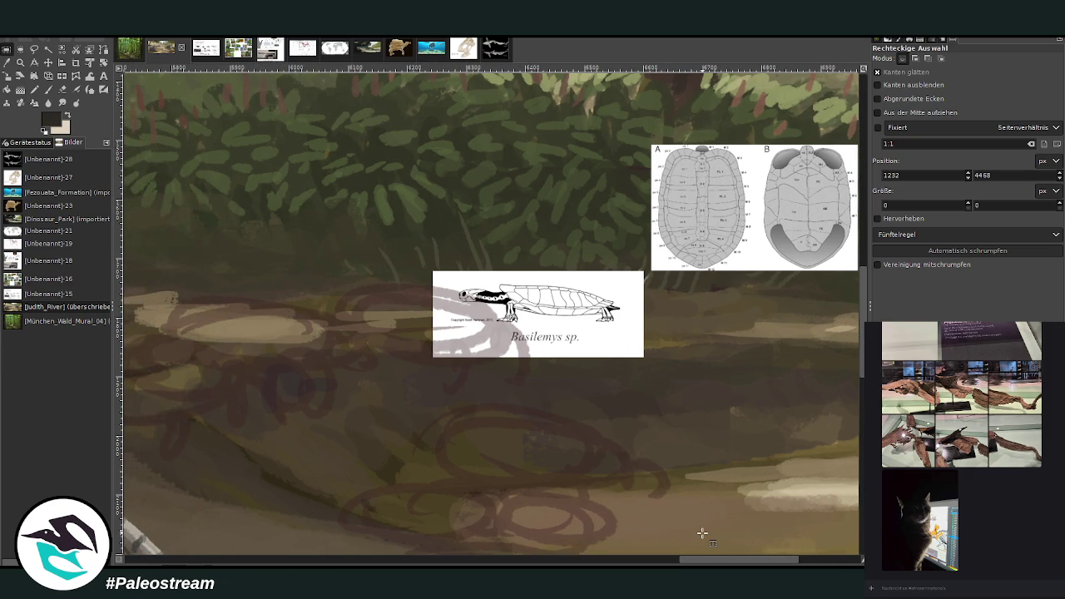
left_click(48, 62)
left_click_drag(543, 291, 551, 127)
left_click_drag(704, 225, 712, 159)
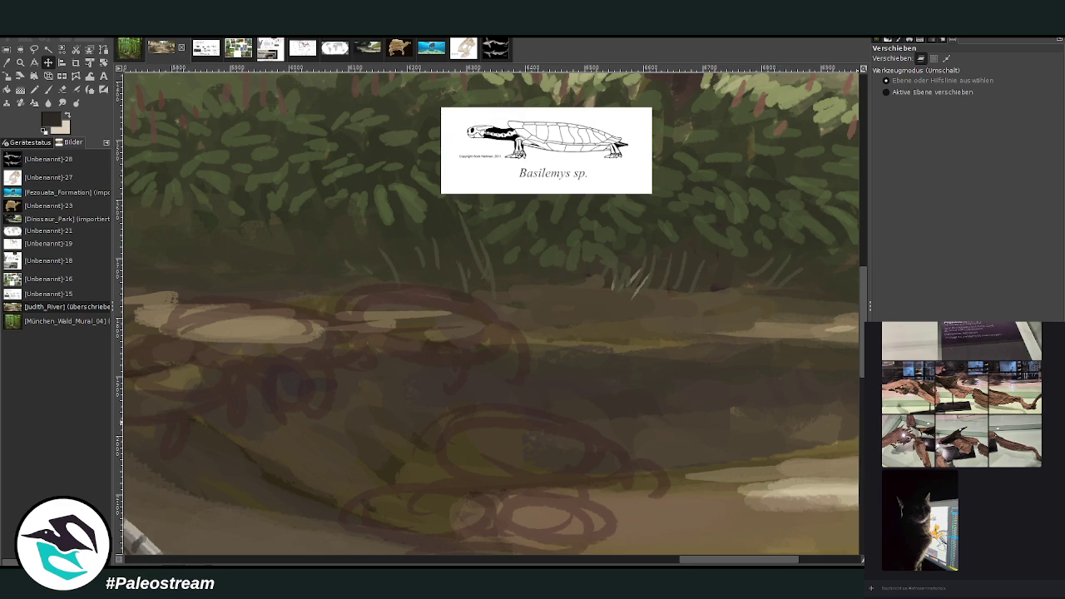
Set the brush to size 35 and opacity 87.1, then sketch the left turtle shell outlines
left_click(48, 89)
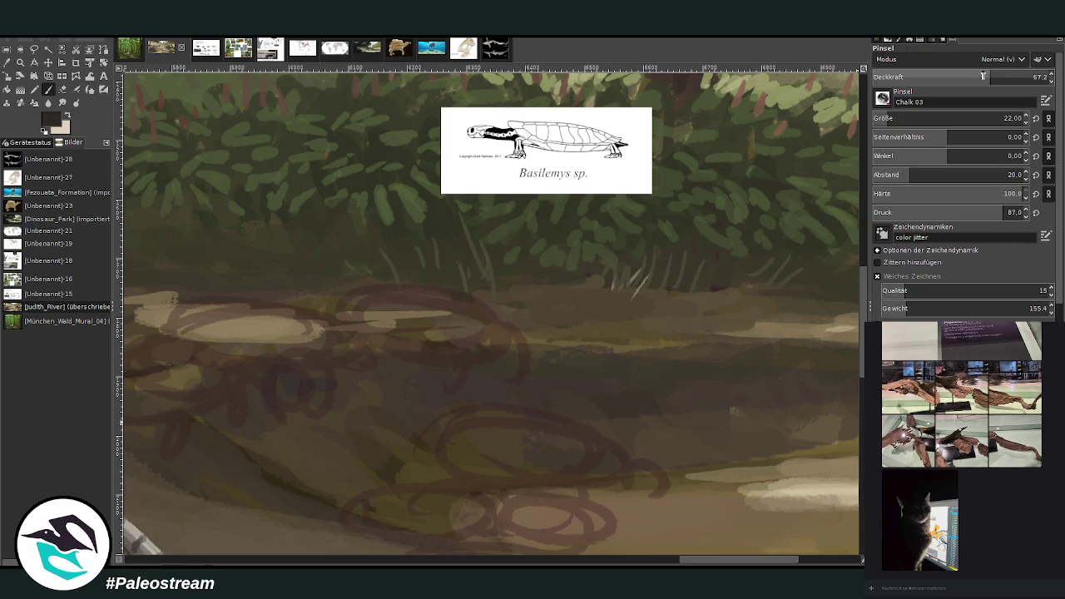
left_click(1005, 118)
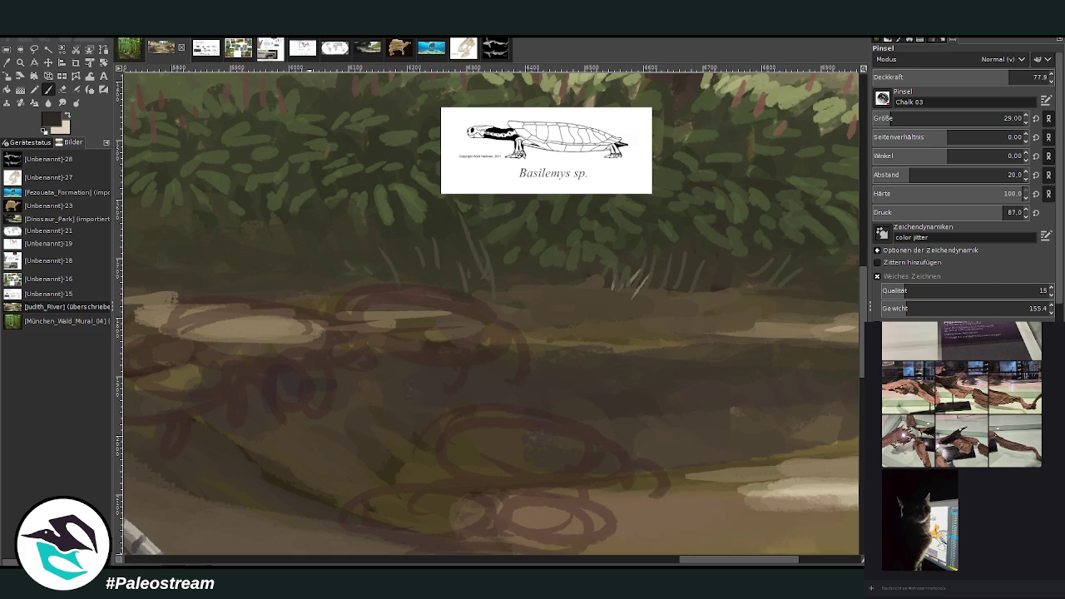
key("bracketright")
key("bracketright")
key("bracketright")
left_click(1023, 74)
mouse_move(498, 312)
left_mouse_down()
mouse_move(452, 331)
mouse_move(473, 330)
mouse_move(407, 338)
left_mouse_up()
mouse_move(497, 304)
left_mouse_down()
mouse_move(369, 278)
mouse_move(323, 291)
left_mouse_up()
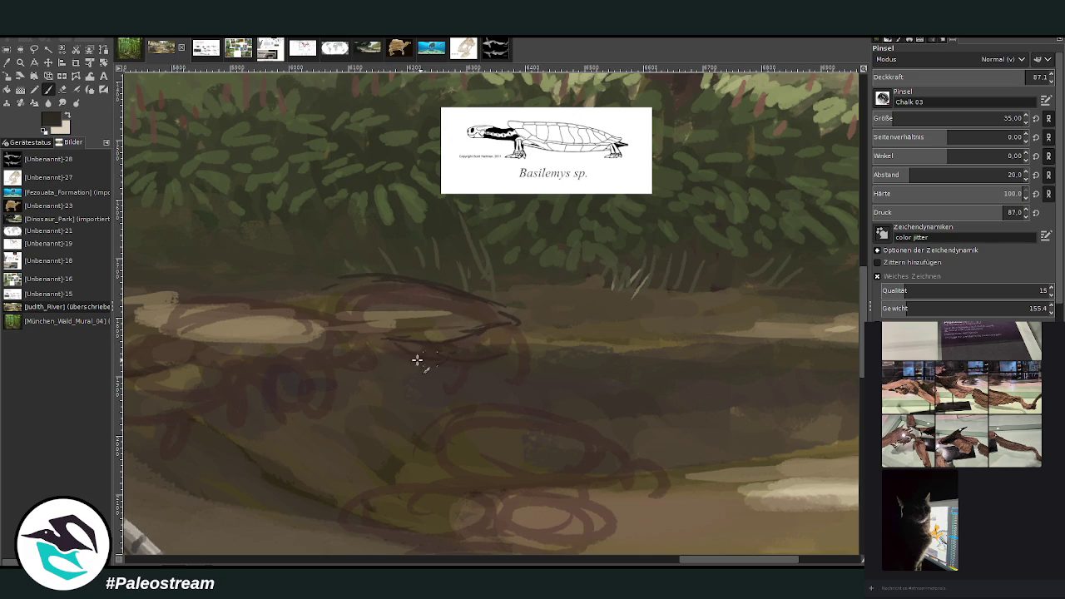
mouse_move(402, 352)
left_mouse_down()
mouse_move(233, 288)
mouse_move(162, 299)
left_mouse_up()
mouse_move(306, 334)
left_mouse_down()
mouse_move(274, 347)
mouse_move(333, 337)
mouse_move(258, 349)
mouse_move(165, 333)
mouse_move(224, 290)
mouse_move(204, 295)
mouse_move(300, 300)
mouse_move(335, 284)
mouse_move(325, 311)
mouse_move(177, 296)
mouse_move(167, 309)
mouse_move(249, 340)
left_mouse_up()
left_click_drag(420, 330, 342, 308)
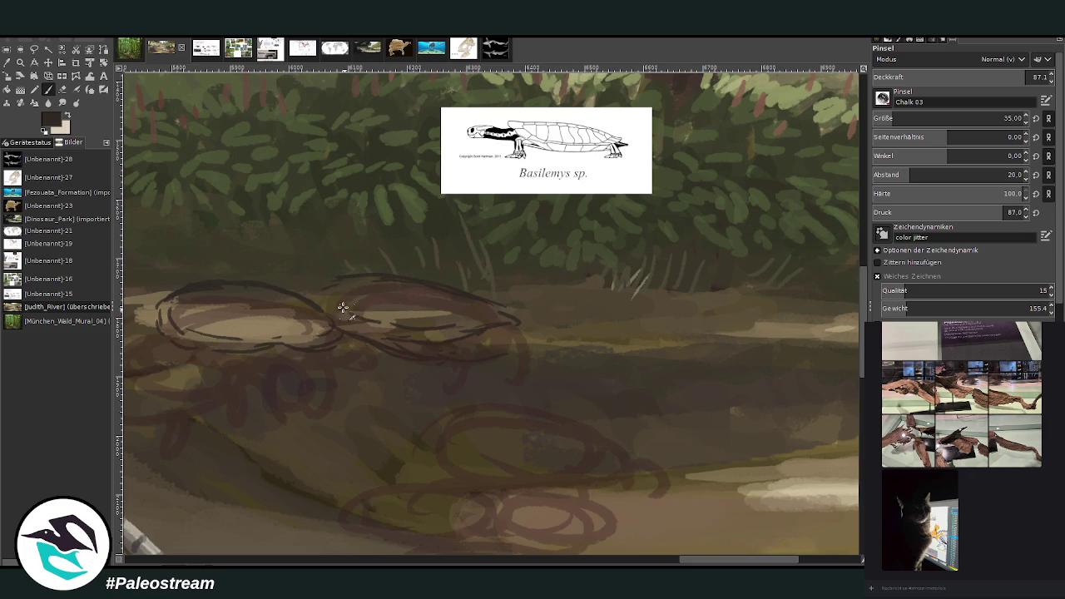
Sketch the right turtle's shell top, snout, head, neck and looped front legs
mouse_move(456, 284)
left_mouse_down()
mouse_move(566, 275)
mouse_move(595, 289)
mouse_move(638, 285)
mouse_move(572, 330)
left_mouse_up()
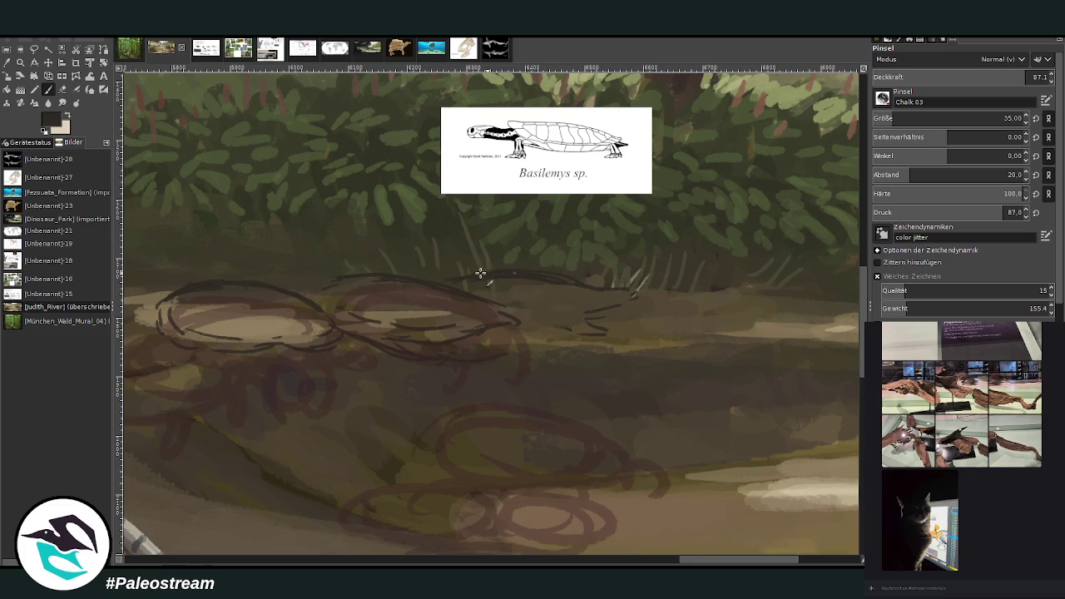
mouse_move(581, 321)
left_mouse_down()
mouse_move(566, 336)
mouse_move(551, 321)
left_mouse_up()
mouse_move(601, 361)
left_mouse_down()
mouse_move(578, 362)
mouse_move(575, 381)
left_mouse_up()
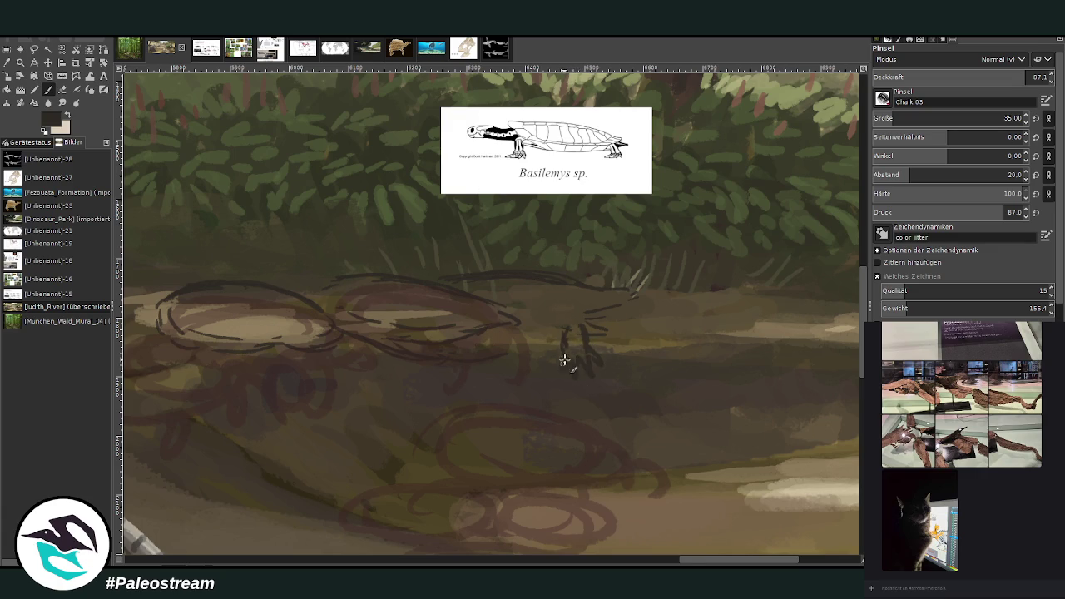
left_click_drag(659, 331, 647, 327)
left_click_drag(571, 346, 556, 372)
mouse_move(657, 329)
left_mouse_down()
mouse_move(678, 335)
mouse_move(654, 326)
left_mouse_up()
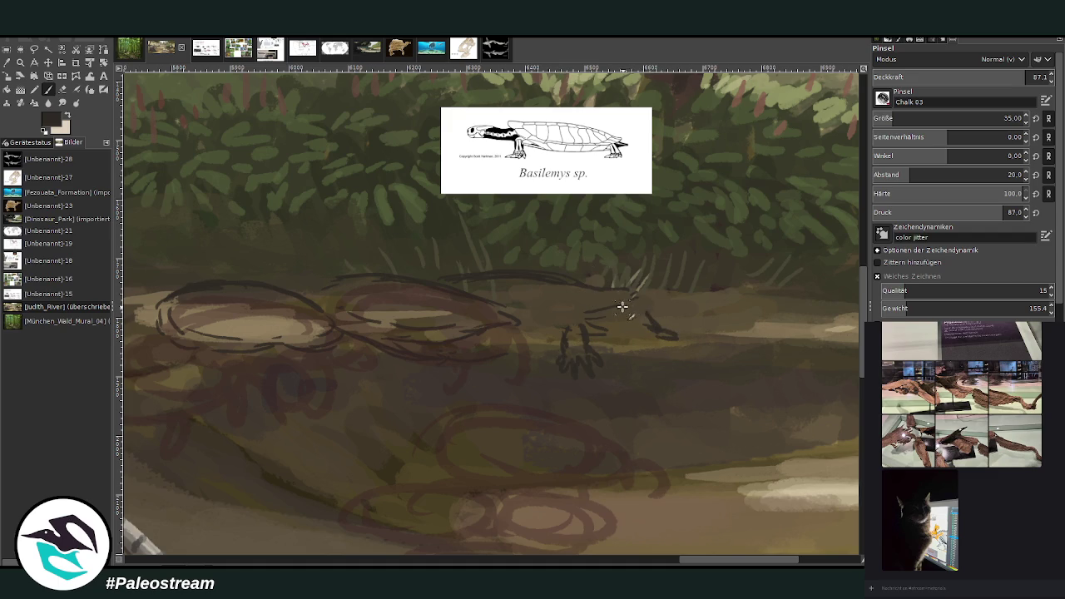
mouse_move(614, 305)
left_mouse_down()
mouse_move(552, 317)
mouse_move(561, 333)
mouse_move(515, 363)
left_mouse_up()
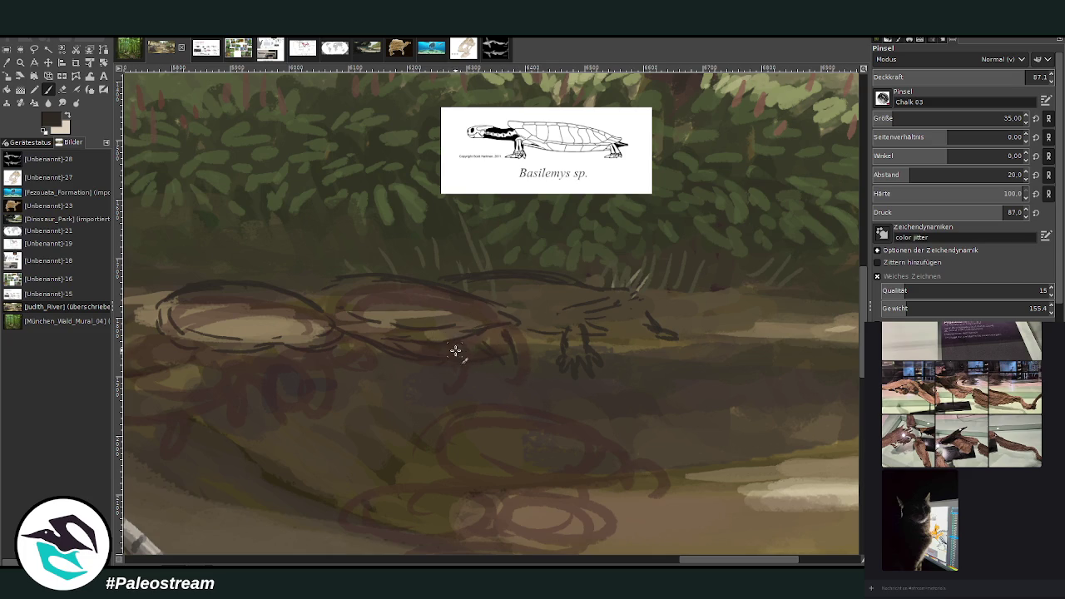
mouse_move(502, 352)
left_mouse_down()
mouse_move(482, 357)
mouse_move(521, 373)
left_mouse_up()
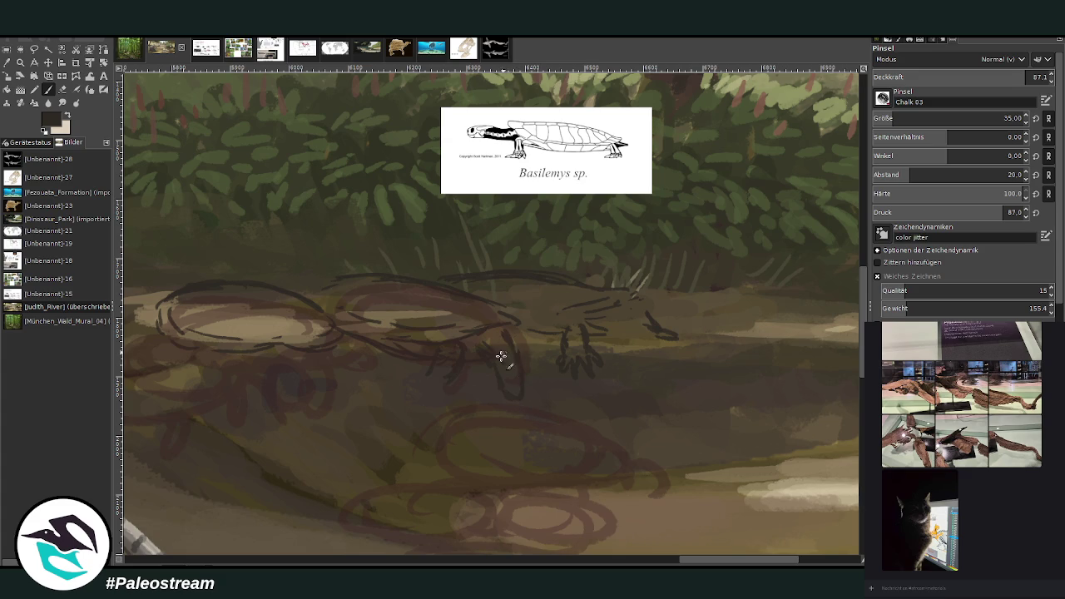
left_click_drag(497, 376, 491, 367)
left_click_drag(518, 399, 509, 338)
left_click(999, 79)
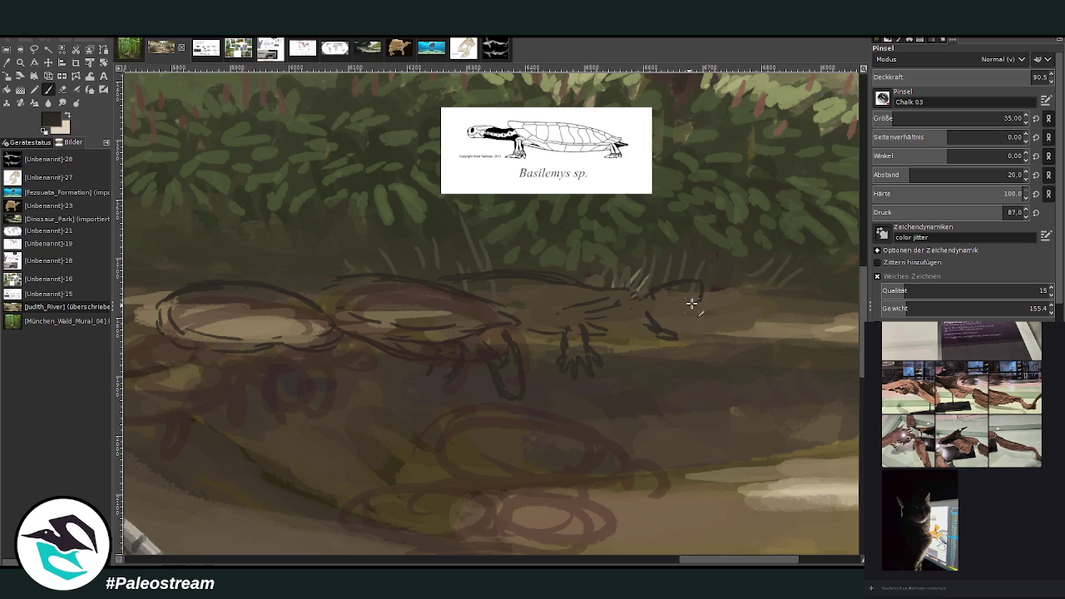
left_click(63, 89)
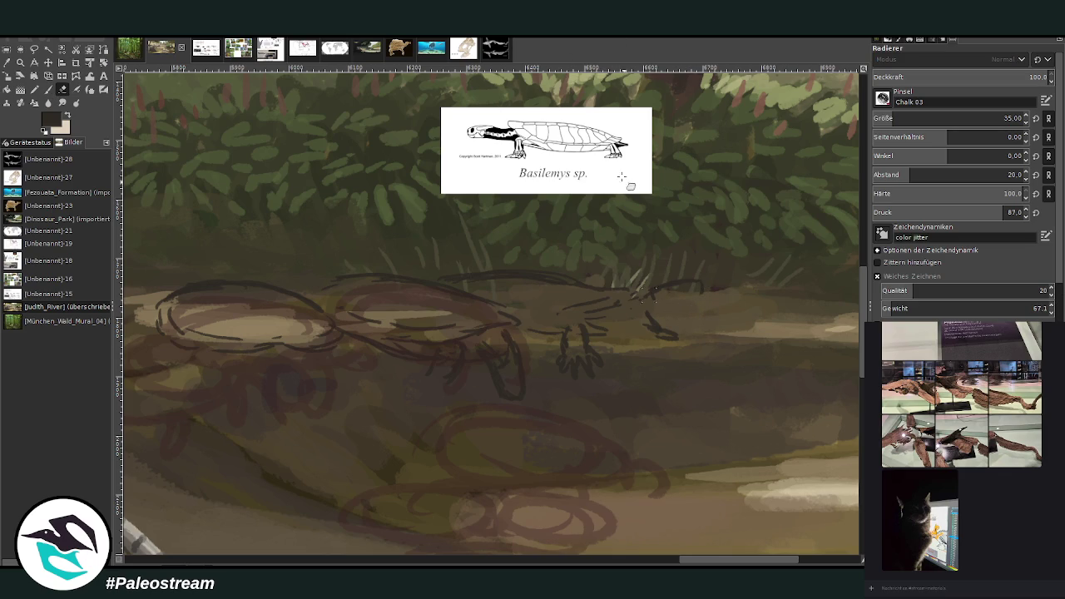
Sketch the turtle's head and jaw and strengthen the line along its back
key("p")
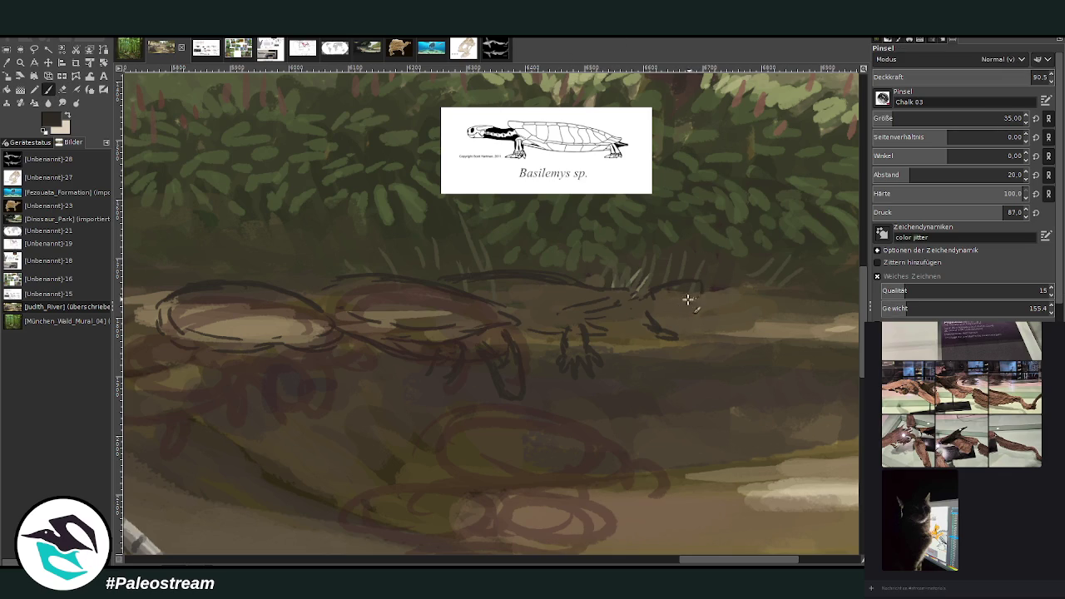
left_click(687, 302)
left_click_drag(688, 302, 682, 317)
mouse_move(651, 312)
left_mouse_down()
mouse_move(670, 326)
mouse_move(626, 326)
left_mouse_up()
mouse_move(647, 291)
left_mouse_down()
mouse_move(629, 308)
mouse_move(602, 309)
left_mouse_up()
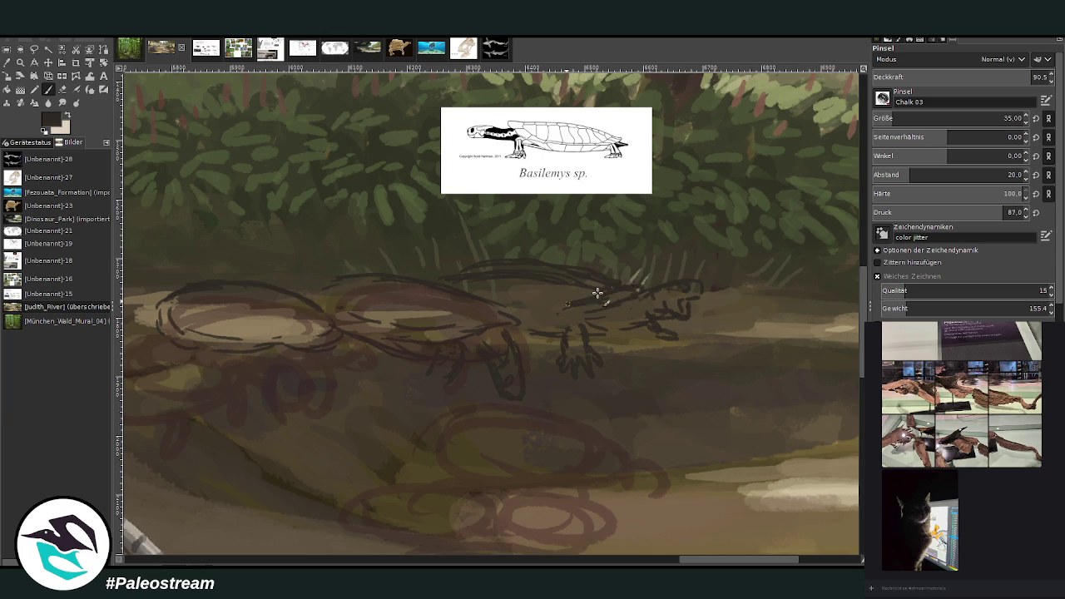
left_click_drag(587, 268, 439, 275)
Erase part of the back line, extend it left, and trace the left shell arc and front foot
key("shift+e")
left_click_drag(588, 281, 447, 278)
key("p")
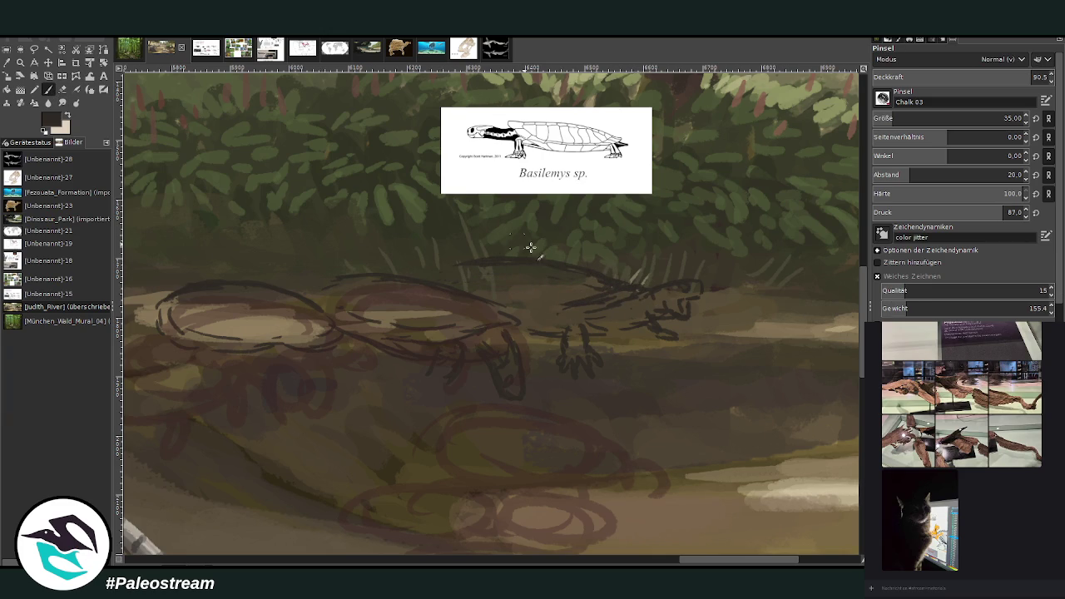
mouse_move(443, 284)
left_mouse_down()
mouse_move(376, 274)
mouse_move(287, 294)
mouse_move(233, 277)
mouse_move(175, 285)
left_mouse_up()
mouse_move(258, 278)
left_mouse_down()
mouse_move(333, 310)
mouse_move(345, 328)
left_mouse_up()
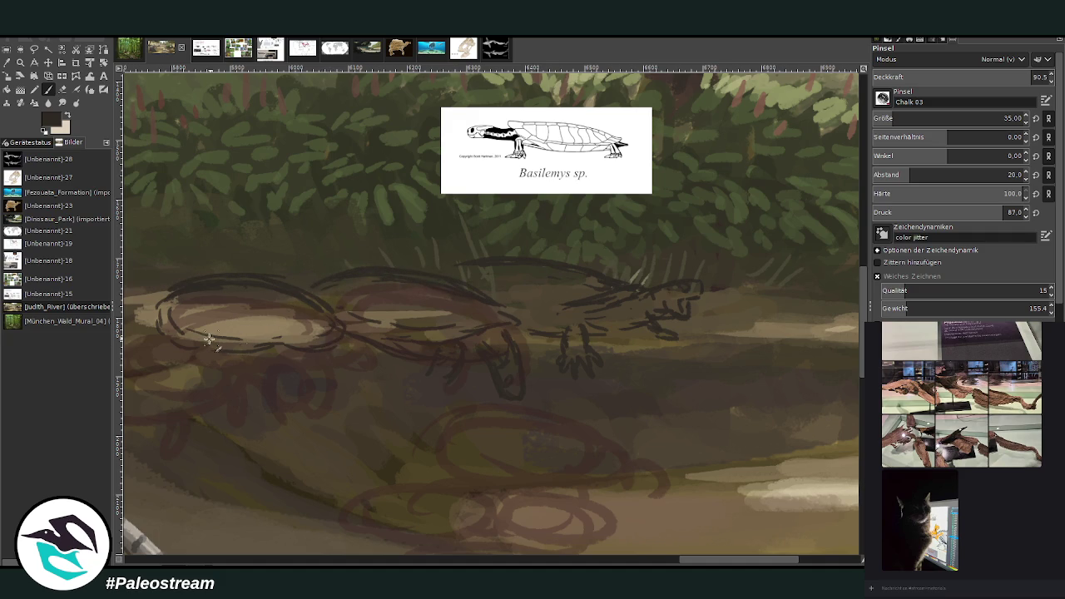
left_click_drag(661, 328, 642, 328)
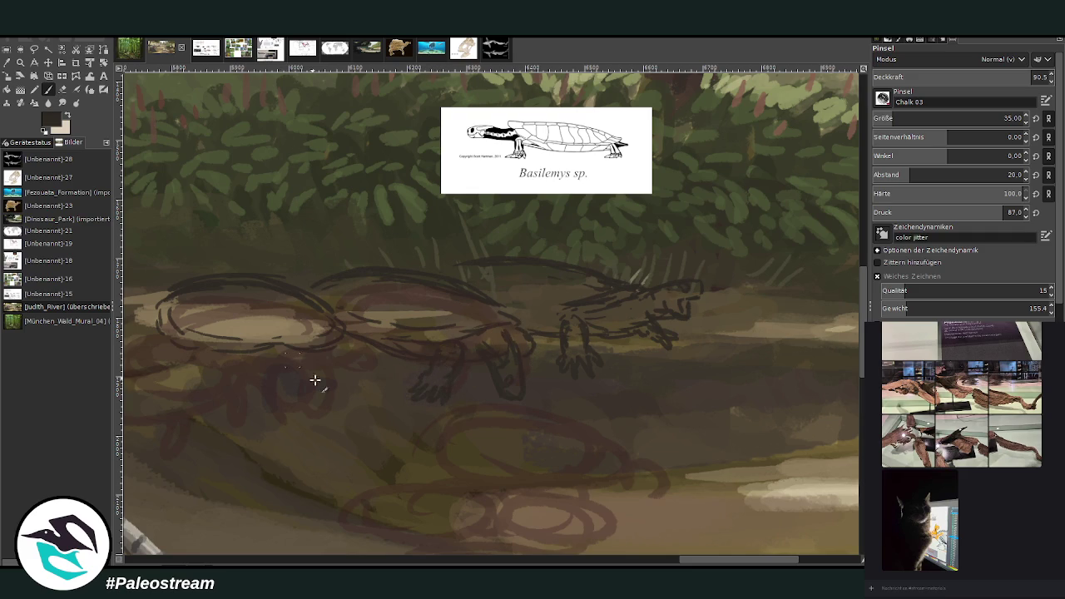
scroll(416, 142, "left", 5)
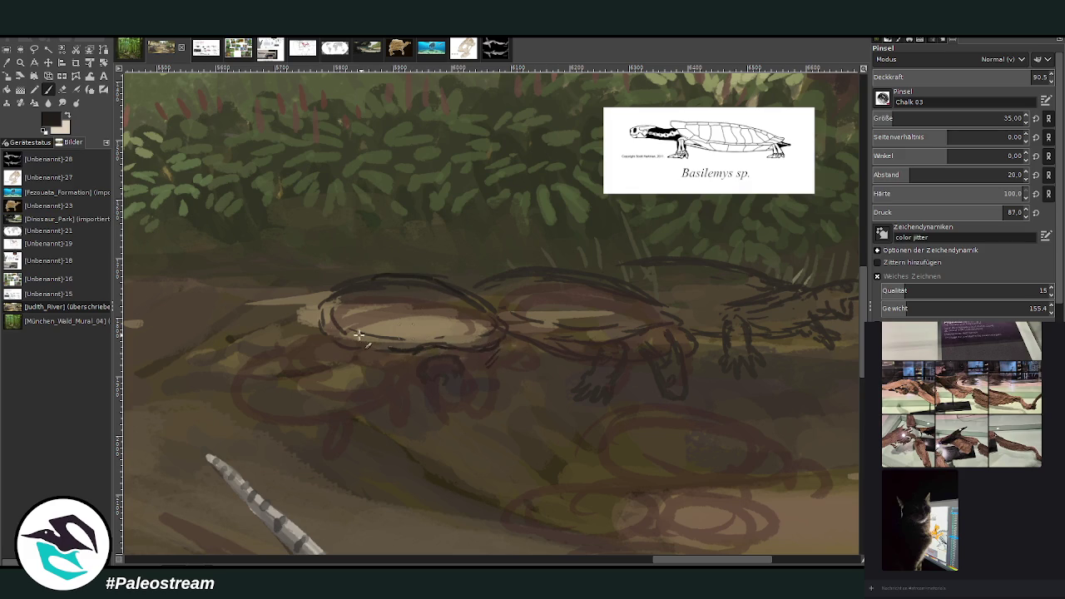
Trace the left turtle's lower shell edge, drop opacity to 76.7, then sketch its legs and head
mouse_move(359, 345)
left_mouse_down()
mouse_move(490, 352)
mouse_move(412, 331)
mouse_move(370, 338)
left_mouse_up()
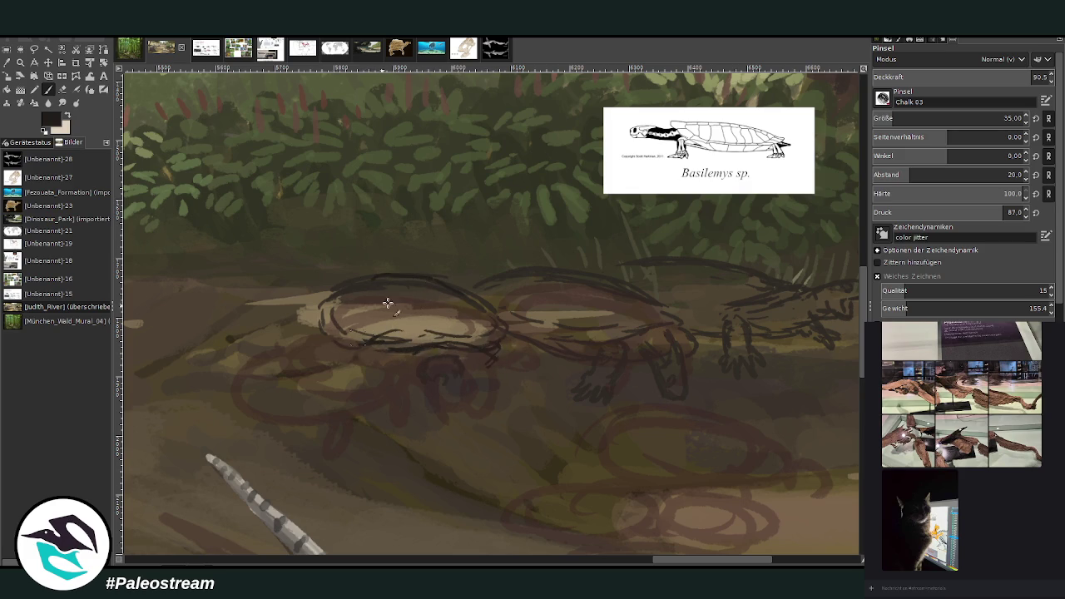
left_click_drag(427, 296, 426, 317)
left_click(994, 74)
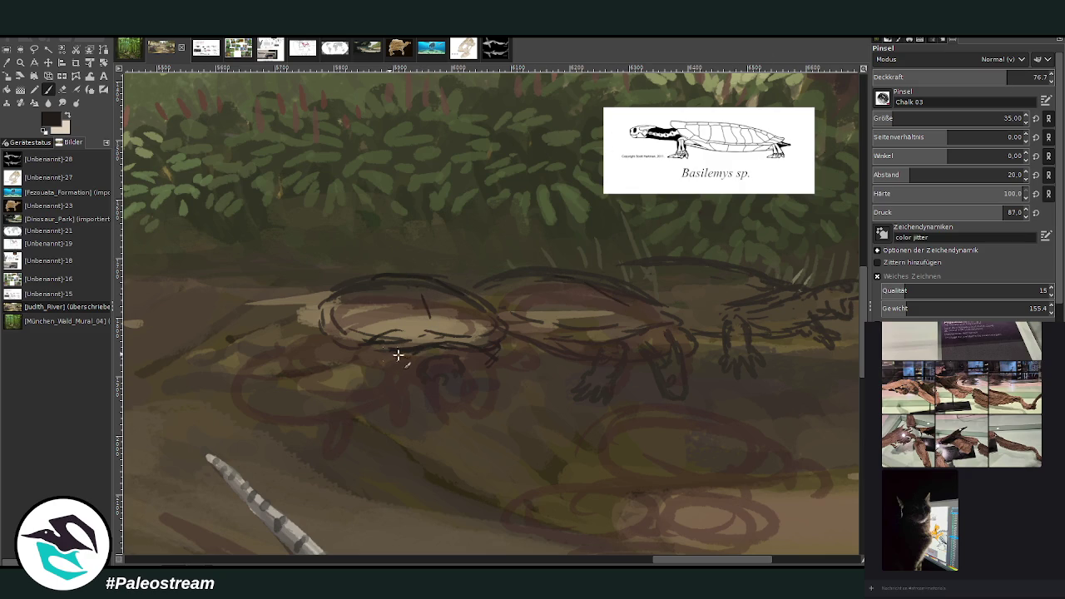
left_click_drag(371, 359, 404, 420)
left_click_drag(500, 357, 482, 396)
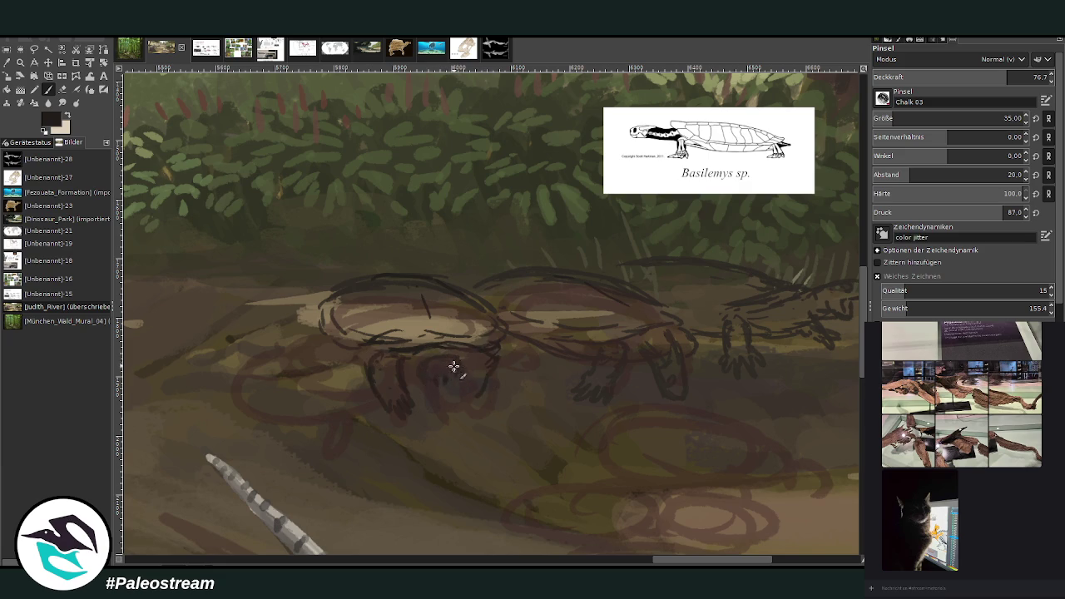
mouse_move(426, 369)
left_mouse_down()
mouse_move(435, 354)
mouse_move(458, 380)
mouse_move(432, 388)
left_mouse_up()
left_click_drag(450, 371, 425, 374)
left_click(63, 91)
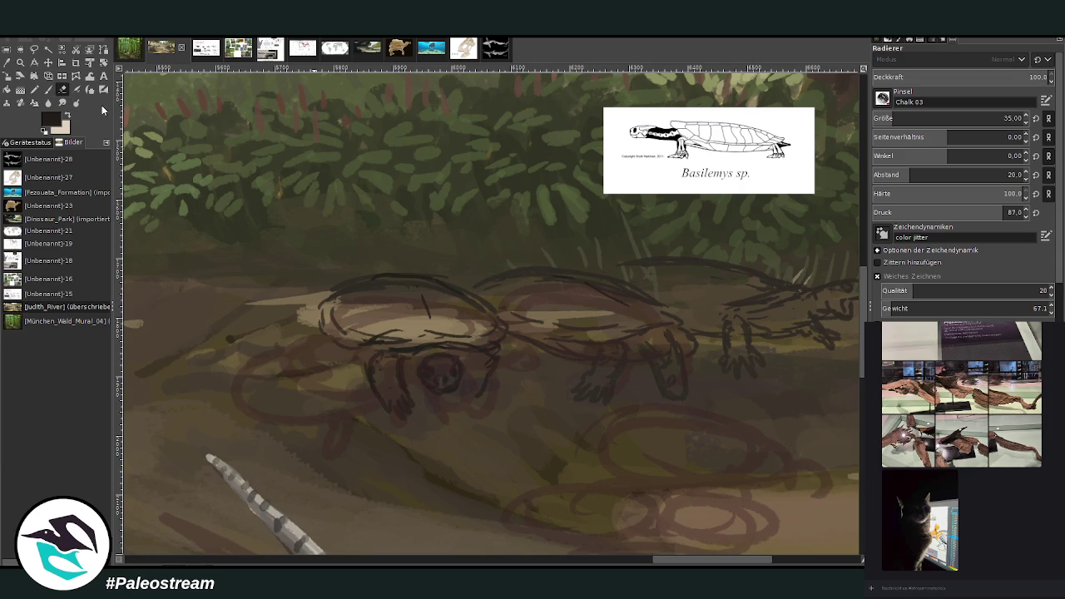
Erase part of the head blob, firm the shell edge, and set brush size 23, opacity 88.6
left_click_drag(432, 359, 464, 374)
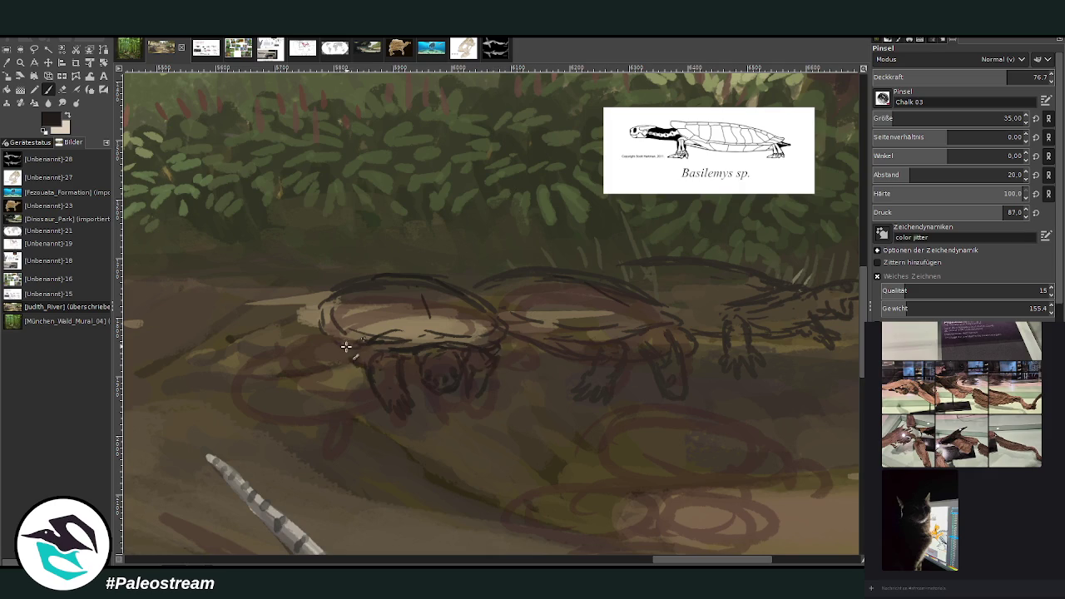
left_click_drag(356, 342, 329, 319)
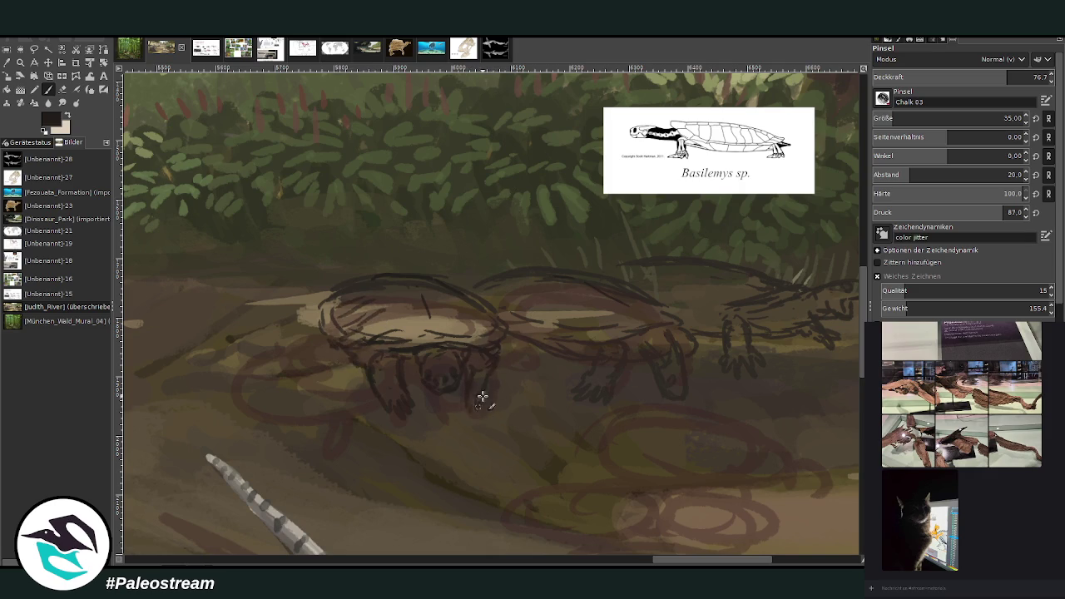
left_click_drag(998, 78, 1029, 78)
left_click_drag(999, 118, 940, 118)
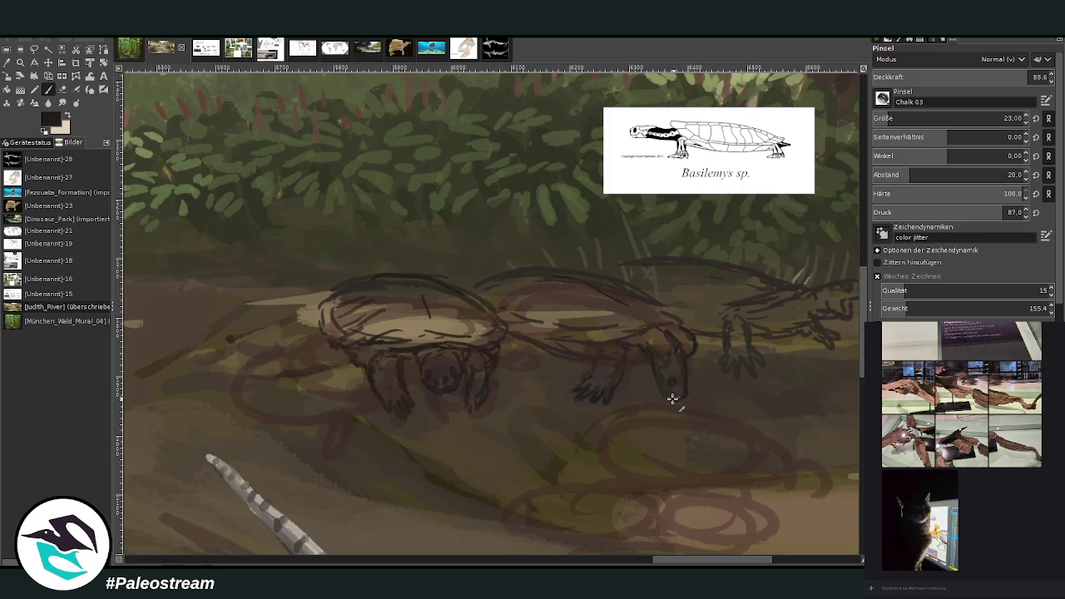
Outline the middle turtle's head, neck and shell, plus the right turtle's back, snout and front leg
mouse_move(656, 378)
left_mouse_down()
mouse_move(658, 359)
mouse_move(670, 364)
left_mouse_up()
left_click_drag(550, 341, 669, 324)
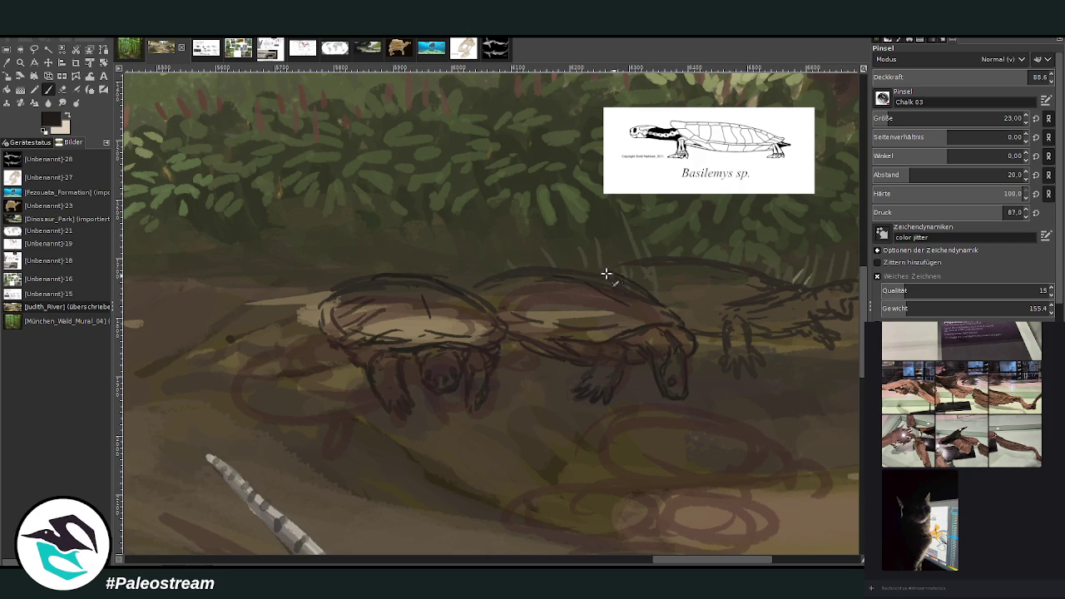
mouse_move(608, 278)
left_mouse_down()
mouse_move(523, 274)
mouse_move(465, 301)
left_mouse_up()
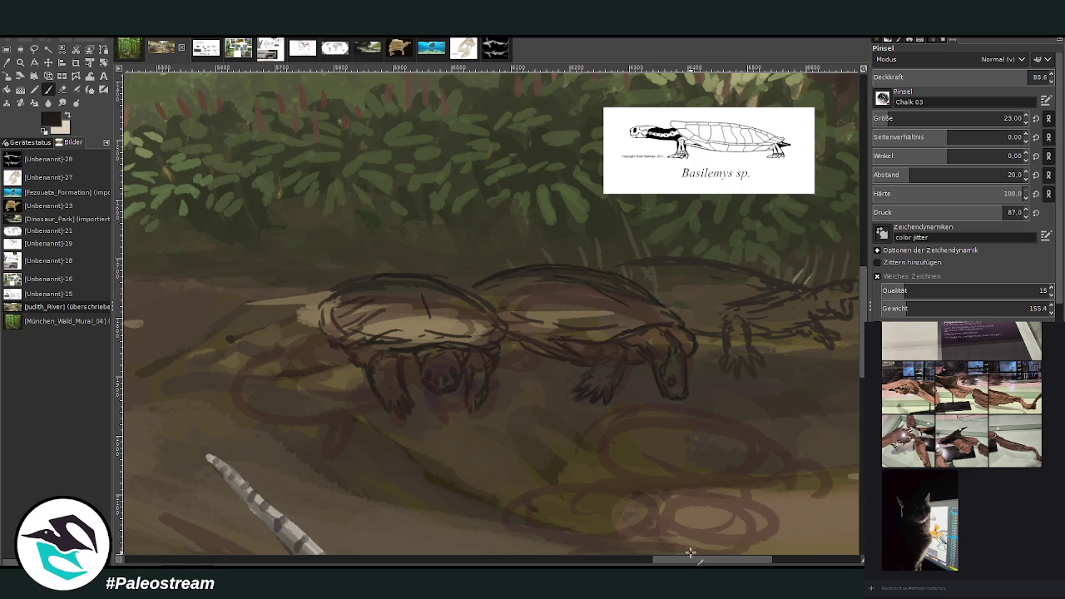
left_click_drag(694, 547, 747, 544)
mouse_move(427, 301)
left_mouse_down()
mouse_move(506, 280)
mouse_move(496, 298)
left_mouse_up()
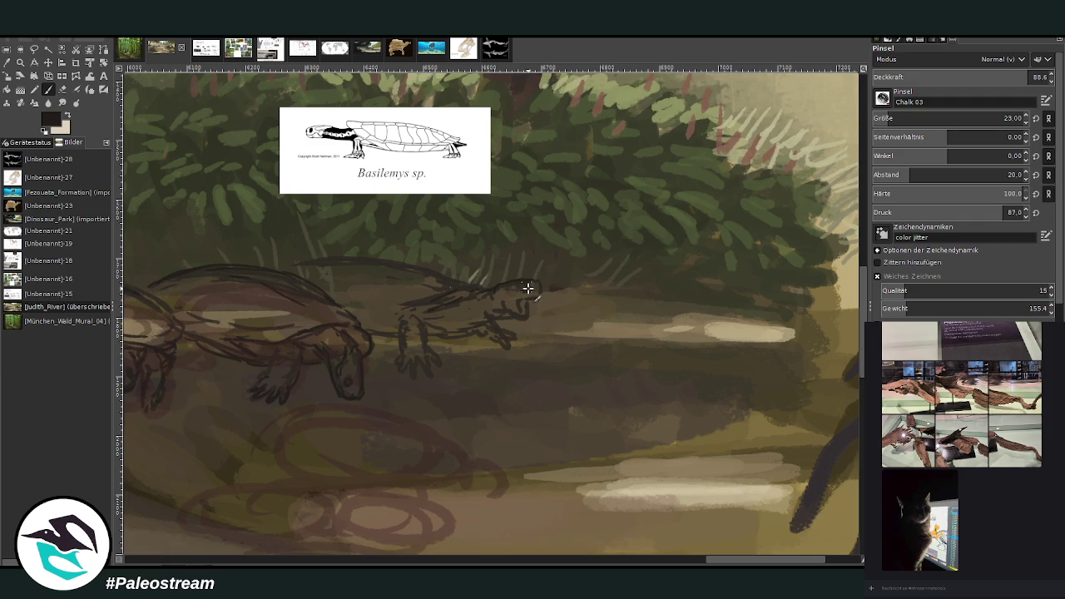
left_click_drag(540, 281, 519, 302)
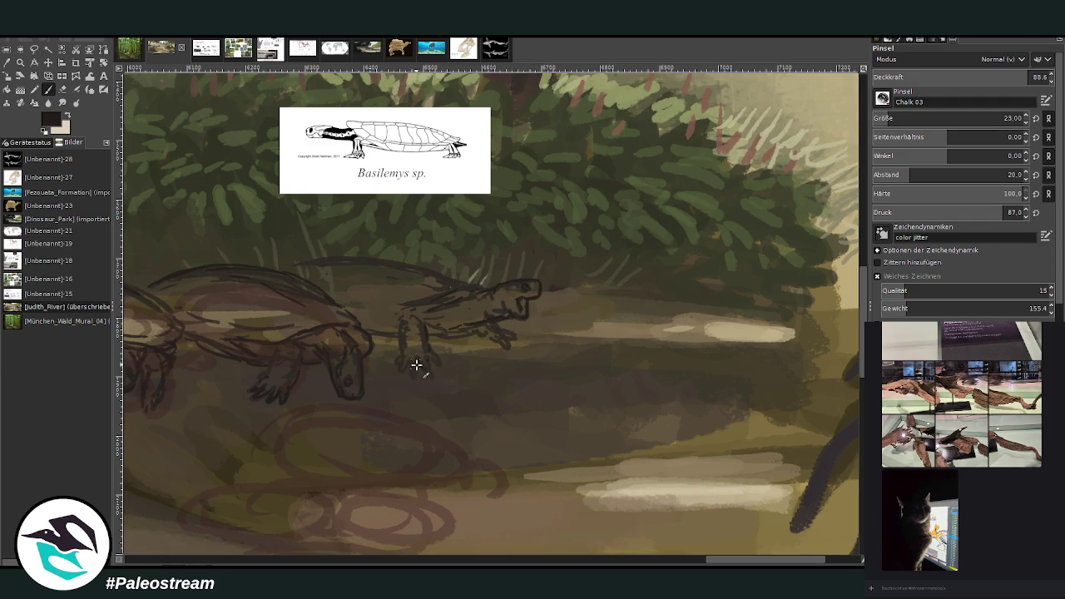
left_click_drag(405, 356, 398, 316)
key("shift+ctrl+j")
key("minus")
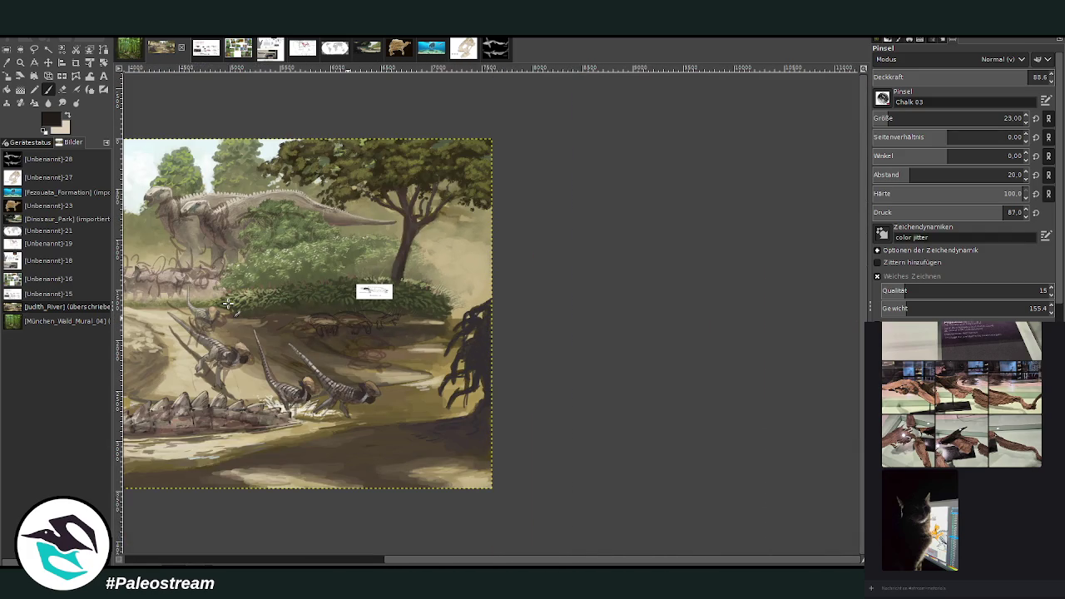
key("minus")
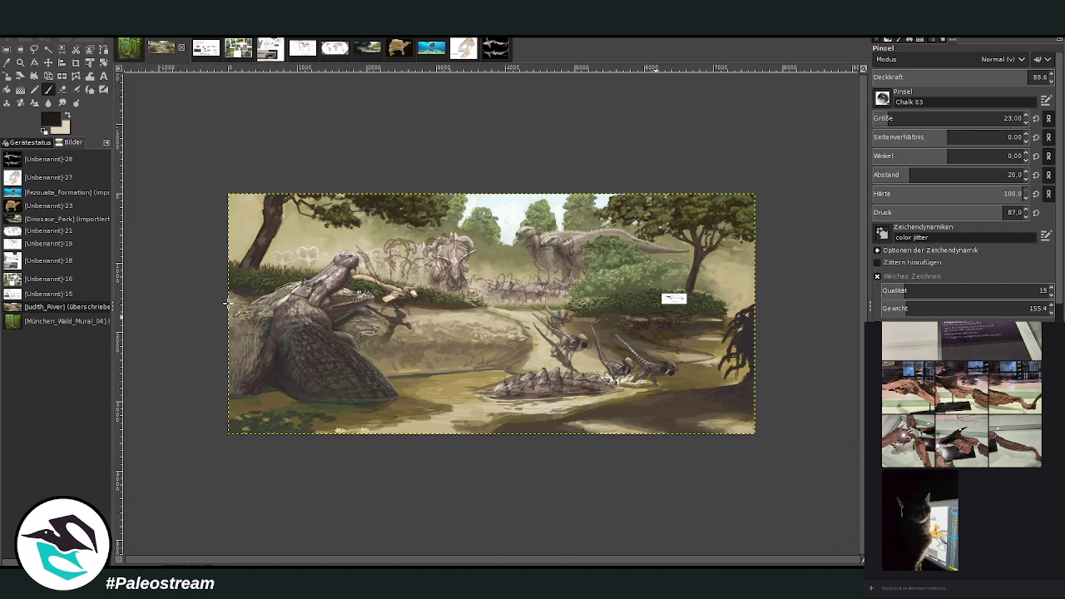
left_click(20, 64)
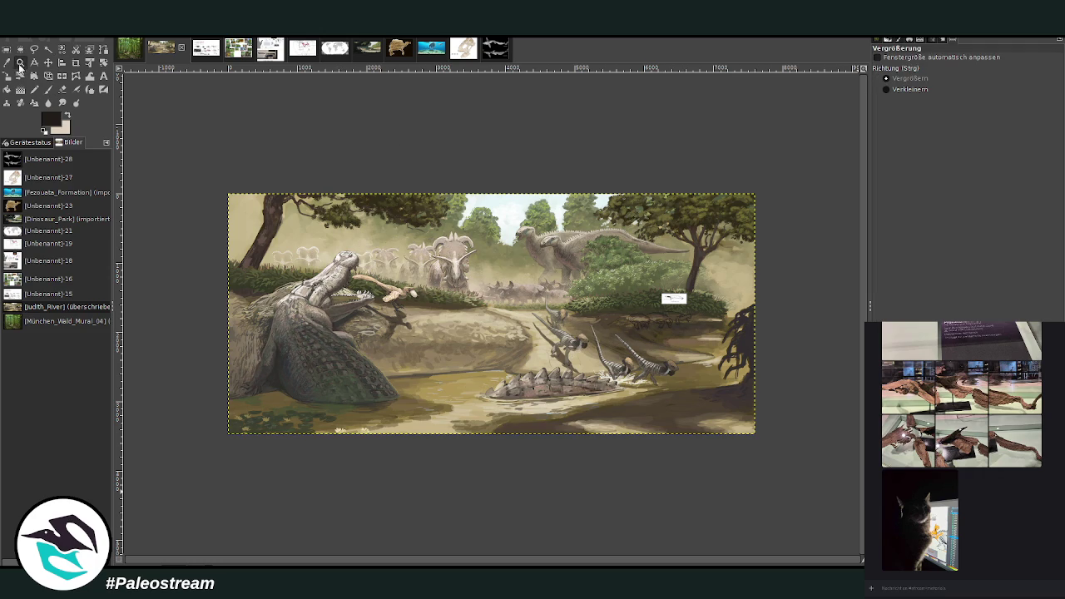
left_click_drag(617, 260, 704, 389)
left_click_drag(325, 156, 679, 405)
key("o")
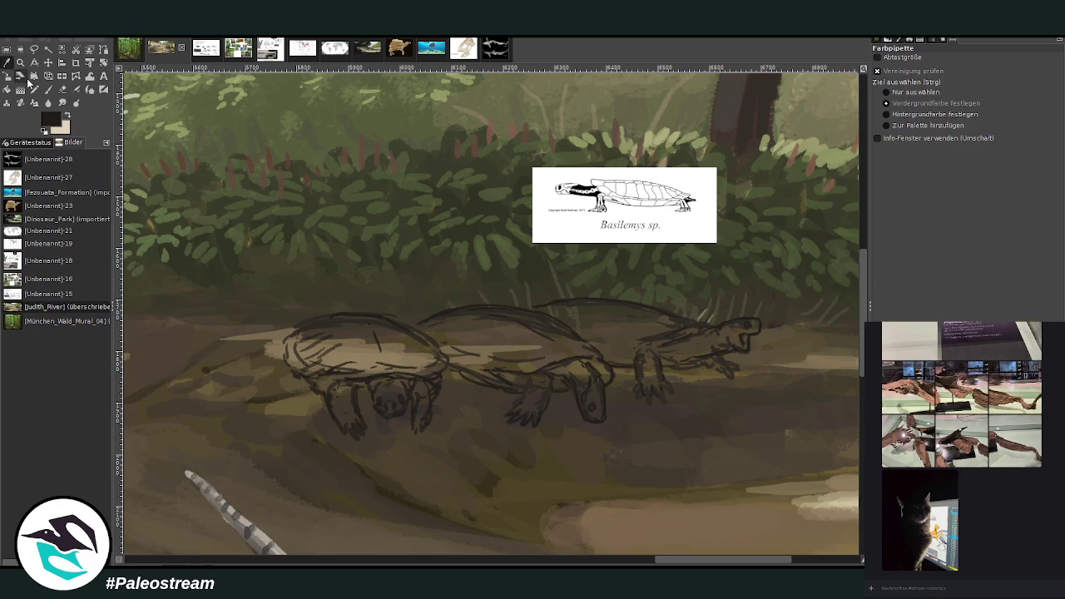
left_click(48, 90)
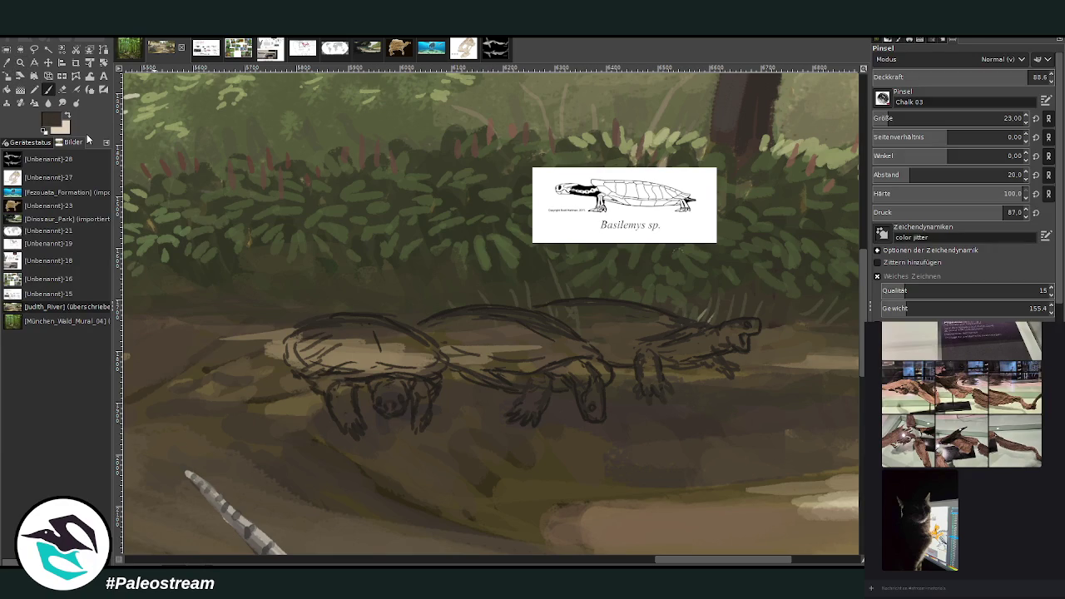
With a larger, more transparent brush and a sampled lighter colour, lighten all three turtle shells
left_click_drag(933, 121, 973, 121)
left_click_drag(957, 78, 887, 98)
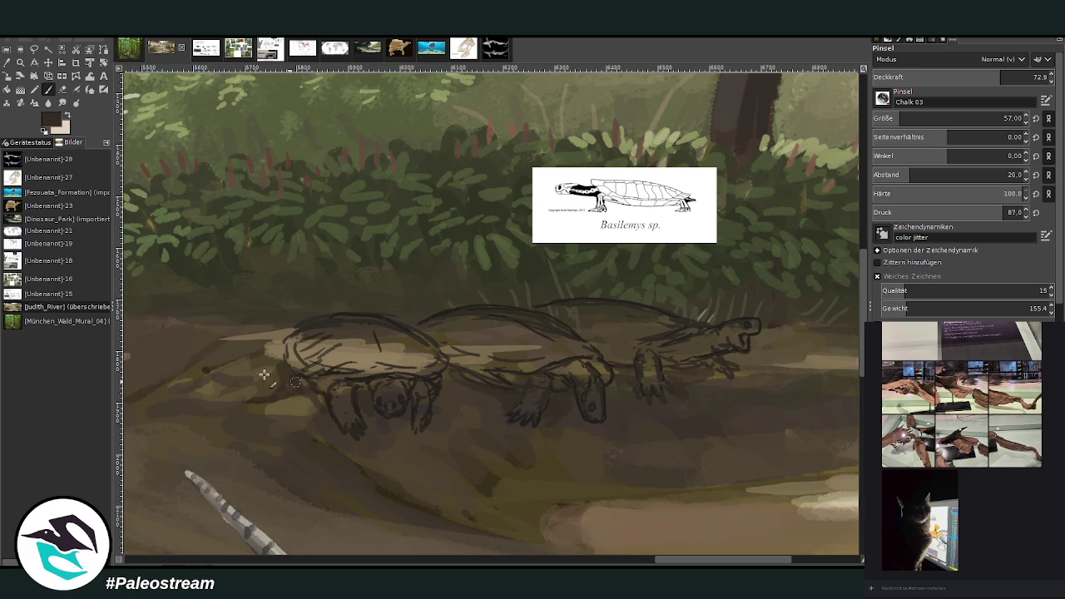
left_click(848, 323, "ctrl")
left_click_drag(957, 118, 978, 118)
left_click_drag(1003, 76, 972, 77)
mouse_move(359, 370)
left_mouse_down()
mouse_move(391, 351)
mouse_move(308, 330)
mouse_move(430, 353)
left_mouse_up()
mouse_move(590, 309)
left_mouse_down()
mouse_move(529, 363)
mouse_move(538, 318)
mouse_move(506, 326)
mouse_move(457, 314)
mouse_move(543, 299)
left_mouse_up()
left_click(911, 116)
mouse_move(486, 366)
left_mouse_down()
mouse_move(520, 368)
mouse_move(457, 356)
mouse_move(441, 334)
left_mouse_up()
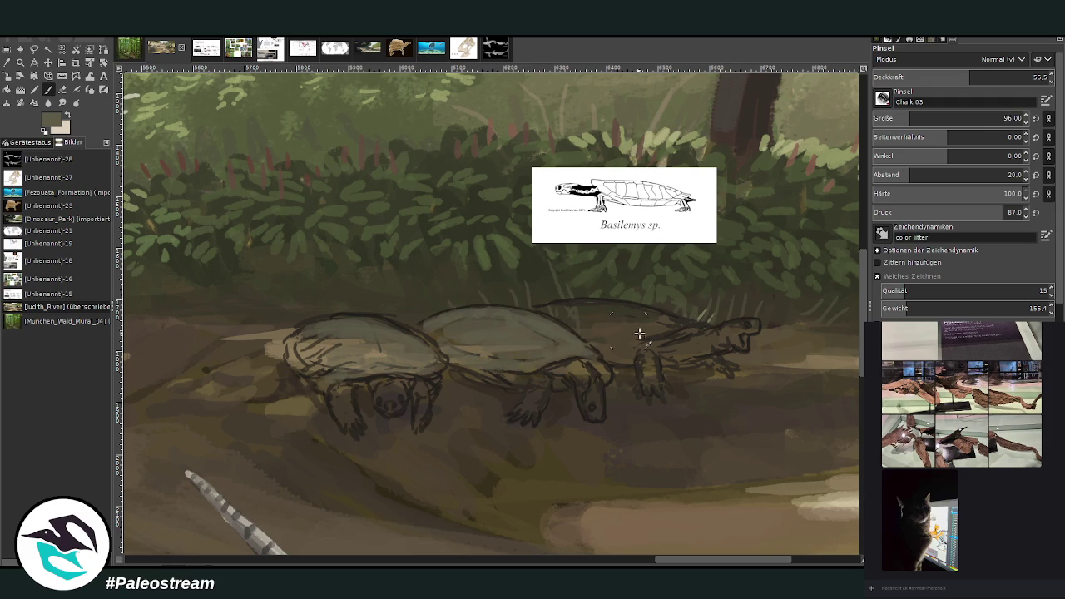
mouse_move(691, 328)
left_mouse_down()
mouse_move(624, 345)
mouse_move(571, 318)
mouse_move(578, 305)
mouse_move(674, 320)
mouse_move(540, 309)
mouse_move(624, 354)
left_mouse_up()
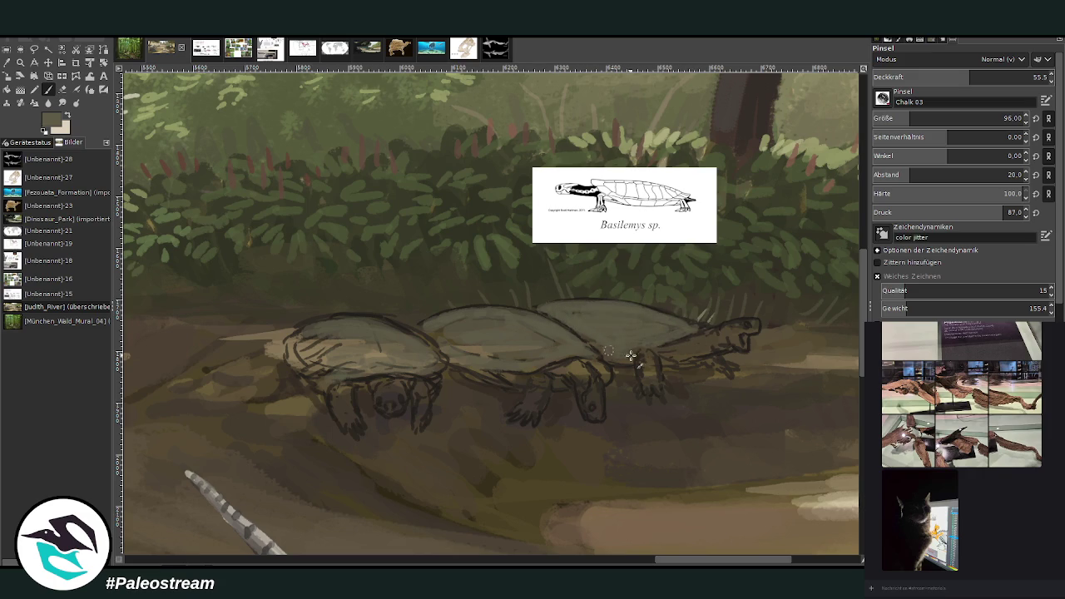
Sample a darker colour and smooth the left and right shells at brush size 65
left_click(838, 327, "ctrl")
mouse_move(341, 359)
left_mouse_down()
mouse_move(350, 379)
mouse_move(304, 367)
mouse_move(308, 345)
mouse_move(346, 323)
left_mouse_up()
left_click(901, 118)
left_click(974, 75)
left_click_drag(628, 308, 543, 309)
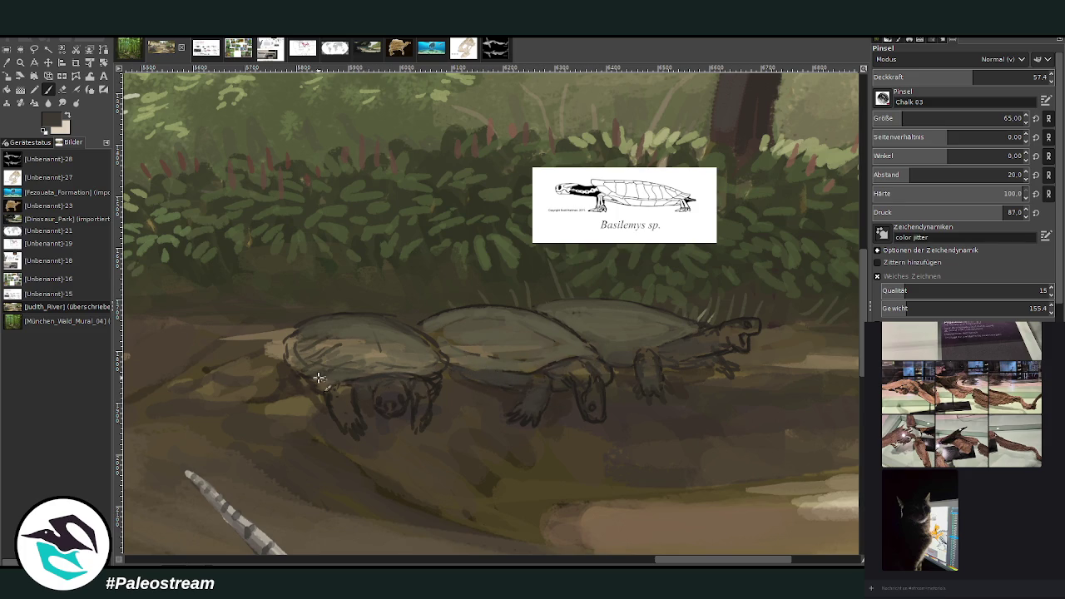
Paint dark shadows on the bank beneath the turtles and beside the front leg
key("o")
key("p")
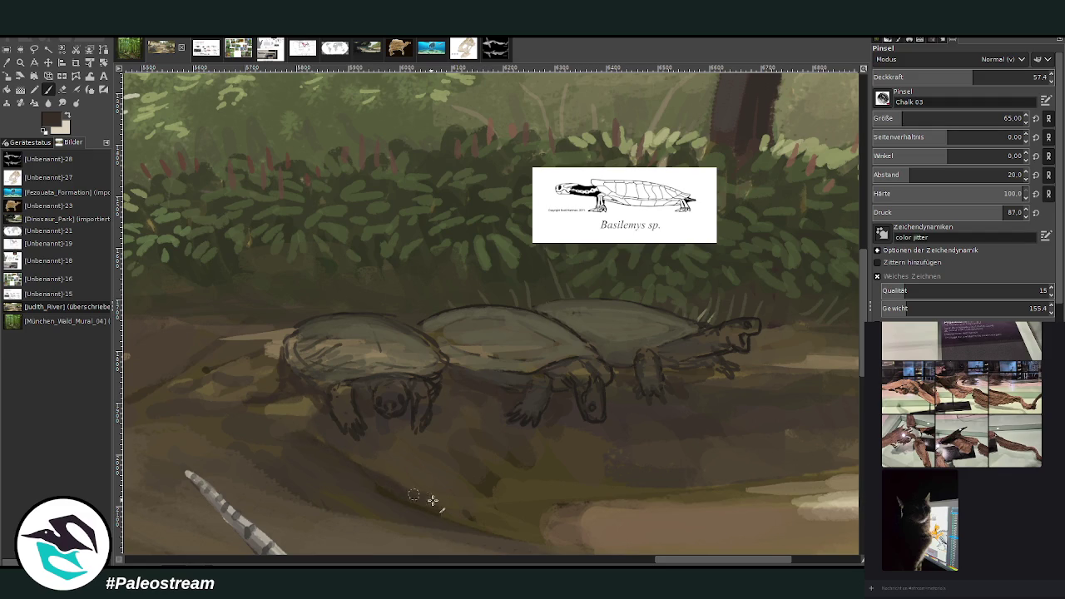
left_click_drag(540, 513, 799, 480)
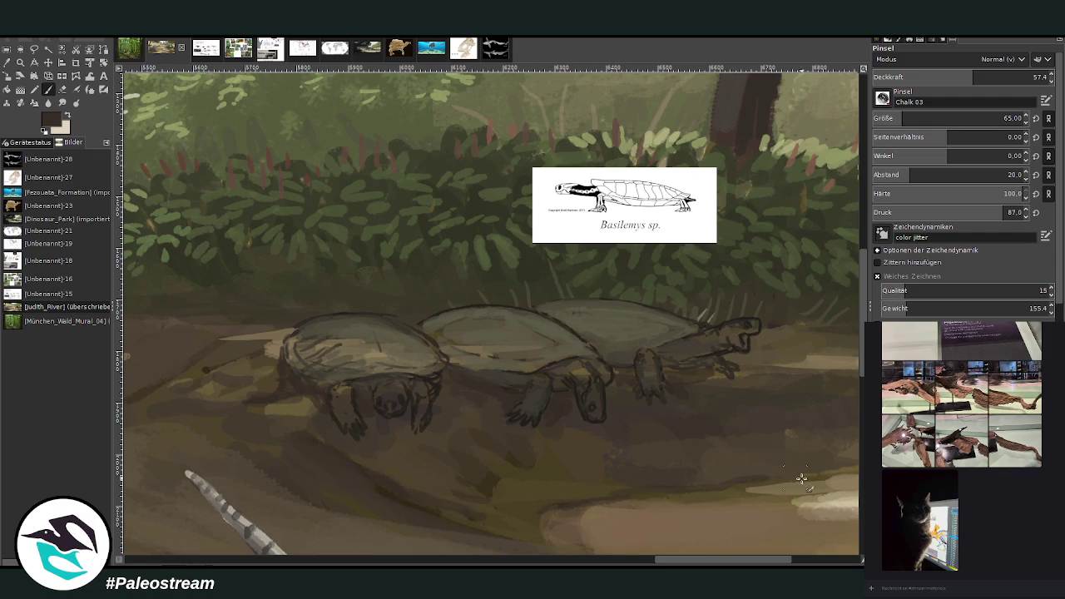
left_click_drag(671, 562, 729, 562)
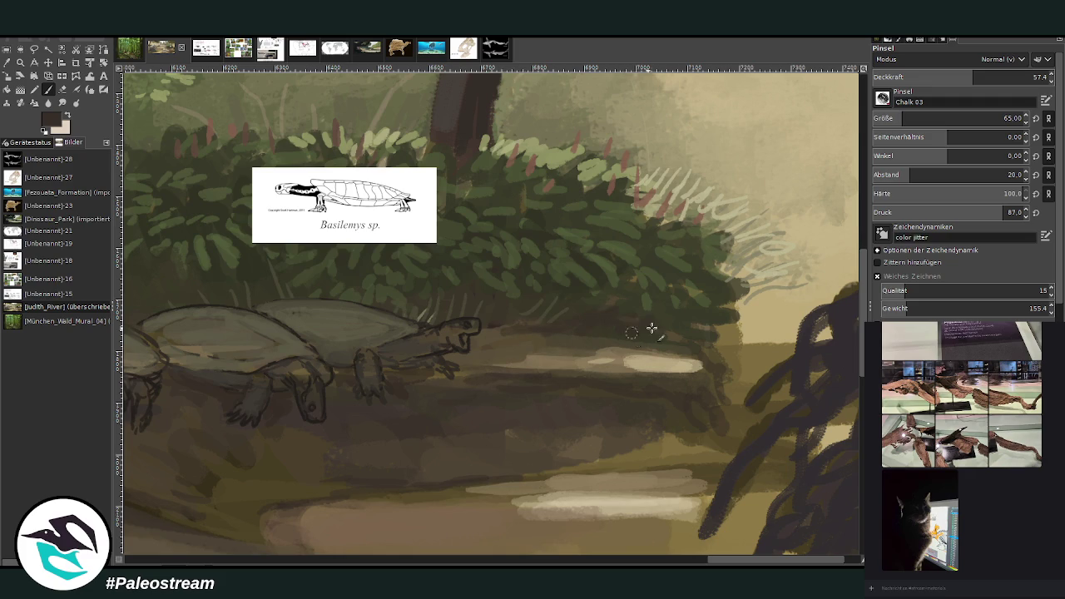
left_click_drag(714, 561, 676, 562)
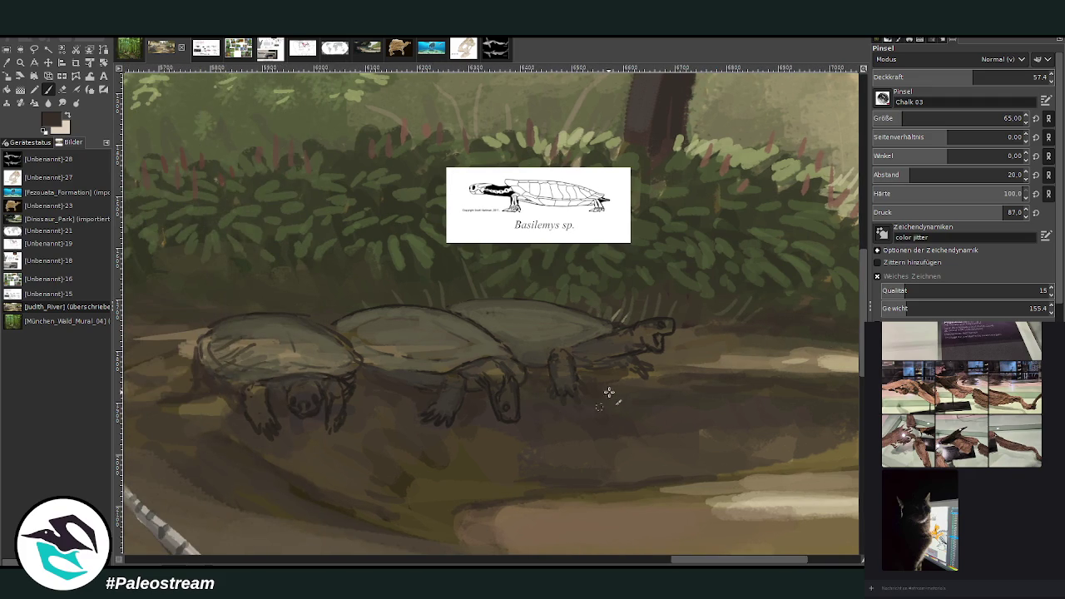
left_click_drag(643, 427, 692, 478)
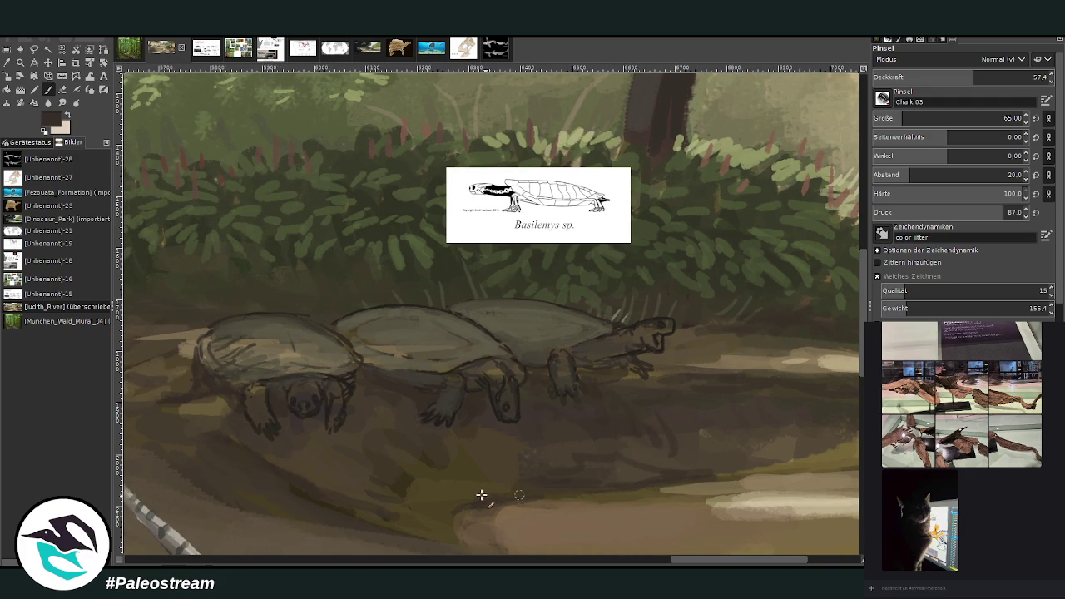
left_click_drag(566, 493, 679, 483)
left_click_drag(459, 506, 412, 462)
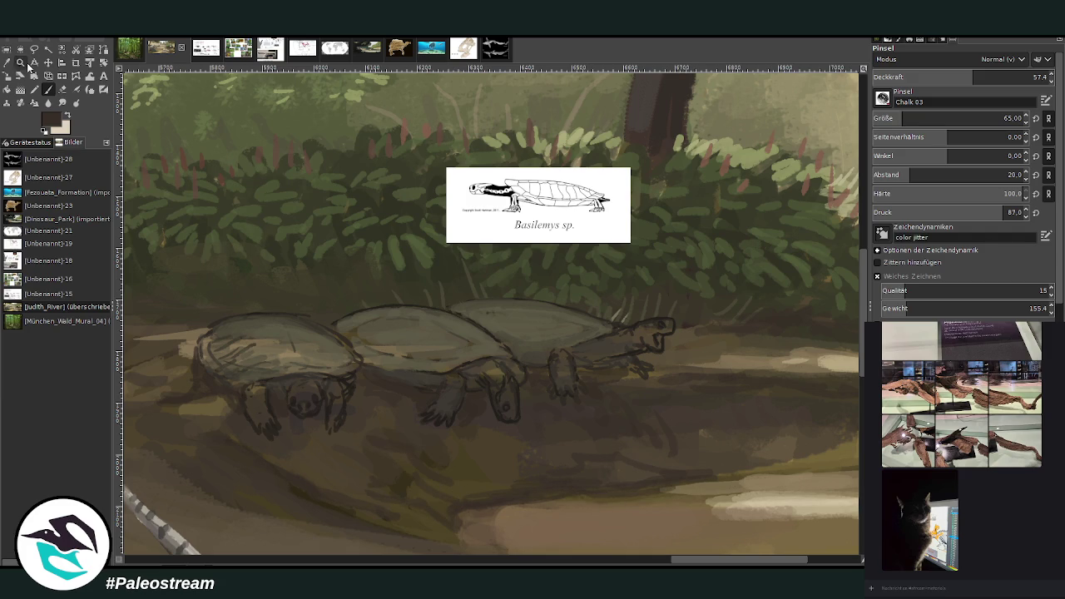
Sample shell colours and add light strokes to the left turtle's shell at opacity 83.4
key("o")
left_click(286, 344)
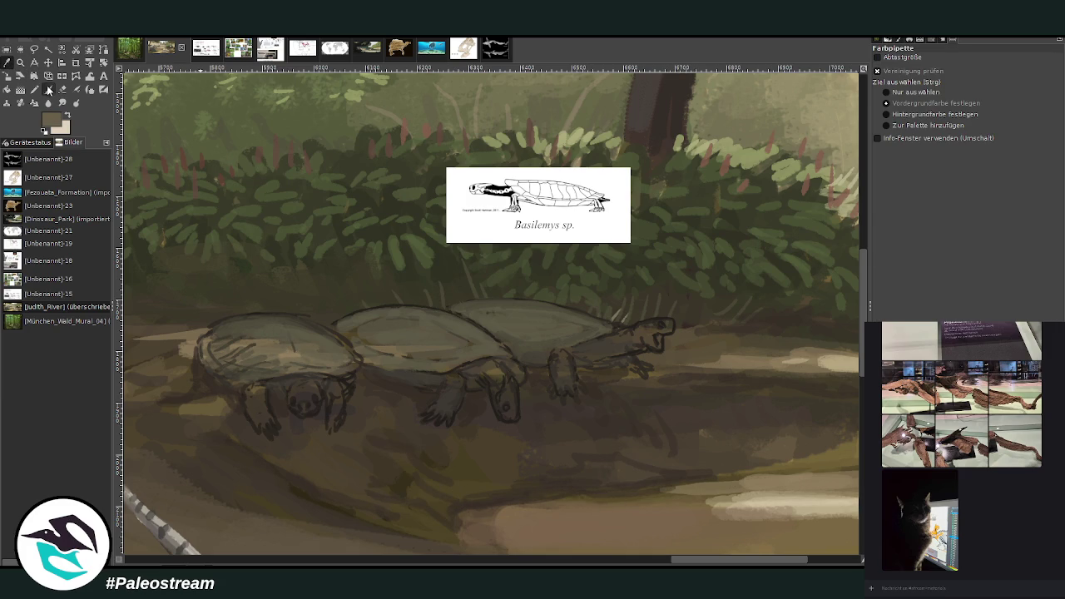
left_click(47, 89)
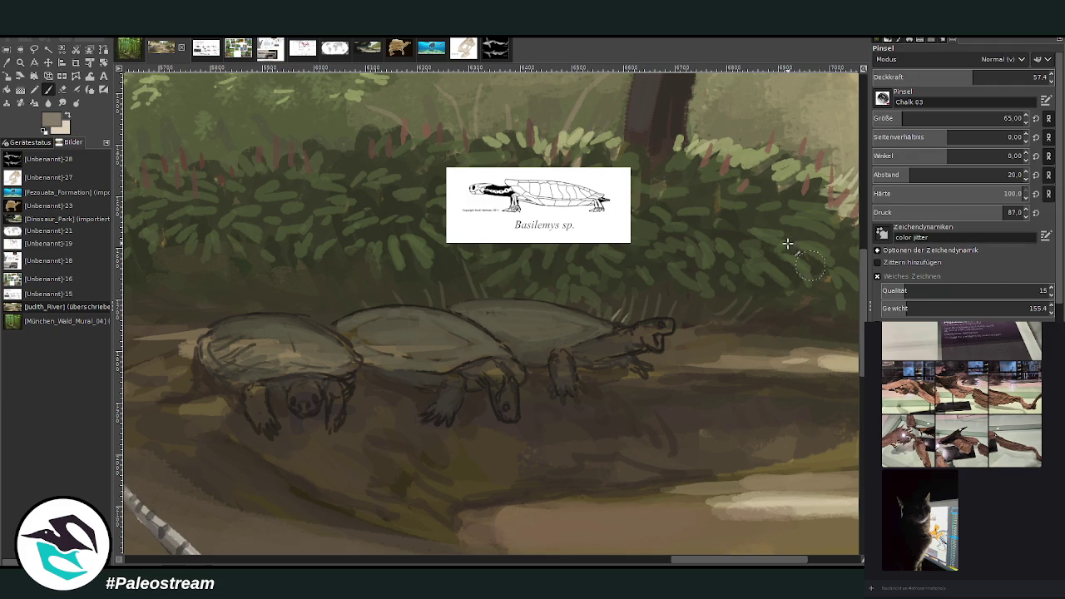
left_click_drag(308, 357, 234, 340)
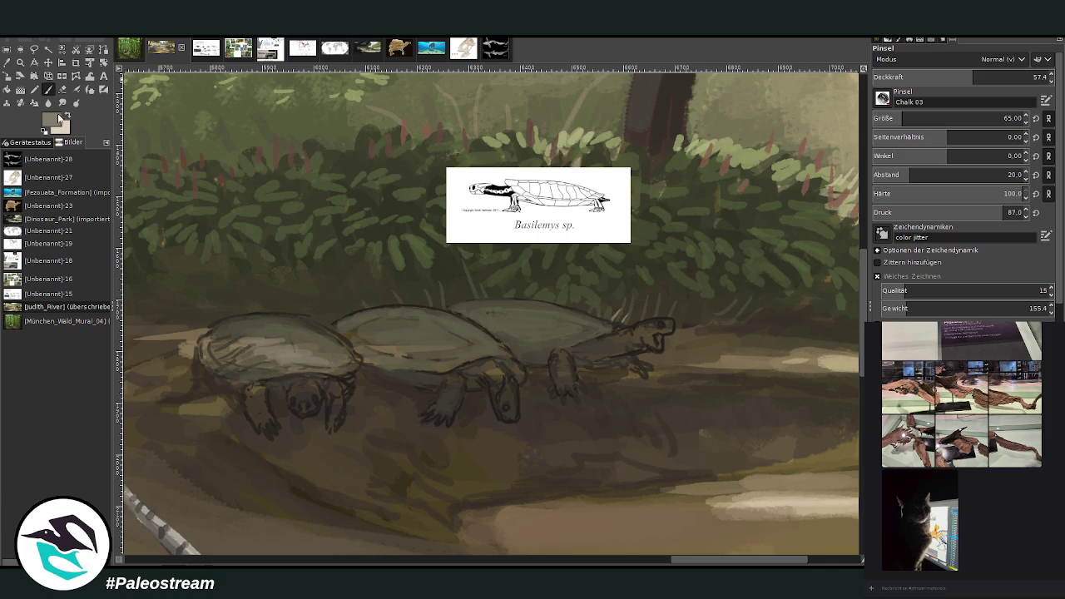
left_click(834, 268, "ctrl")
left_click_drag(311, 368, 272, 345)
left_click(1021, 77)
type("33.4")
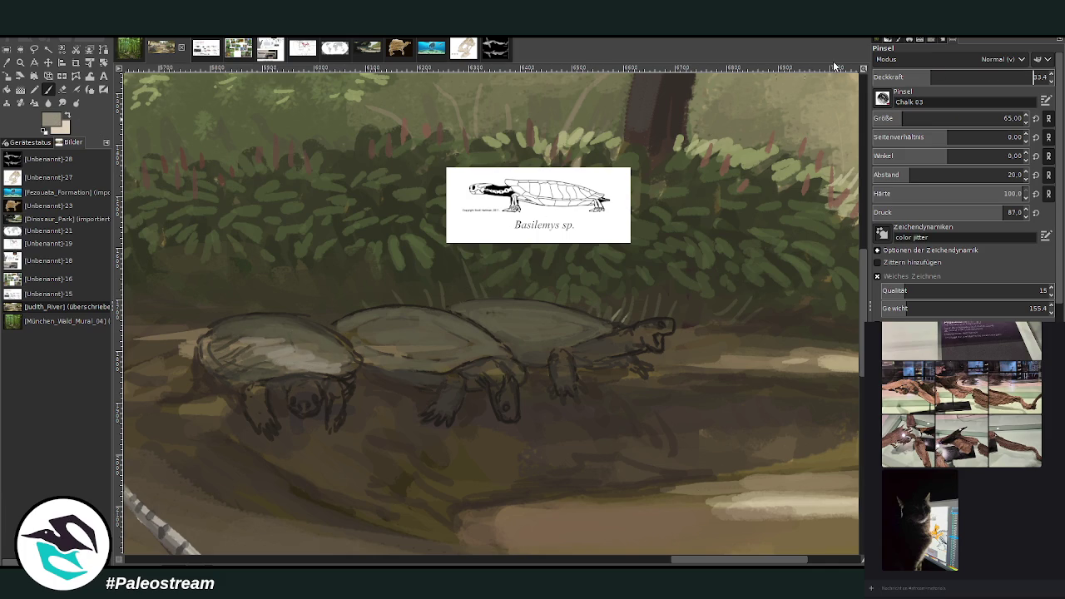
Add light strokes to the left shell, then shade its edge and top in darker grey-brown
mouse_move(339, 363)
left_mouse_down()
mouse_move(268, 364)
mouse_move(264, 343)
mouse_move(233, 338)
mouse_move(344, 319)
left_mouse_up()
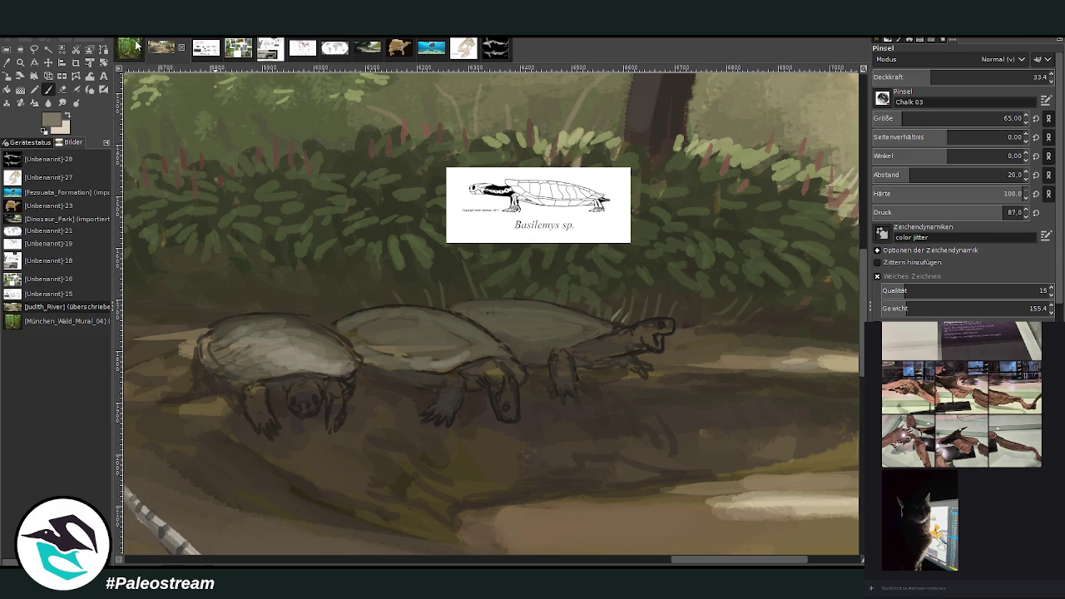
left_click(844, 320, "ctrl")
left_click(811, 321, "ctrl")
left_click_drag(207, 341, 284, 325)
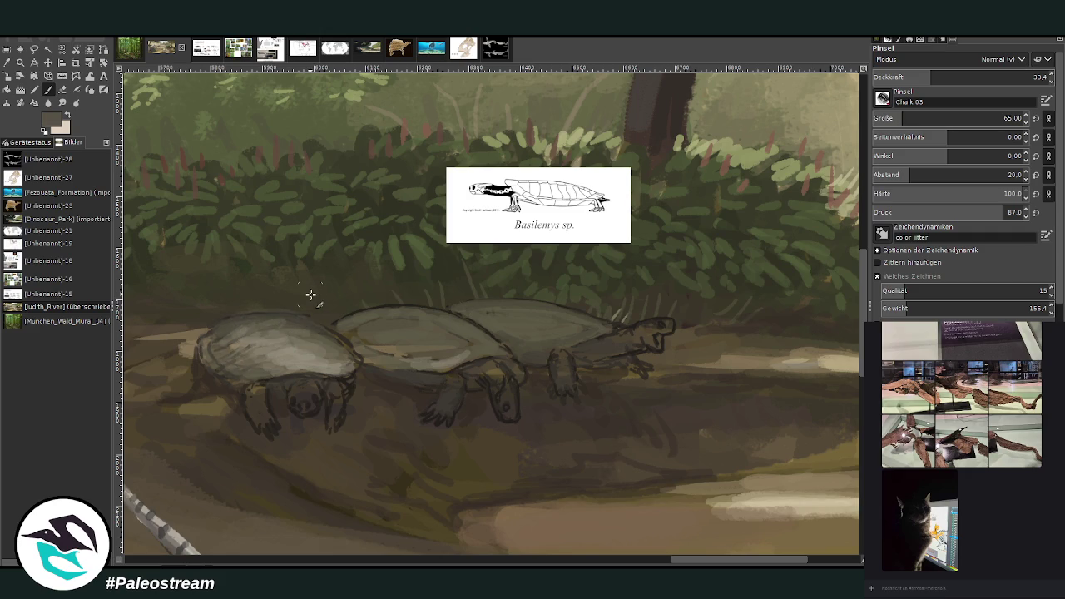
With a smaller, more opaque brush, streak the left shell and darken the right turtle's head and neck
left_click(970, 77)
left_click(1004, 119)
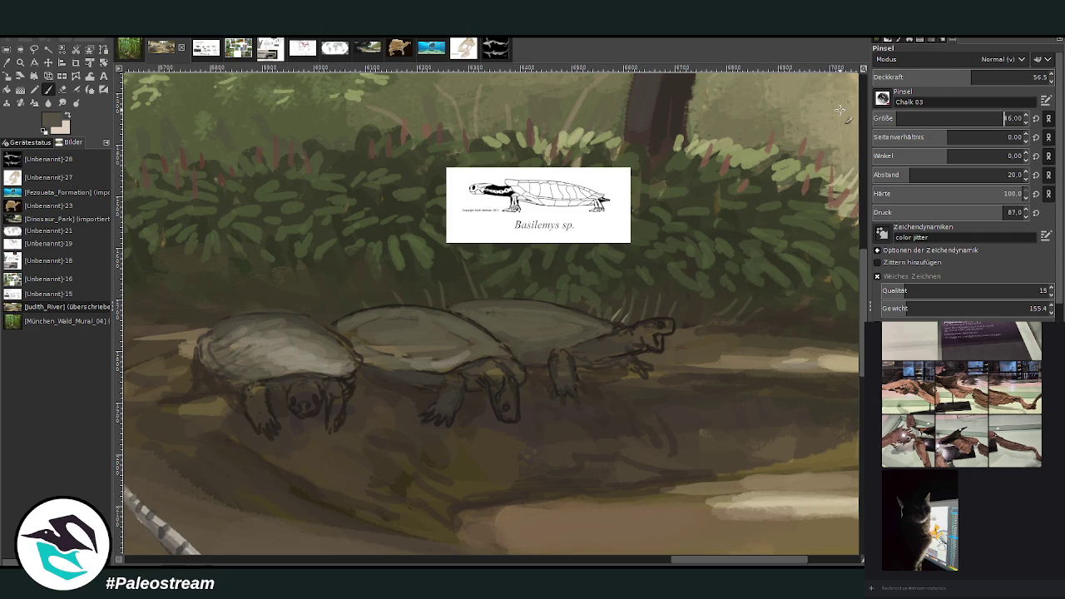
left_click_drag(233, 326, 320, 324)
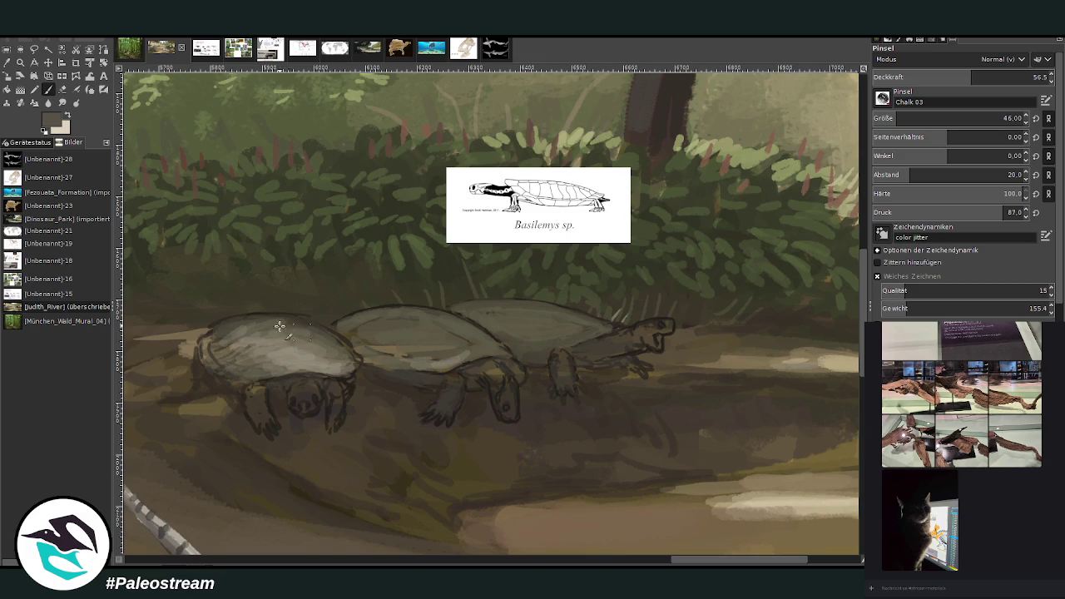
left_click(837, 336, "ctrl")
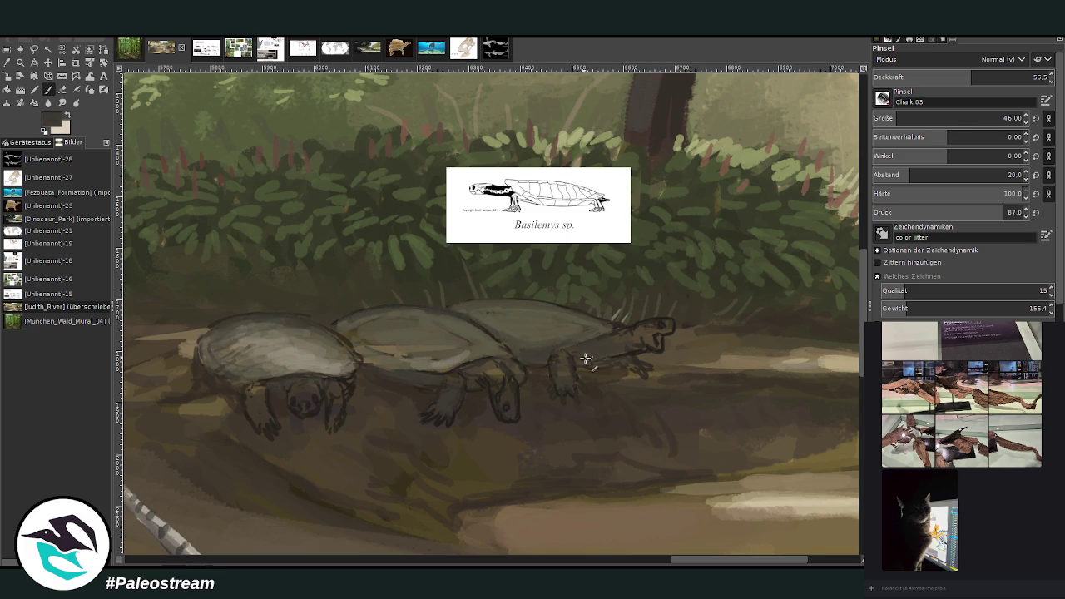
left_click_drag(645, 333, 619, 337)
Paint all three turtles' heads and necks reddish-brown, dropping the brush to size 29
left_click_drag(620, 346, 650, 329)
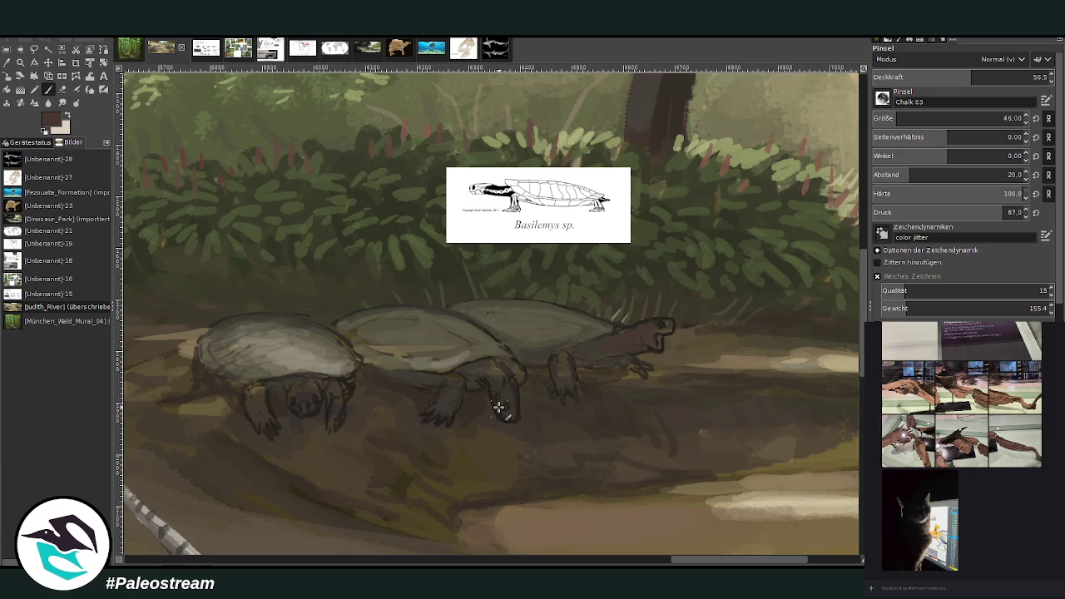
mouse_move(496, 393)
left_mouse_down()
mouse_move(511, 388)
mouse_move(482, 369)
left_mouse_up()
mouse_move(302, 397)
left_mouse_down()
mouse_move(312, 389)
mouse_move(293, 375)
mouse_move(312, 385)
mouse_move(296, 379)
left_mouse_up()
key("bracketleft")
key("bracketleft")
key("bracketleft")
mouse_move(650, 324)
left_mouse_down()
mouse_move(617, 336)
mouse_move(642, 333)
left_mouse_up()
left_click_drag(516, 404, 502, 367)
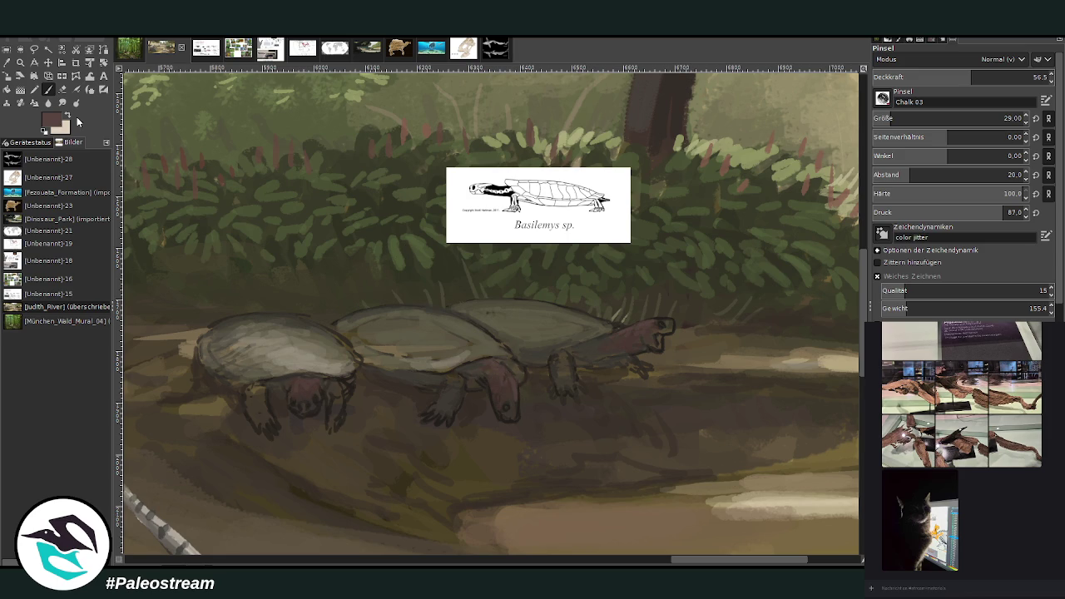
Sample the shell's greyish tan and the head's dark brown, then adjust the paint brightness
left_click(6, 62)
left_click(454, 343)
left_click(47, 89)
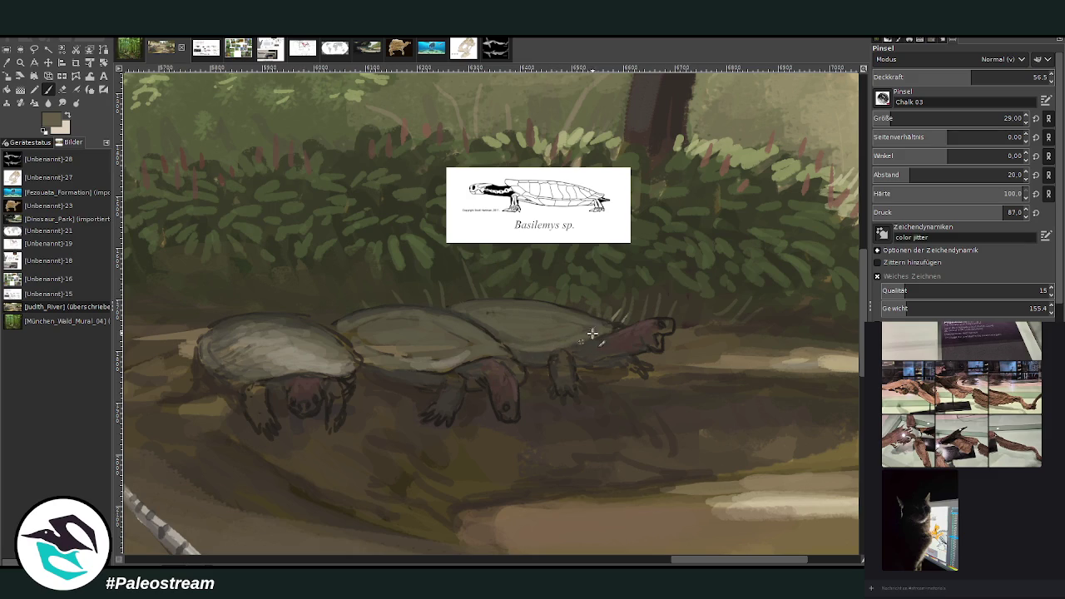
key("o")
left_click(278, 387)
left_click(48, 90)
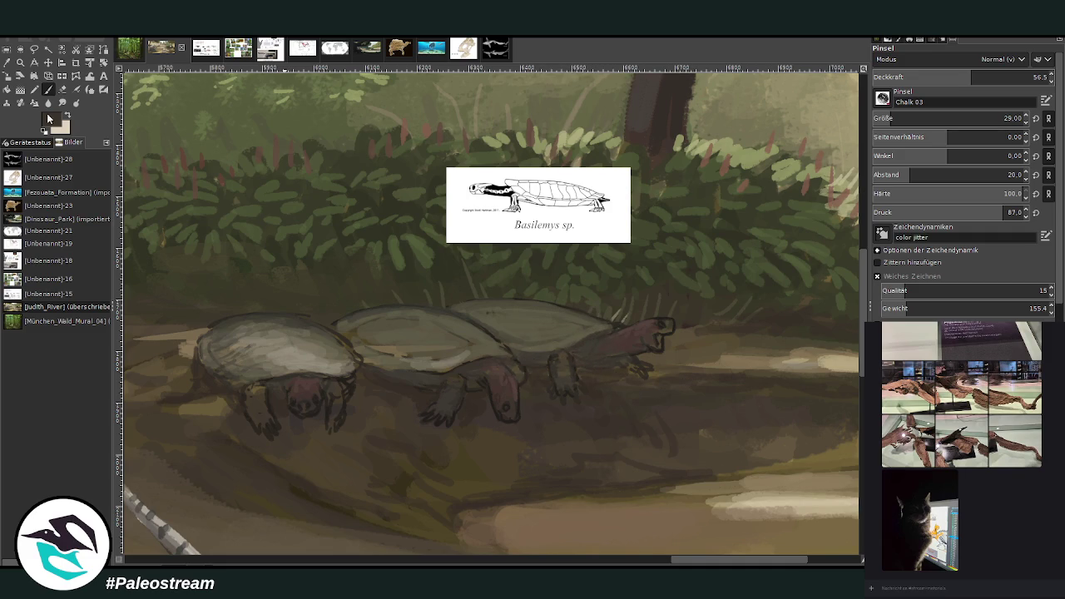
left_click(841, 333, "ctrl")
left_click(844, 330, "ctrl")
Darken the turtles' front legs and claws, give the right turtle an open mouth, and darken the left head
left_click_drag(263, 421, 256, 385)
mouse_move(335, 408)
left_mouse_down()
mouse_move(337, 426)
mouse_move(333, 380)
mouse_move(333, 392)
left_mouse_up()
left_click_drag(425, 419, 461, 375)
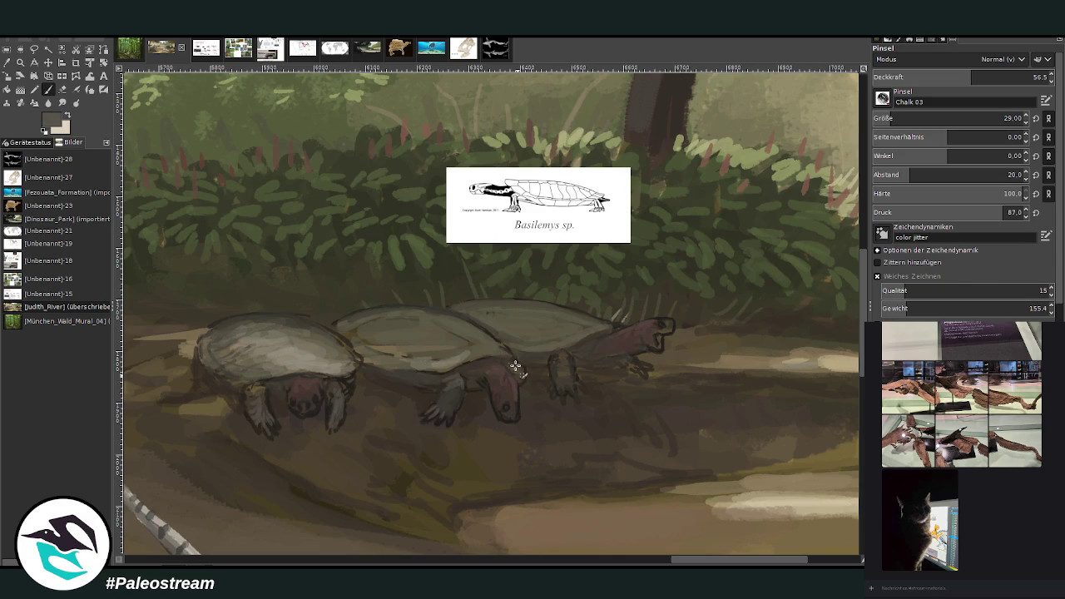
mouse_move(559, 374)
left_mouse_down()
mouse_move(566, 397)
mouse_move(565, 355)
left_mouse_up()
left_click_drag(631, 363, 620, 367)
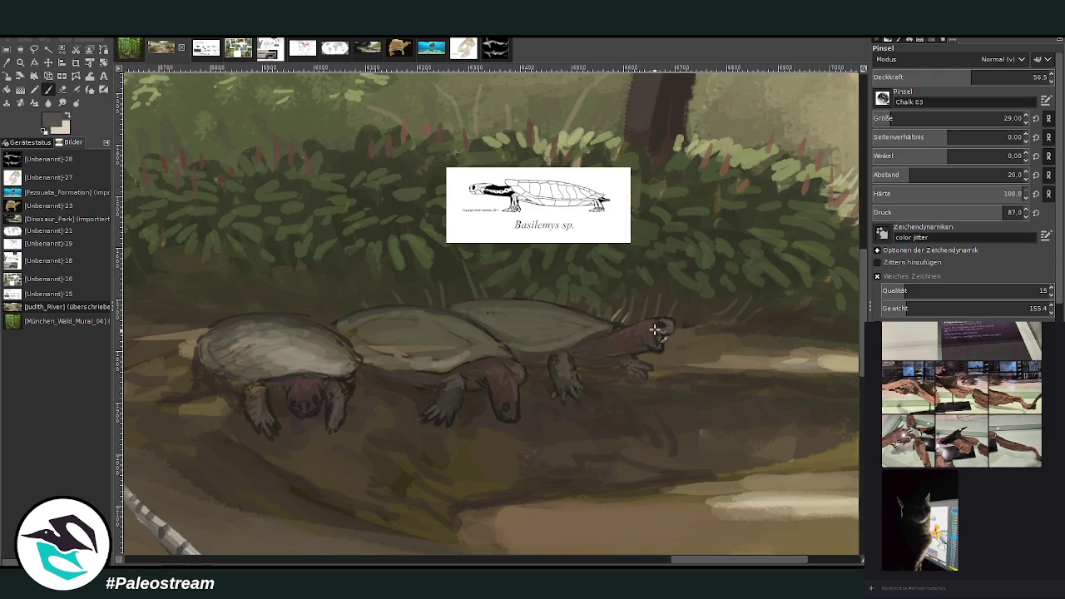
mouse_move(663, 320)
left_mouse_down()
mouse_move(637, 342)
mouse_move(656, 356)
left_mouse_up()
mouse_move(304, 408)
left_mouse_down()
mouse_move(318, 399)
mouse_move(291, 404)
mouse_move(312, 402)
mouse_move(317, 412)
mouse_move(316, 400)
mouse_move(352, 385)
mouse_move(345, 361)
left_mouse_up()
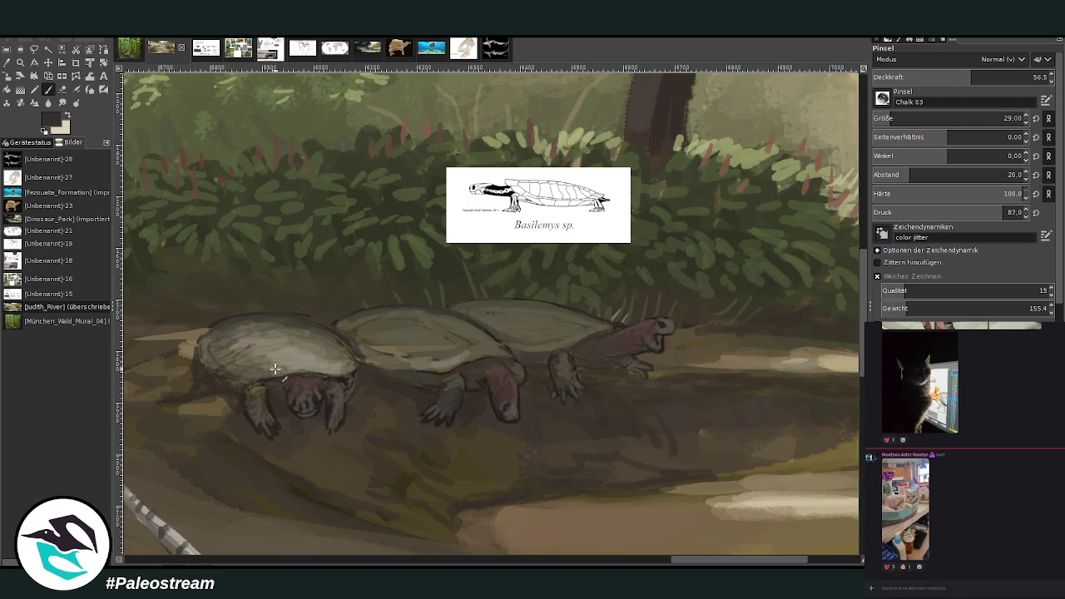
left_click(1033, 77)
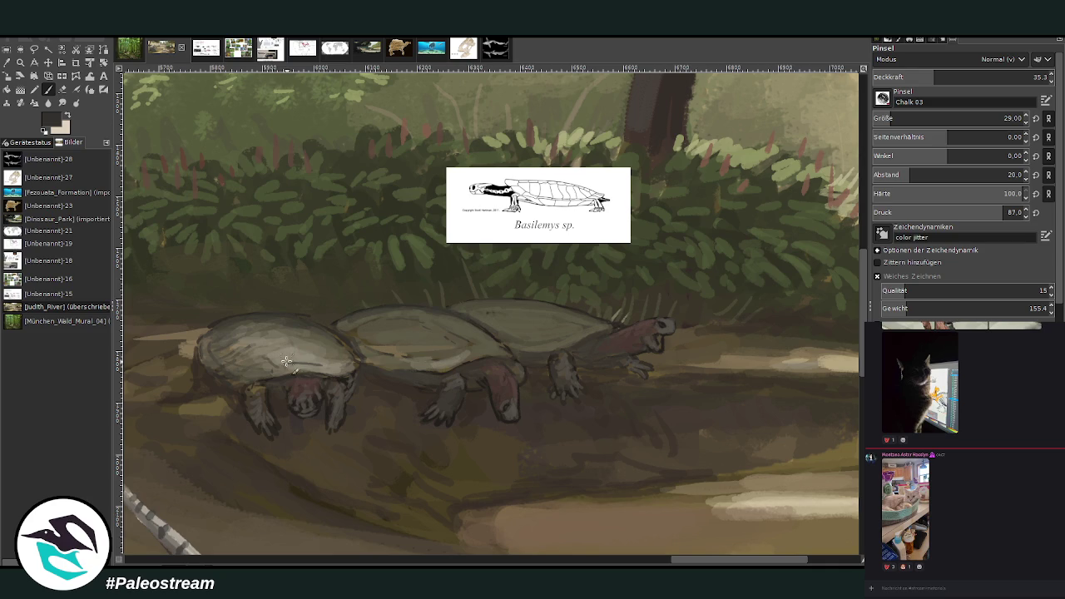
Paint dark scute lines on the front turtle's shell and lighten the middle shell
mouse_move(287, 350)
left_mouse_down()
mouse_move(275, 328)
mouse_move(307, 336)
mouse_move(256, 351)
mouse_move(237, 336)
mouse_move(334, 342)
left_mouse_up()
left_click_drag(445, 339, 370, 325)
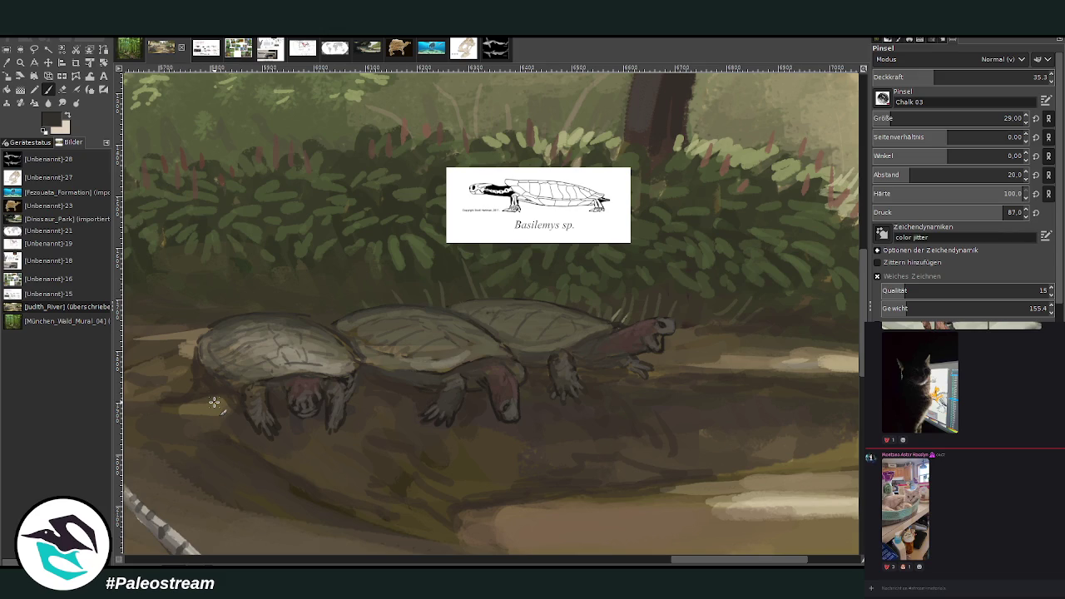
key("o")
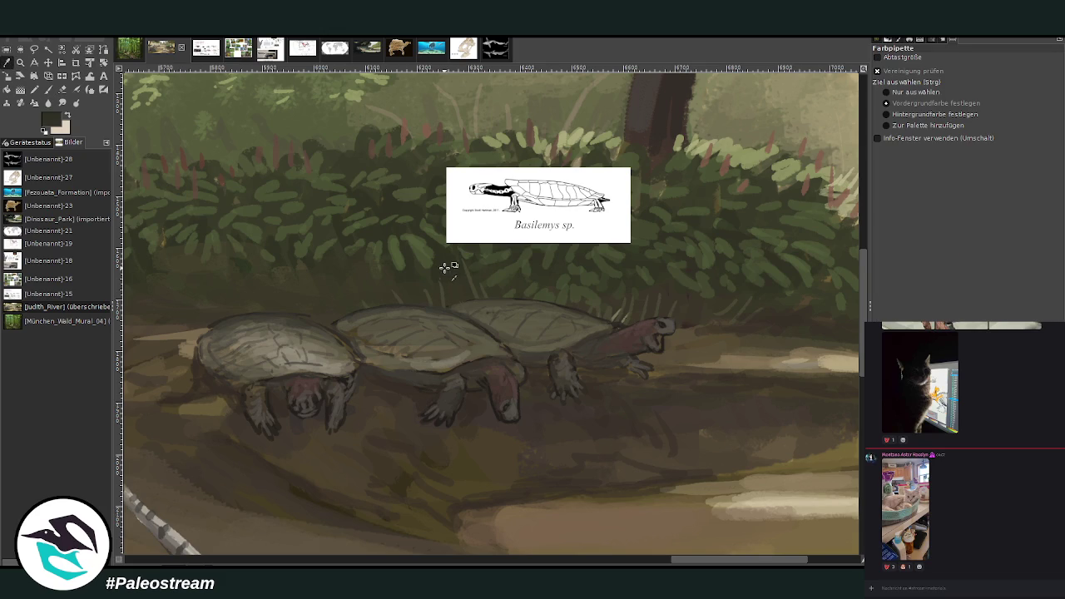
key("p")
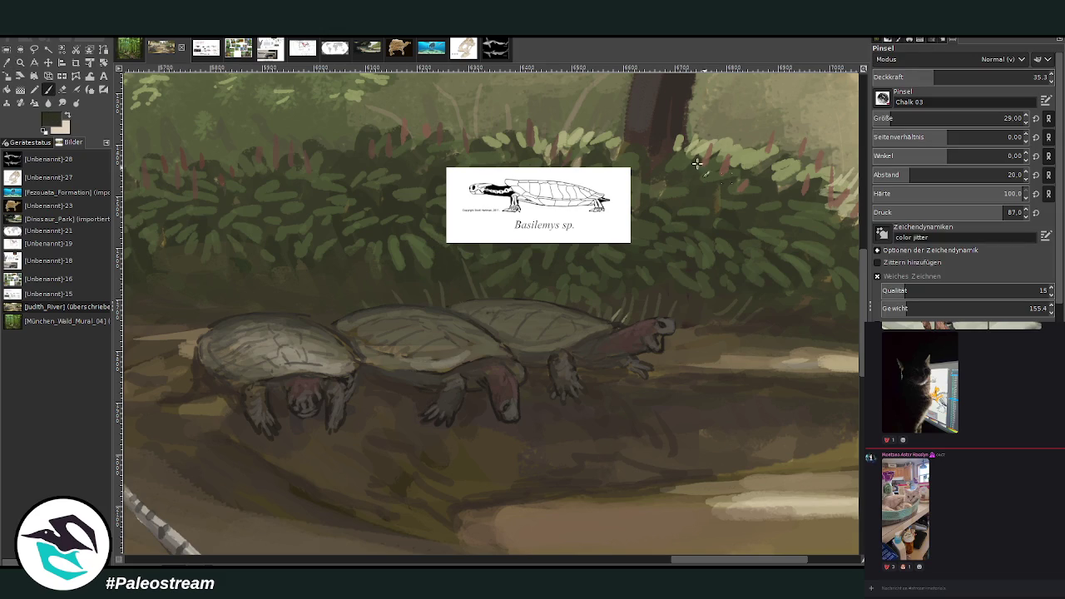
Using a lighter grey at 53.9 opacity and size 33, lighten the right shell top and neck
left_click(907, 118)
left_click(853, 337, "ctrl")
left_click(845, 335, "ctrl")
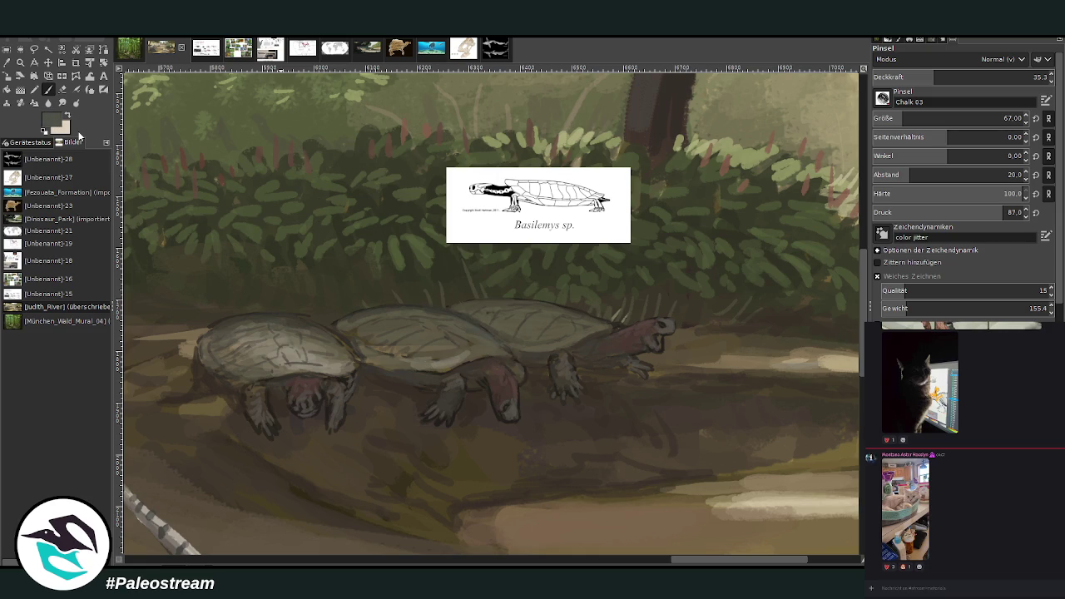
left_click_drag(934, 76, 968, 76)
left_click_drag(903, 119, 884, 119)
mouse_move(633, 310)
left_mouse_down()
mouse_move(542, 307)
mouse_move(565, 308)
left_mouse_up()
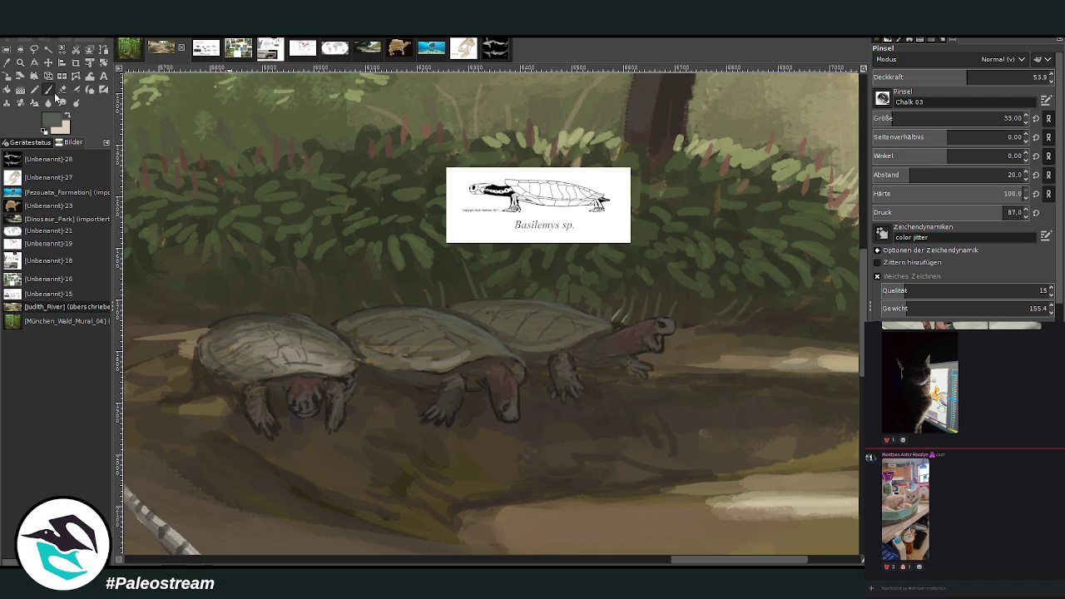
Briefly try the Eraser, then return to the brush with a darker paint colour
left_click(62, 89)
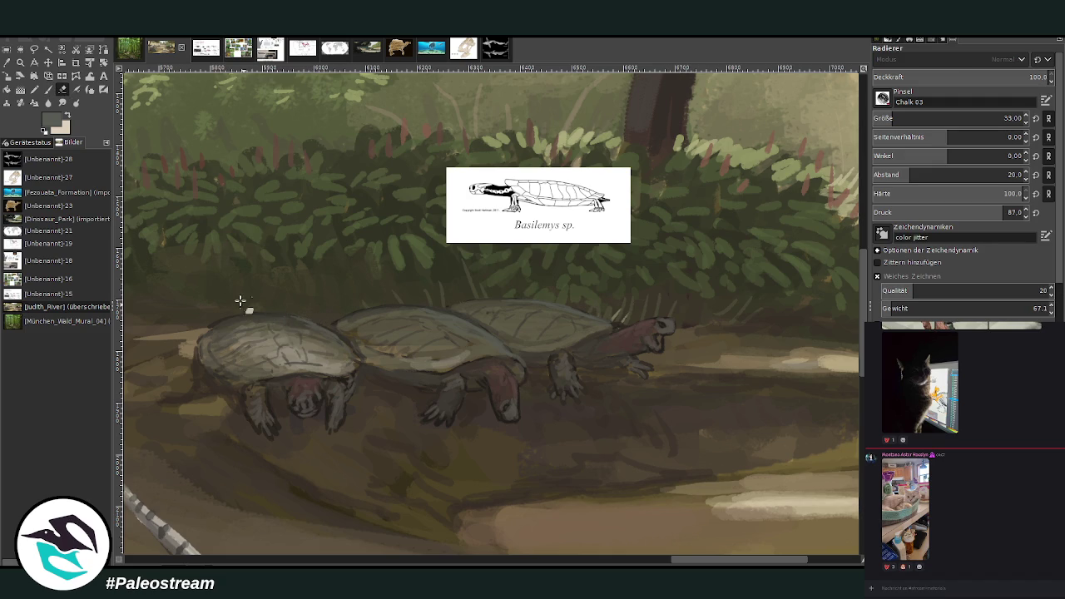
left_click(47, 89)
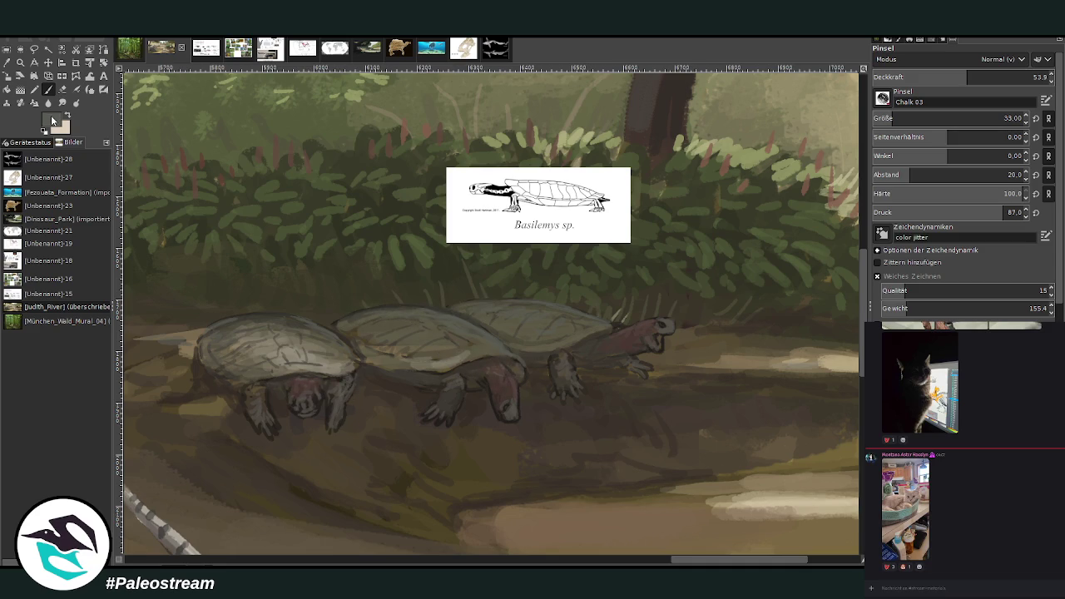
left_click(847, 336, "ctrl")
left_click(835, 343, "ctrl")
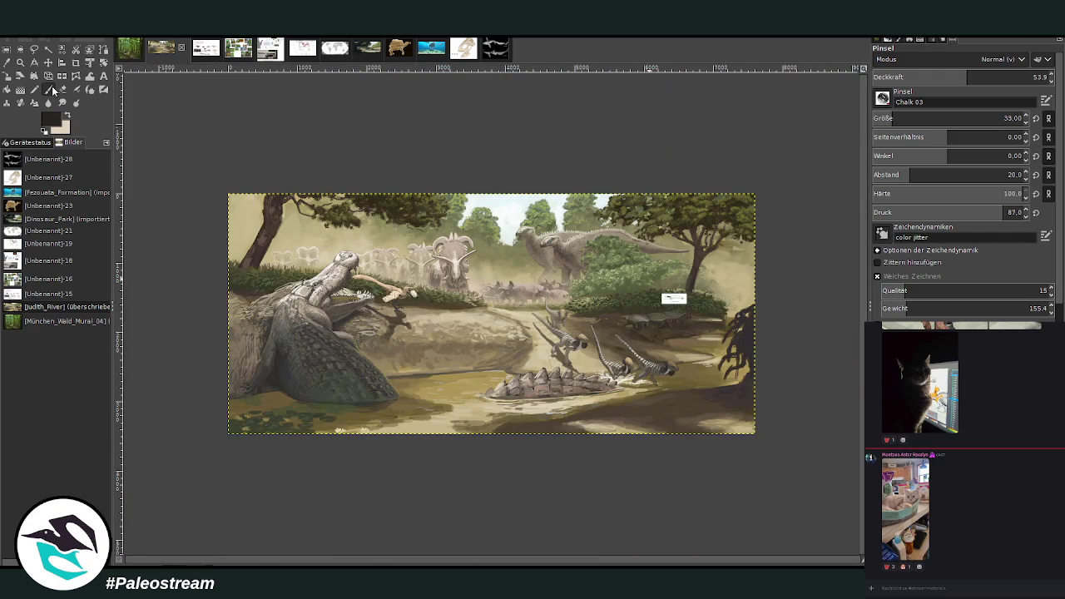
Hide the Basilemys reference image and make the main painting layer active
left_click(20, 61)
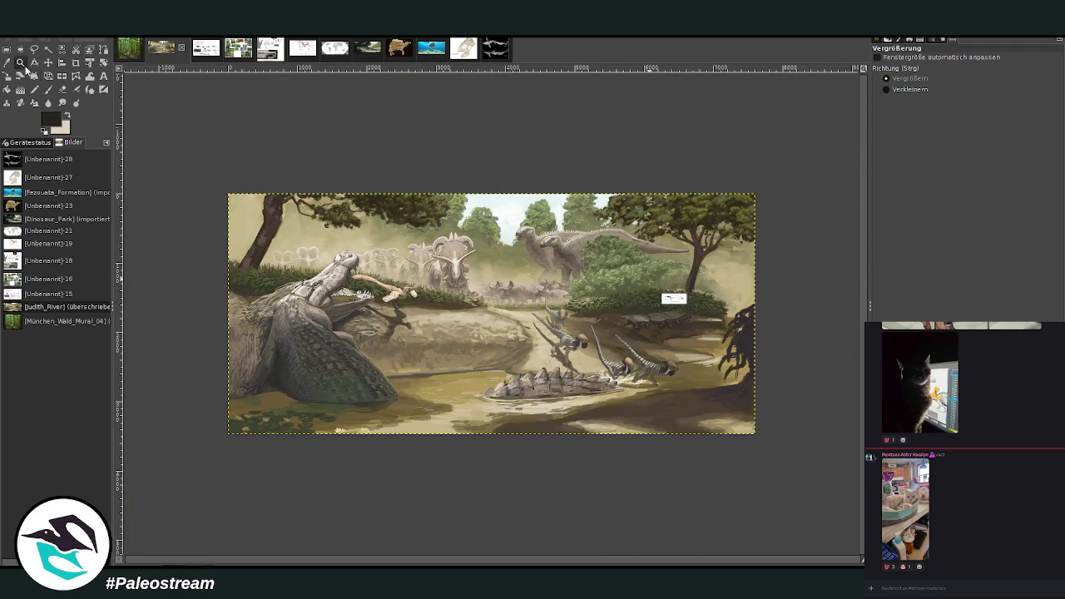
left_click(779, 429)
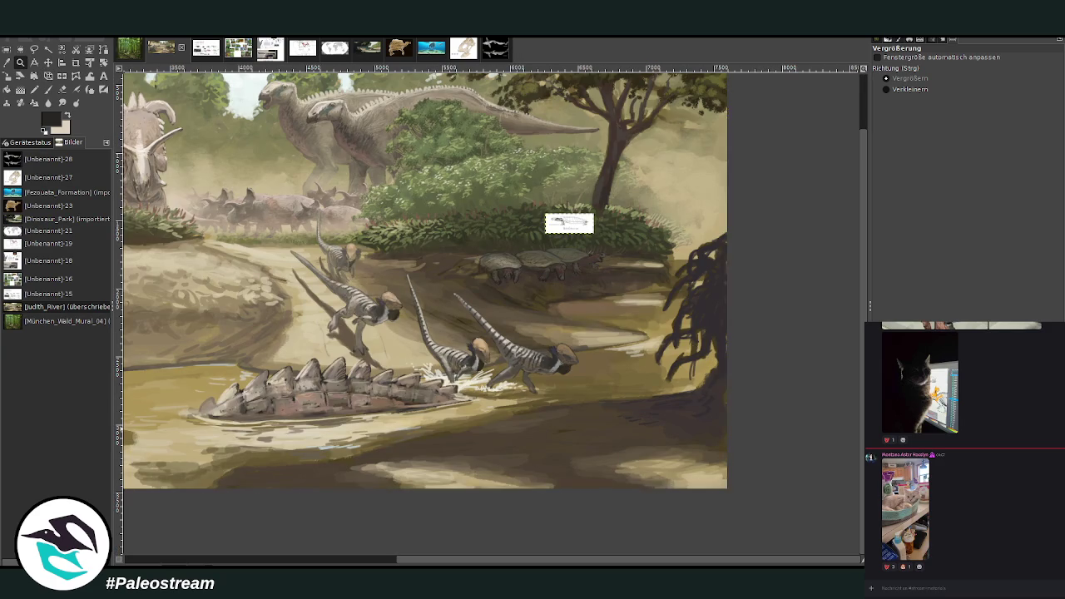
key("Delete")
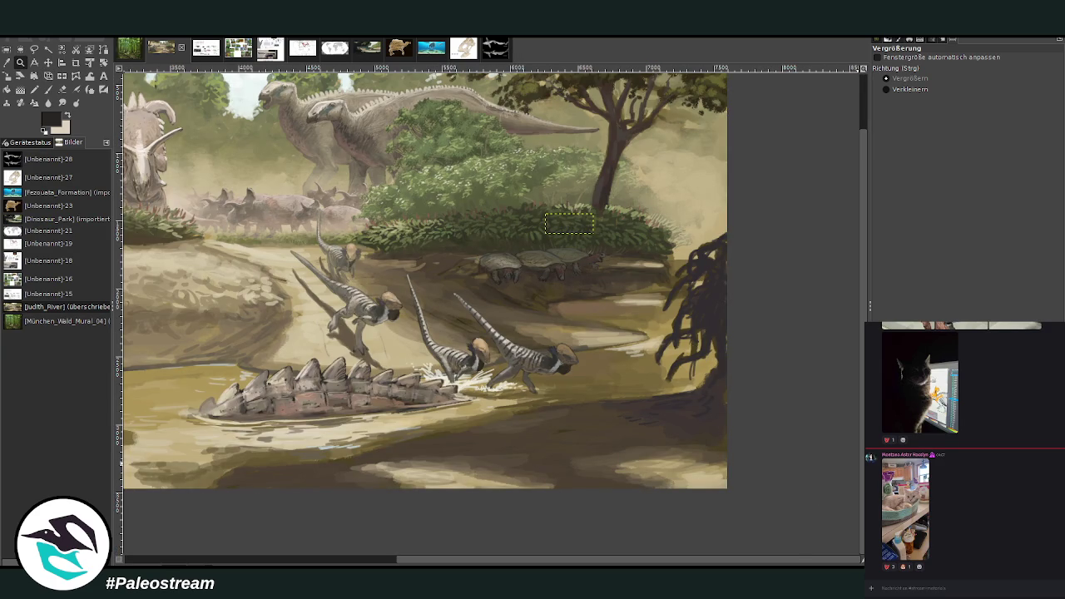
key("ctrl+h")
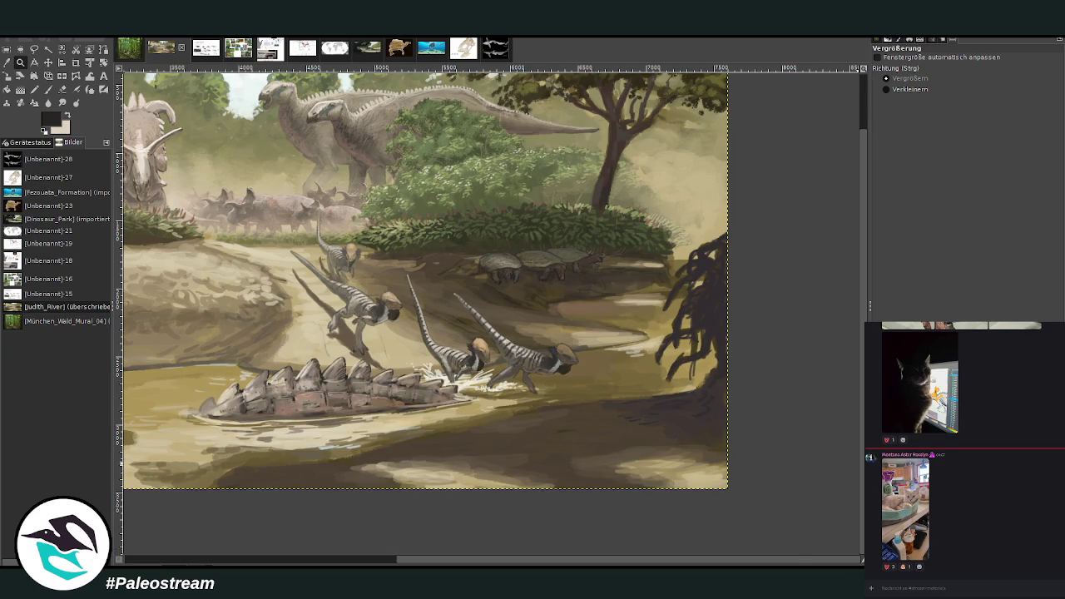
Reframe the view on the lower-middle river scene with the dinosaurs
key("minus")
key("minus")
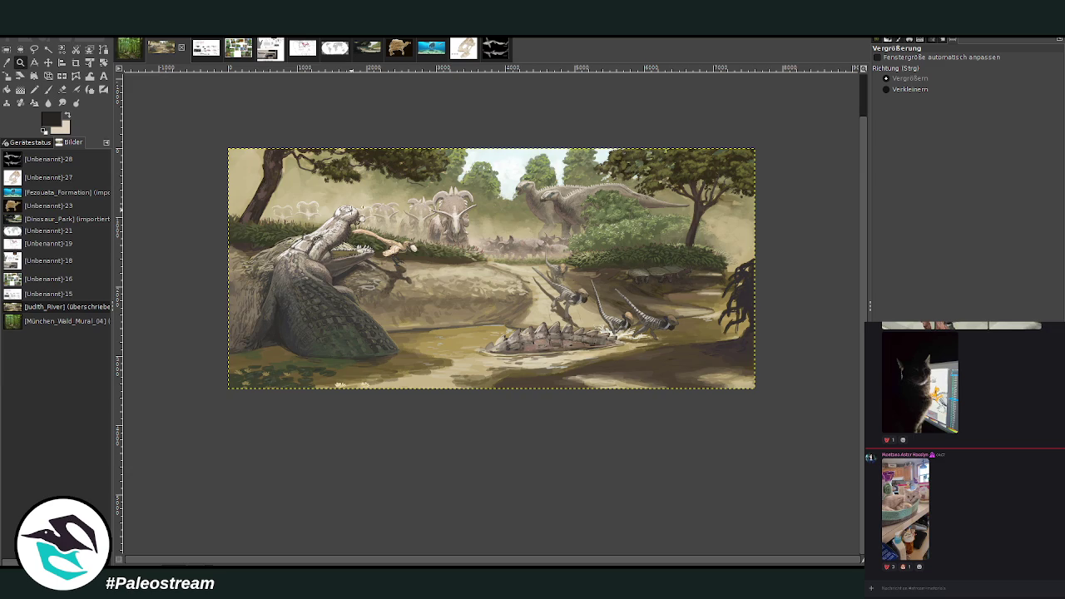
left_click_drag(441, 255, 630, 424)
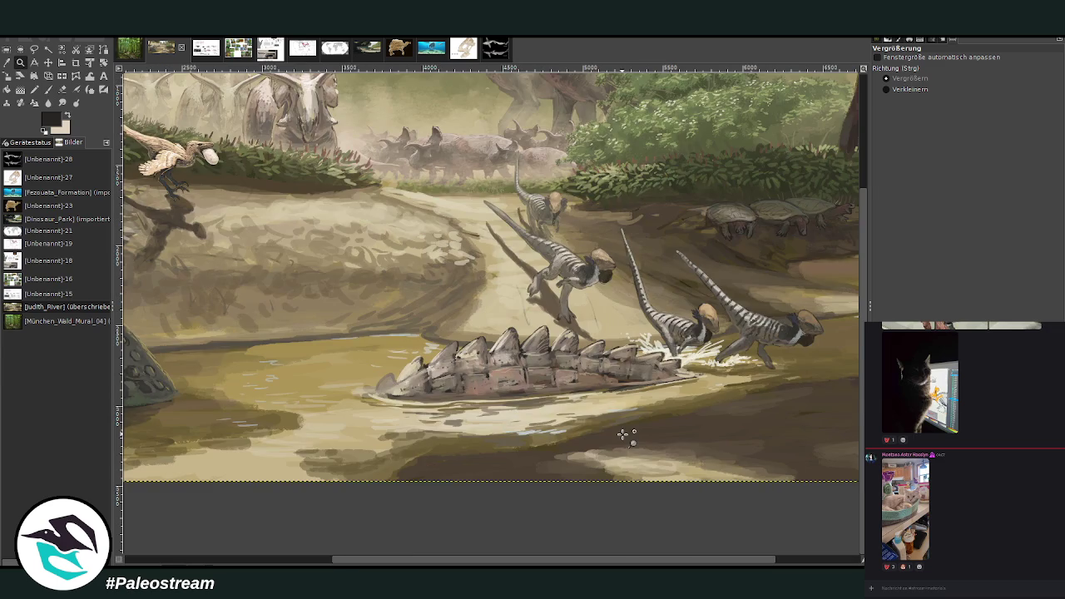
key("shift+ctrl+j")
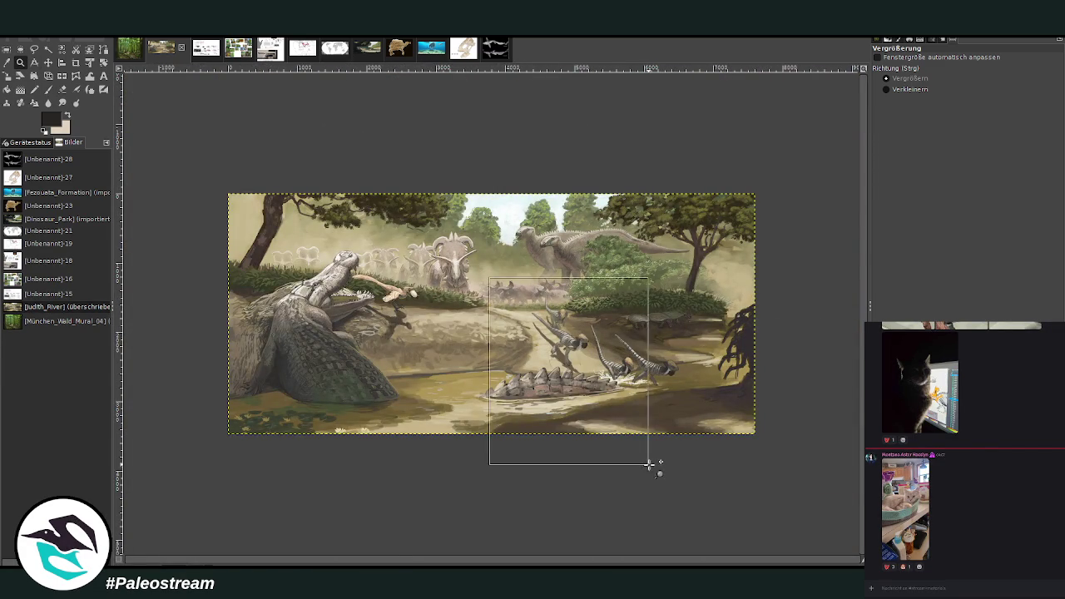
left_click_drag(491, 293, 641, 463)
left_click(7, 63)
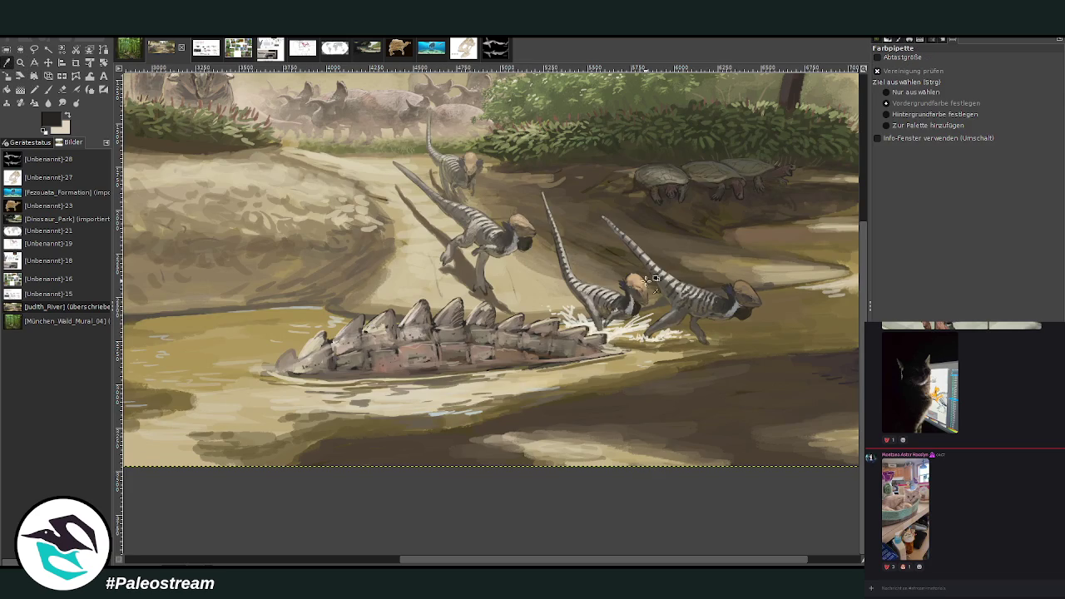
Set the brush to size 135 and opacity 49.8, and pick an olive-tan colour
left_click(48, 89)
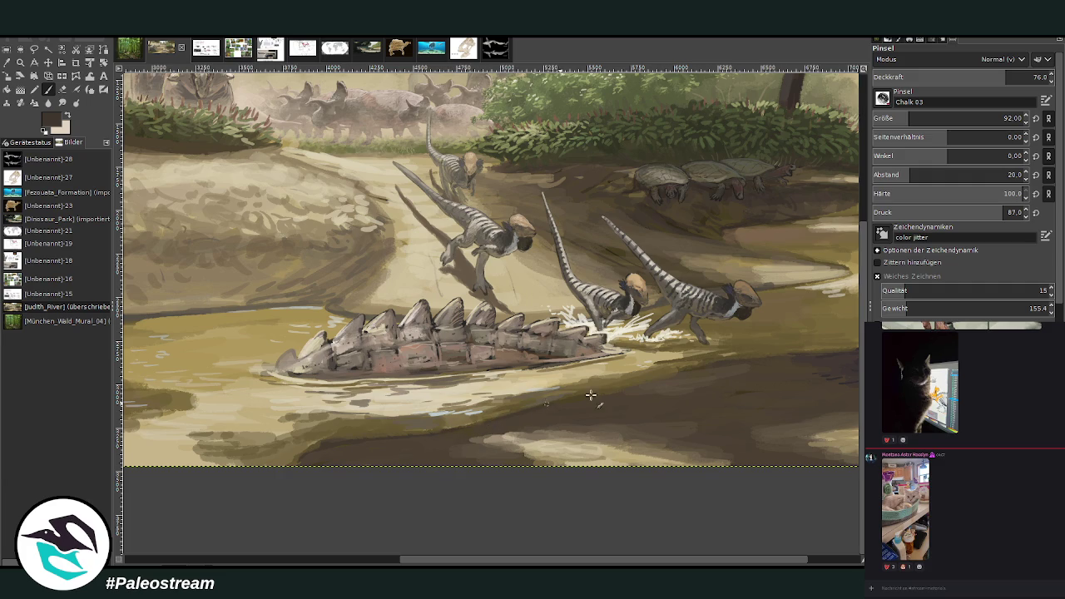
scroll(821, 512, "right", 2)
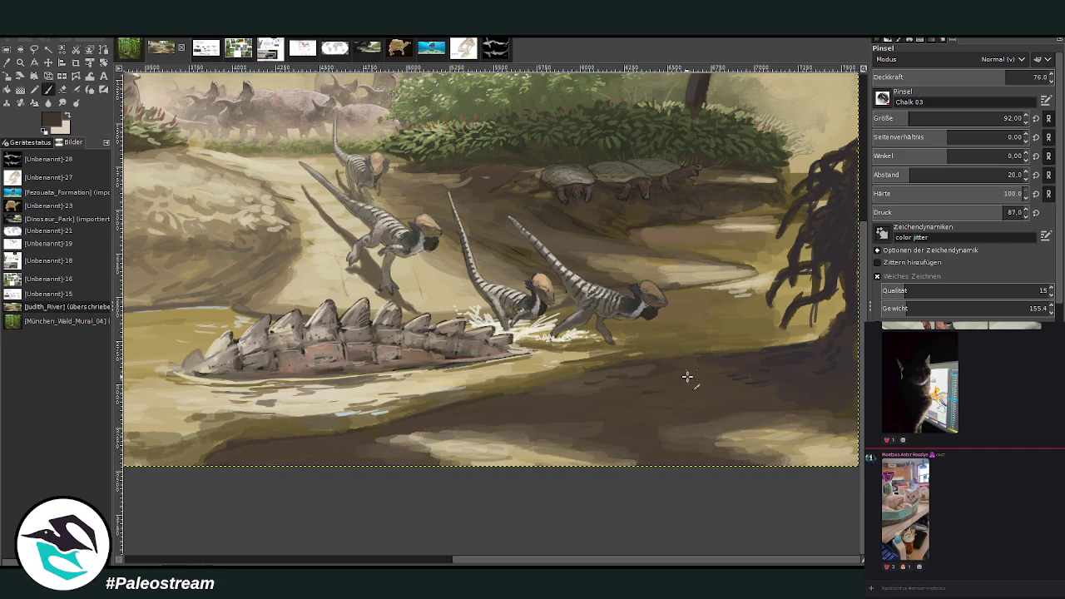
key("bracketright")
key("bracketright")
key("bracketright")
left_click(1001, 119)
left_click(964, 77)
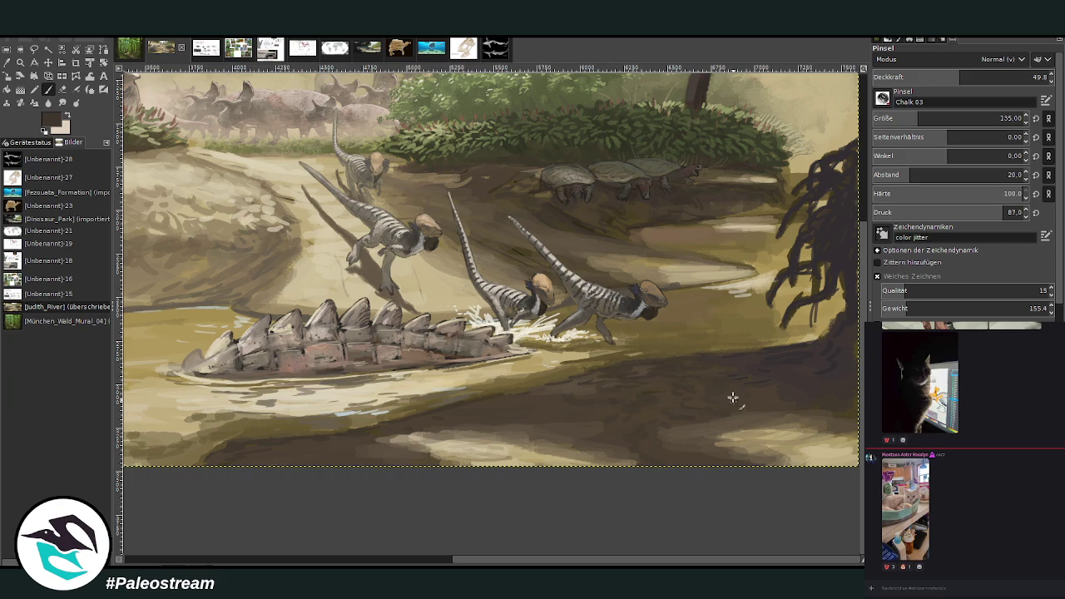
left_click(670, 336, "ctrl")
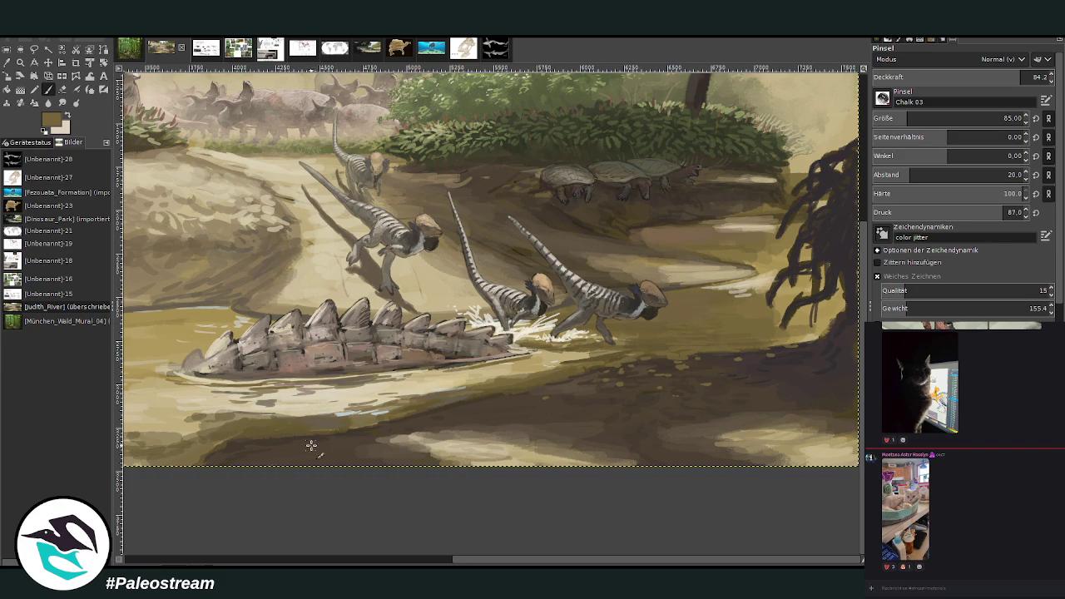
Sample a greyer brown from the painting and dab it onto the lower riverbank
left_click(6, 63)
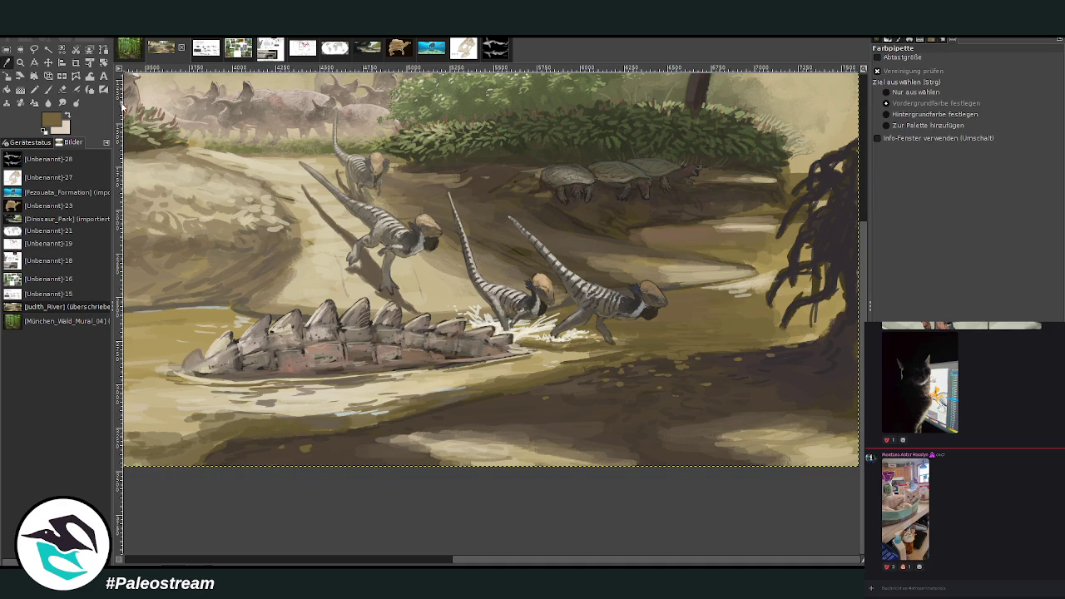
left_click(326, 381)
left_click(47, 90)
left_click_drag(255, 439, 249, 456)
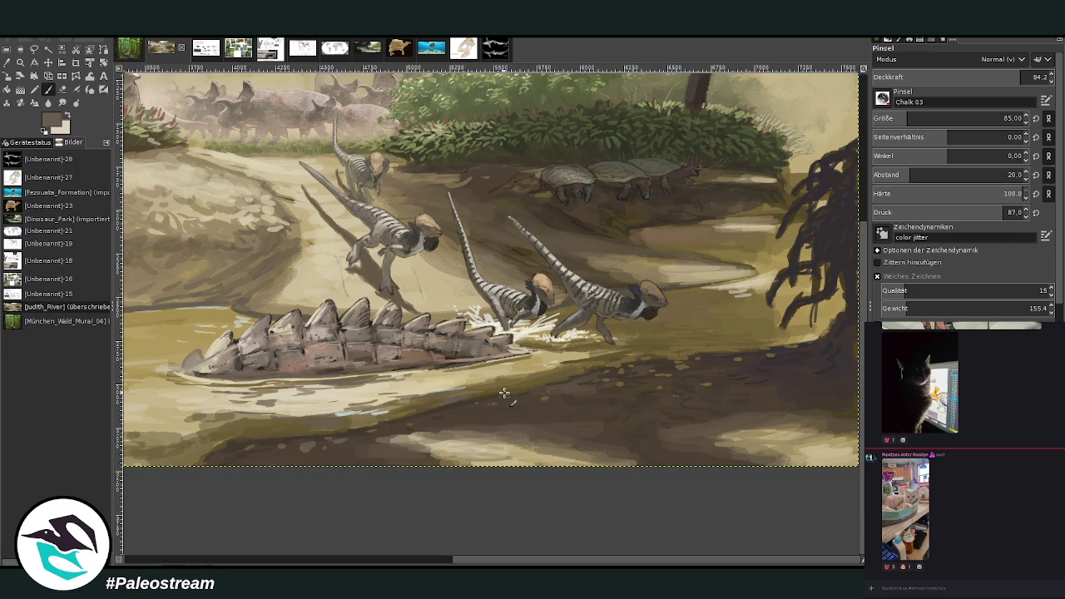
scroll(504, 393, "down", 3)
scroll(504, 393, "down", 1)
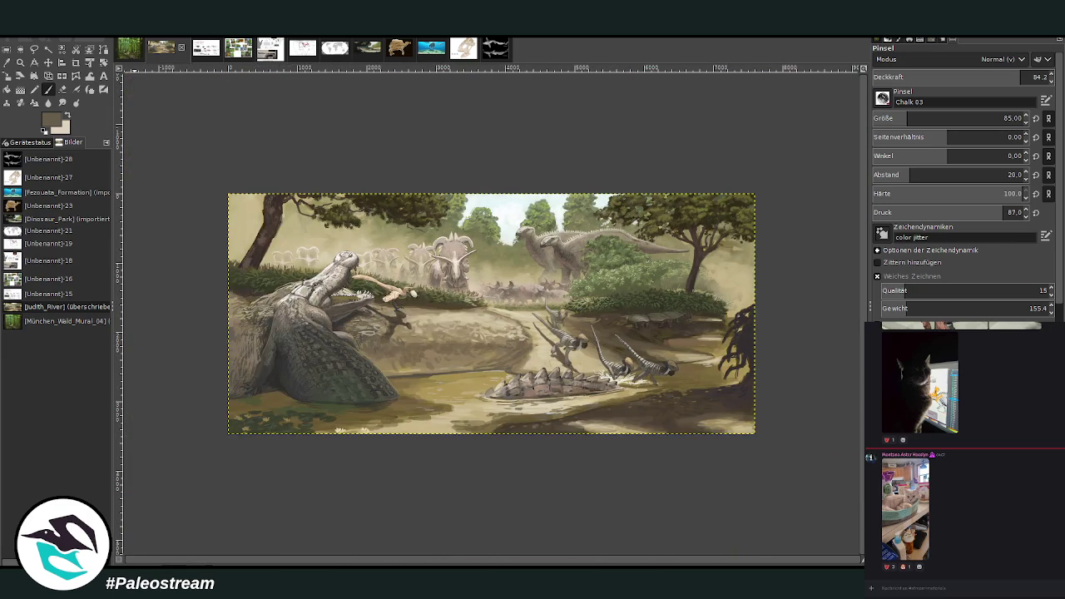
Zoom in on the crocodilian and confirm the full painting layer is active
left_click(20, 62)
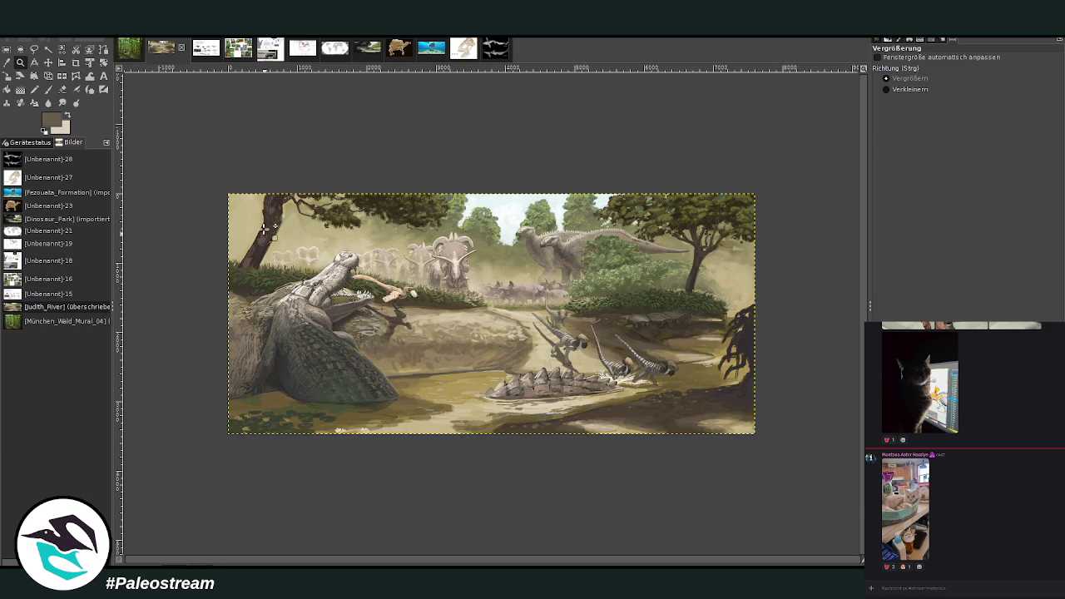
left_click_drag(267, 239, 453, 410)
left_click_drag(475, 562, 624, 525)
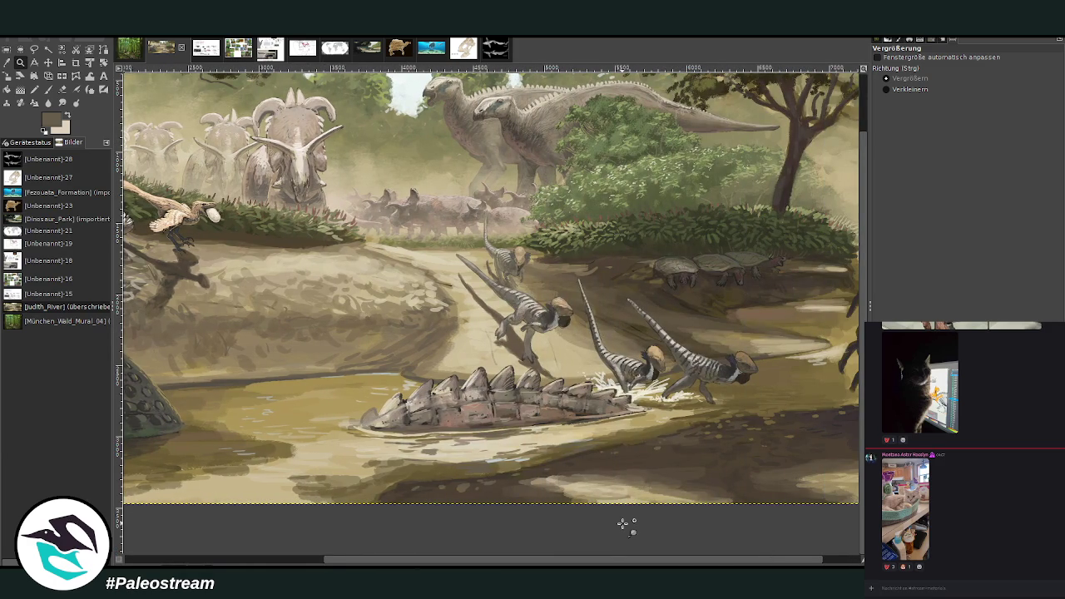
left_click(48, 62)
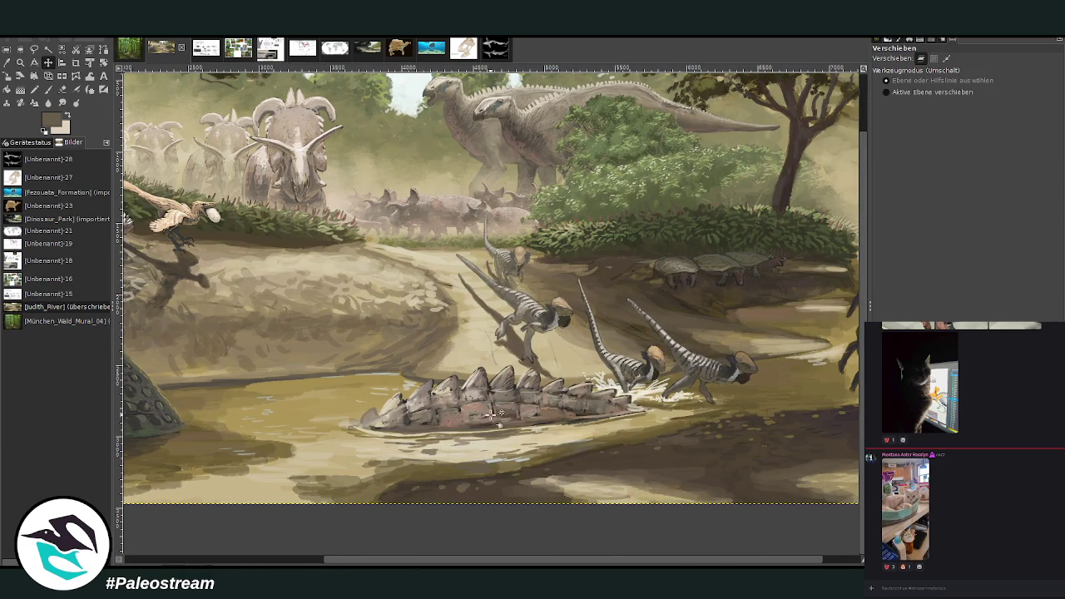
key("Page_Up")
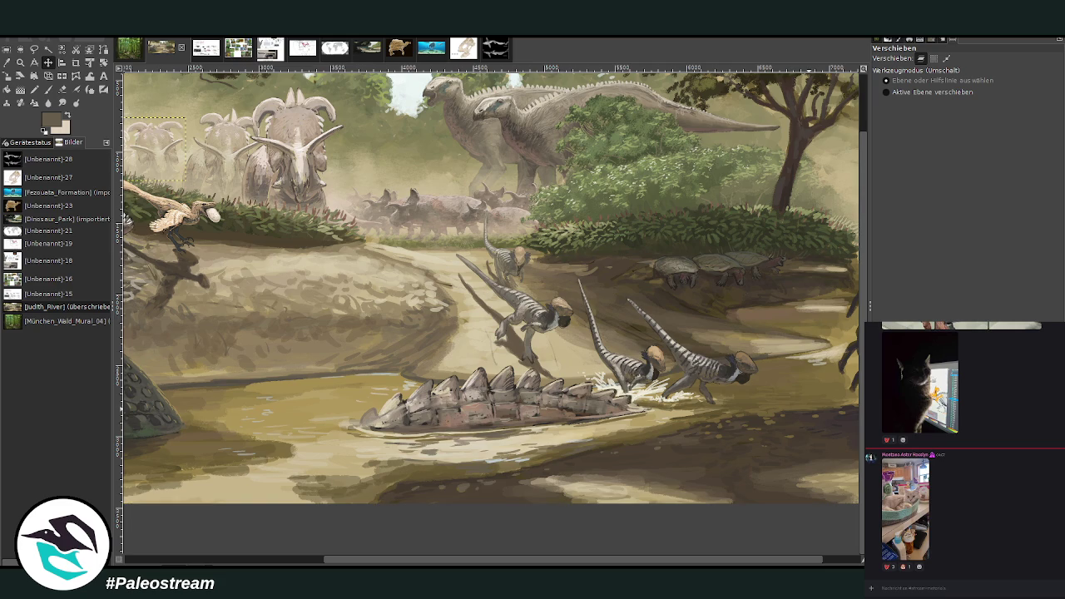
key("Page_Down")
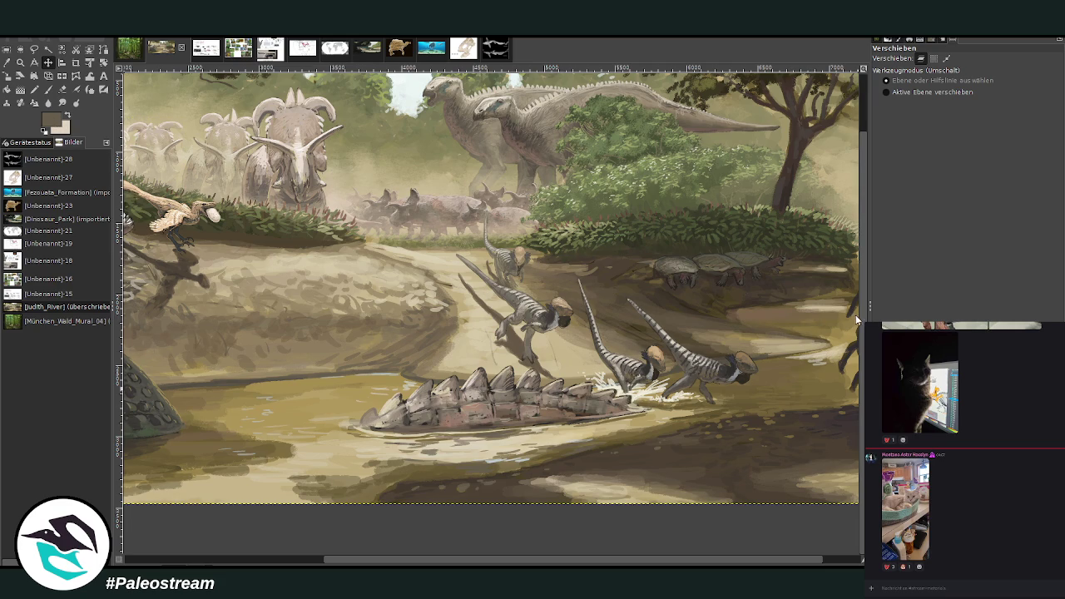
Switch the brush to lighten-only mode at size 440 and frame the painting's middle
key("p")
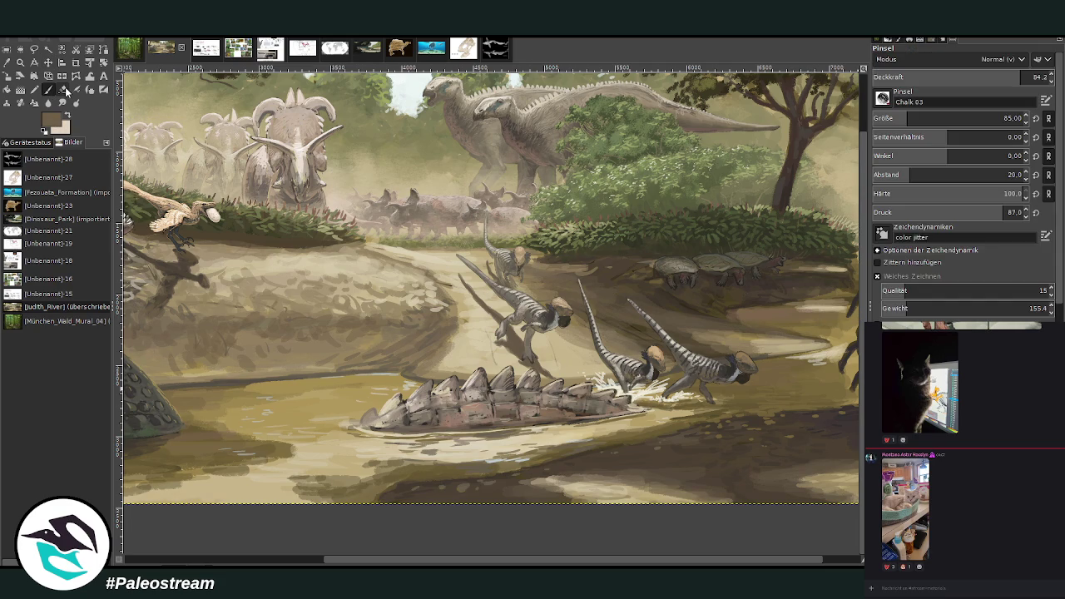
scroll(990, 59, "down", 7)
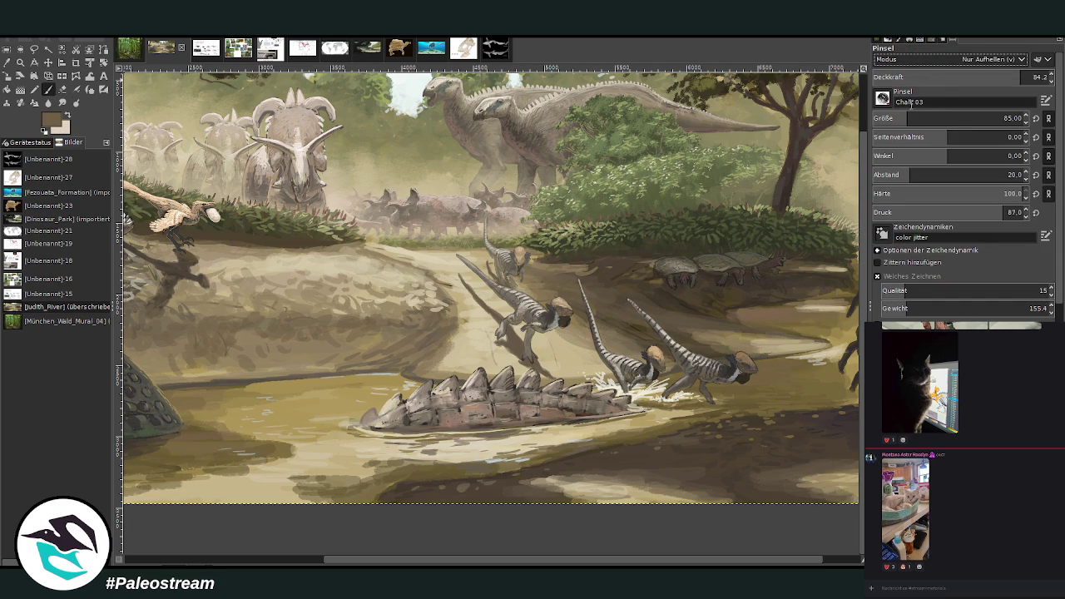
left_click(966, 118)
left_click(1032, 77)
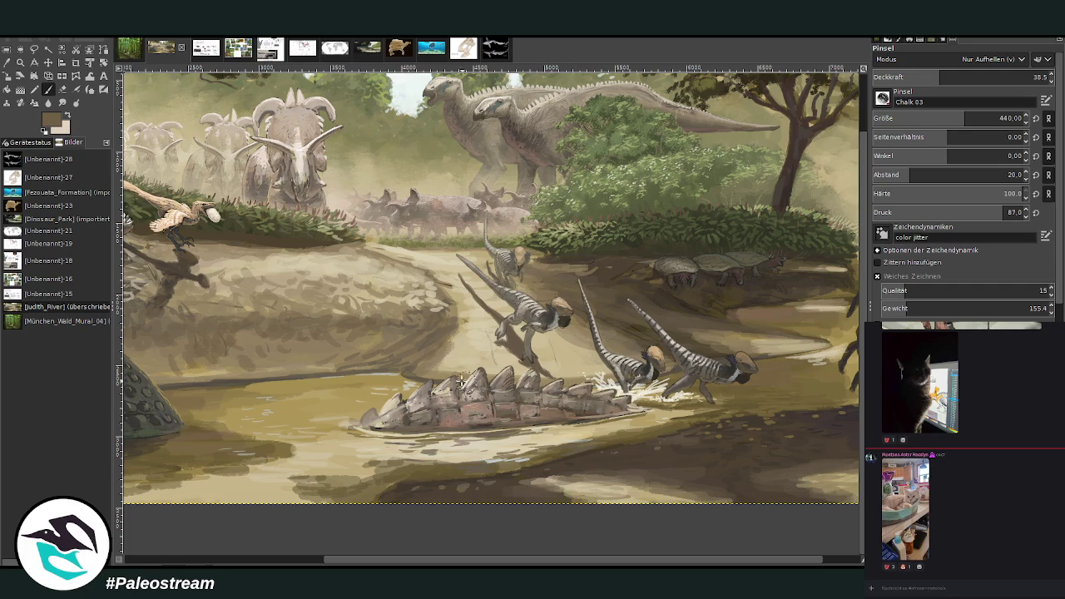
key("minus")
key("minus")
key("minus")
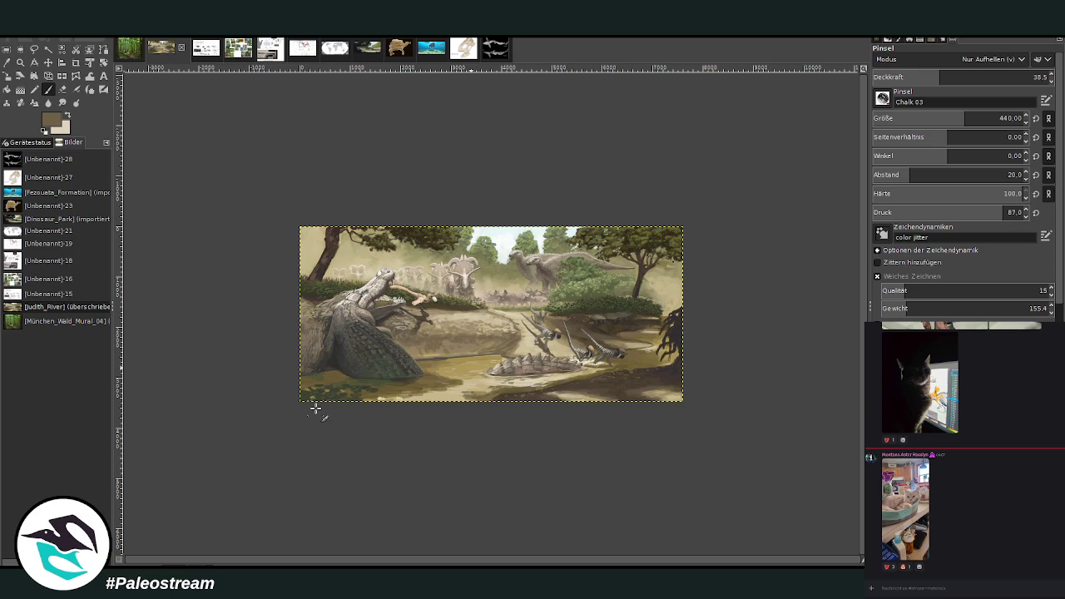
key("z")
left_click_drag(363, 190, 694, 420)
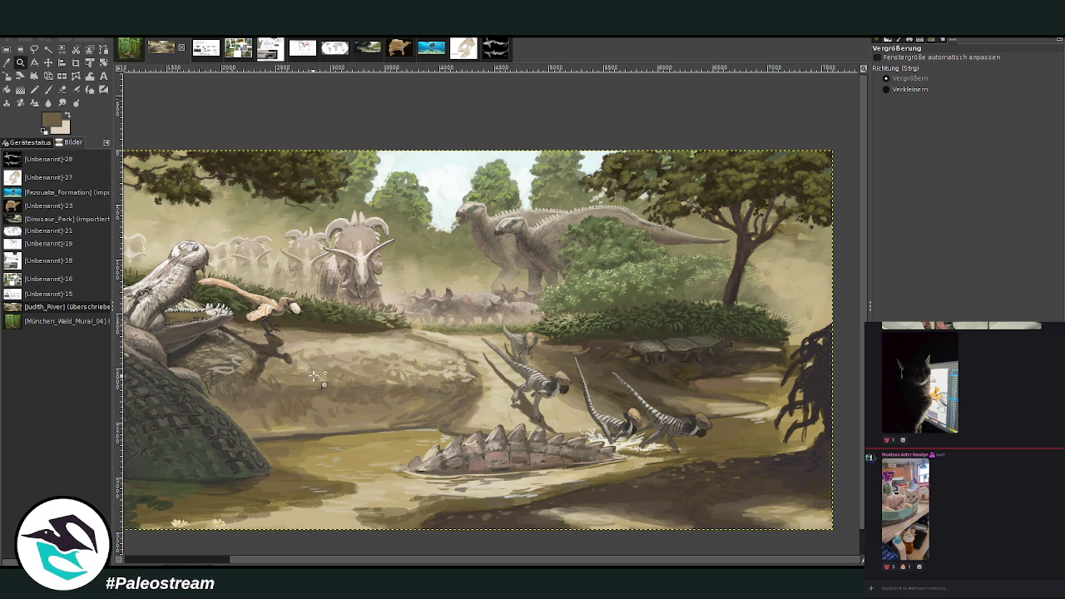
Return the brush to Normal mode at size 27 and paint short dark vertical strokes on the bank
left_click_drag(402, 306, 505, 426)
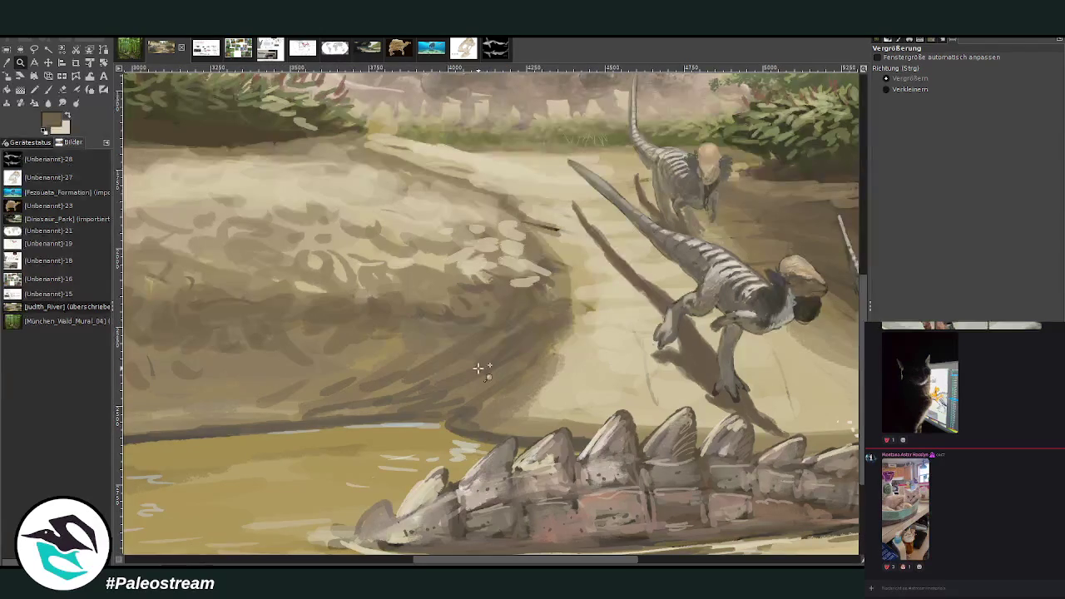
key("o")
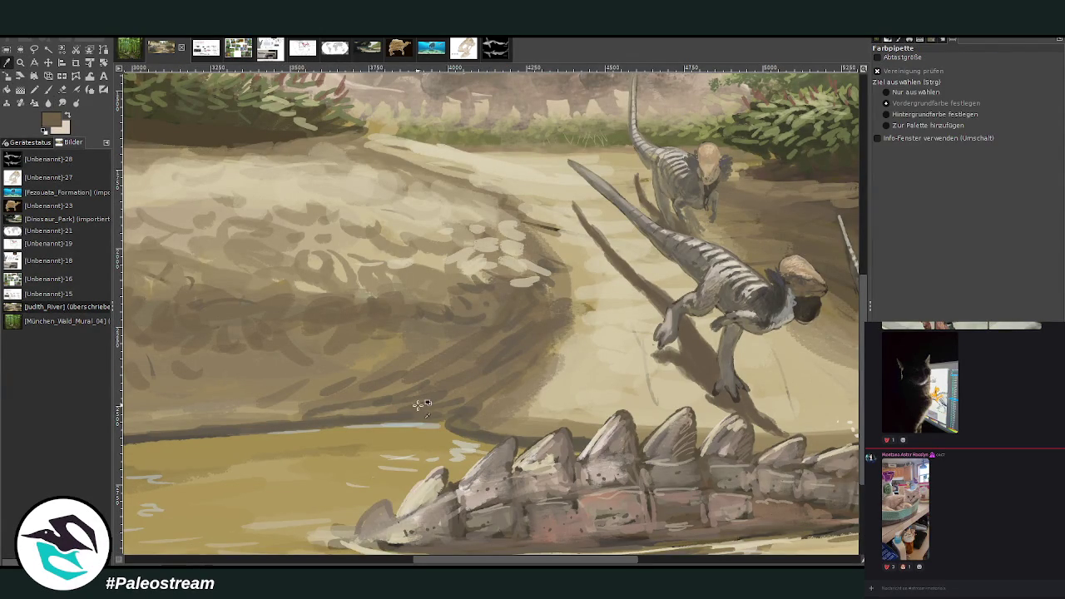
key("p")
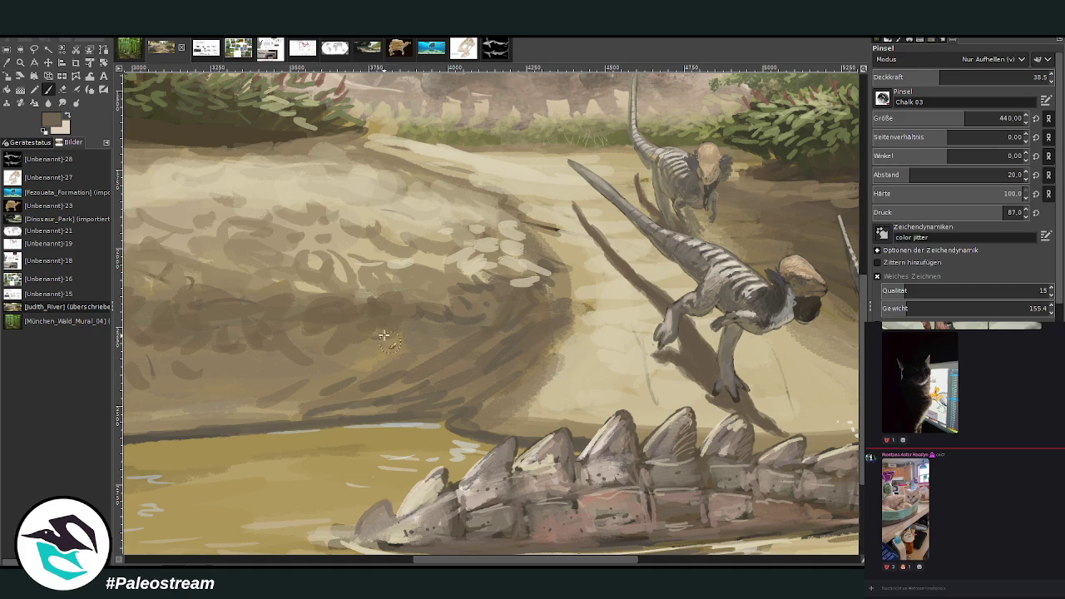
left_click(1005, 76)
scroll(990, 59, "up", 5)
left_click(890, 118)
left_click_drag(414, 308, 396, 364)
left_click_drag(356, 329, 366, 365)
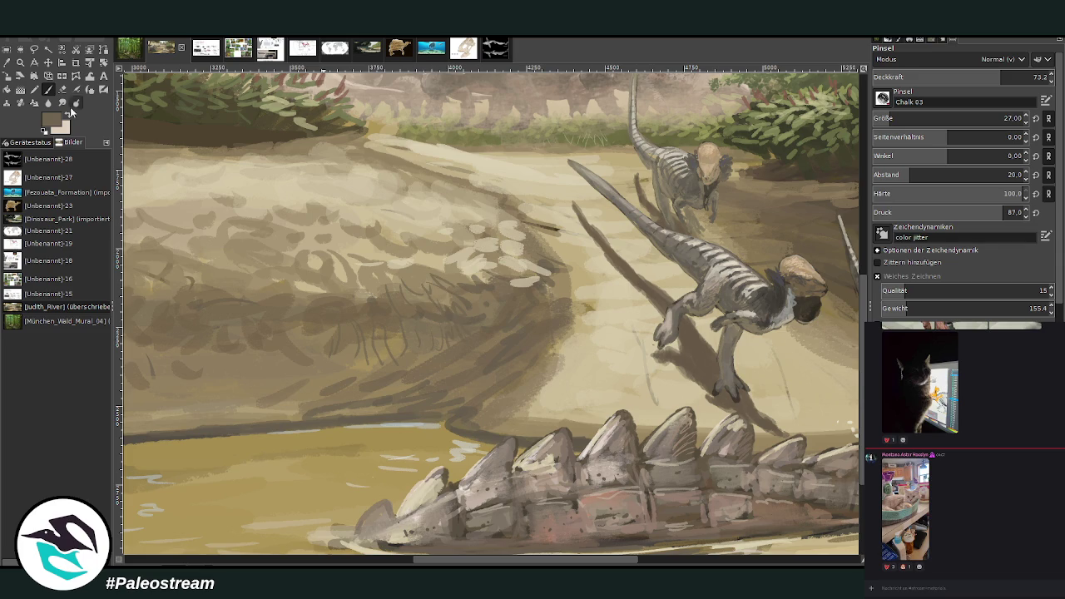
Swap to light beige and hatch faint chalk strokes on the sandbank at 33.4 opacity
key("x")
left_click_drag(456, 303, 434, 288)
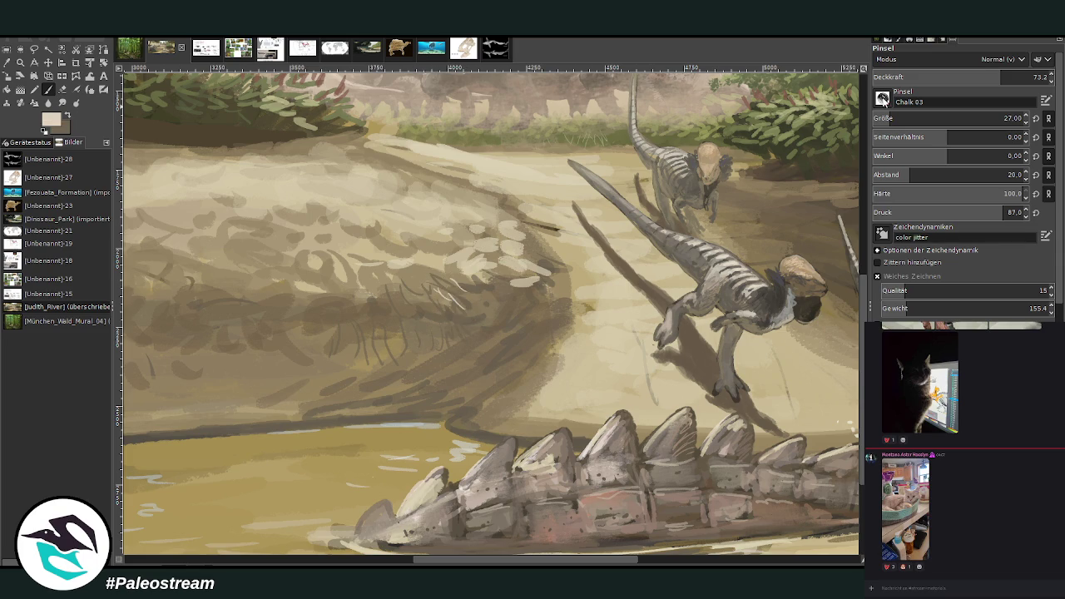
left_click_drag(950, 74, 931, 74)
mouse_move(487, 316)
left_mouse_down()
mouse_move(472, 287)
mouse_move(392, 297)
mouse_move(425, 320)
left_mouse_up()
left_click_drag(381, 282, 431, 292)
left_click_drag(499, 295, 480, 259)
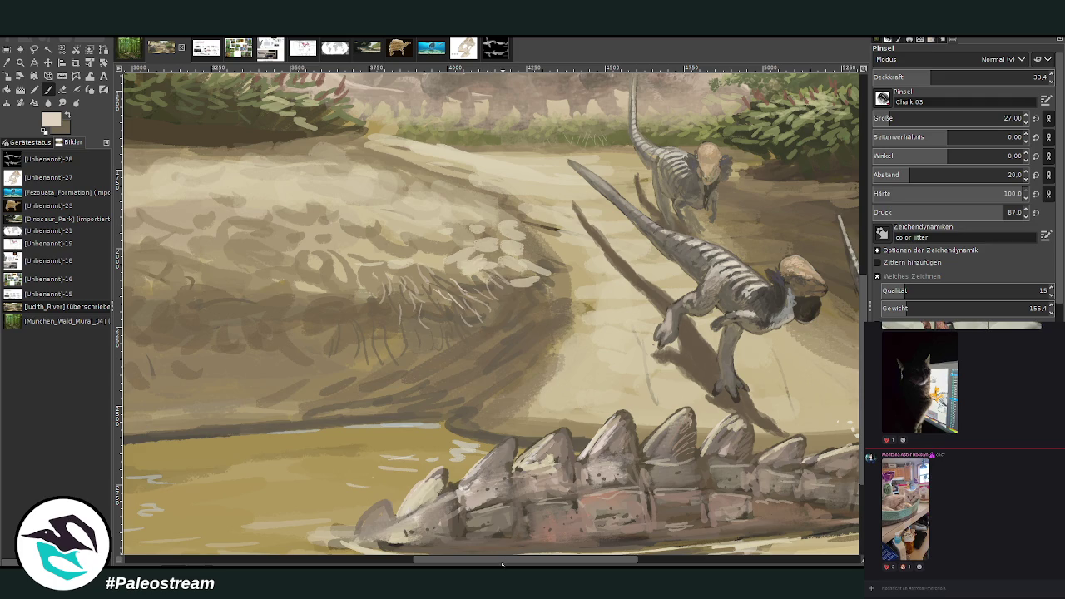
Extend the light chalk hatching across the bank beside the crocodilian
left_click_drag(502, 560, 390, 560)
left_click_drag(384, 327, 376, 291)
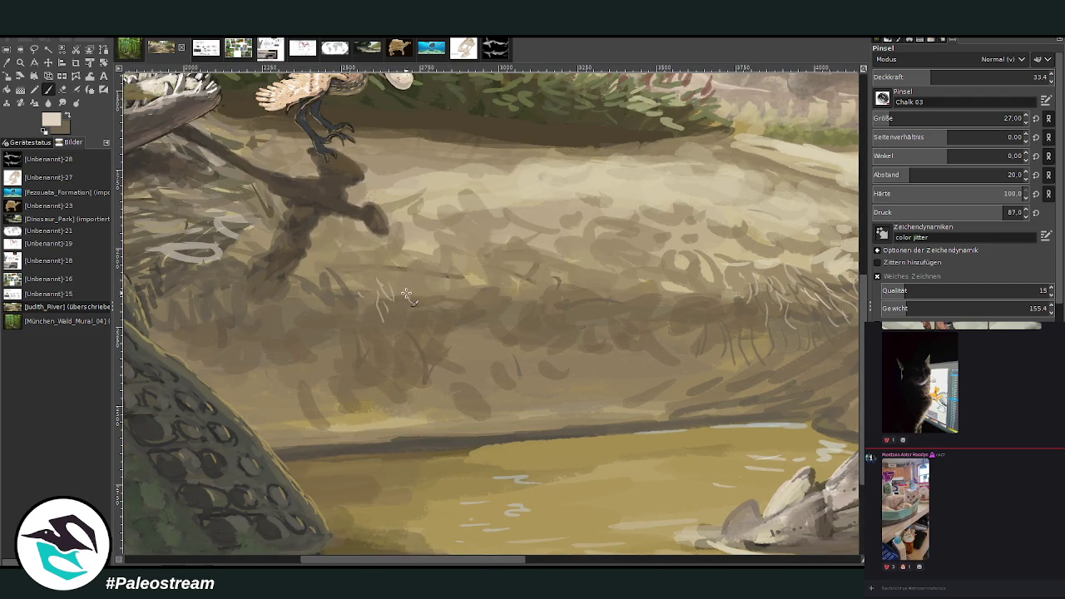
left_click_drag(422, 560, 306, 560)
left_click_drag(503, 260, 473, 241)
left_click_drag(568, 256, 539, 275)
mouse_move(566, 236)
left_mouse_down()
mouse_move(517, 242)
mouse_move(563, 233)
left_mouse_up()
mouse_move(587, 283)
left_mouse_down()
mouse_move(601, 255)
mouse_move(555, 285)
left_mouse_up()
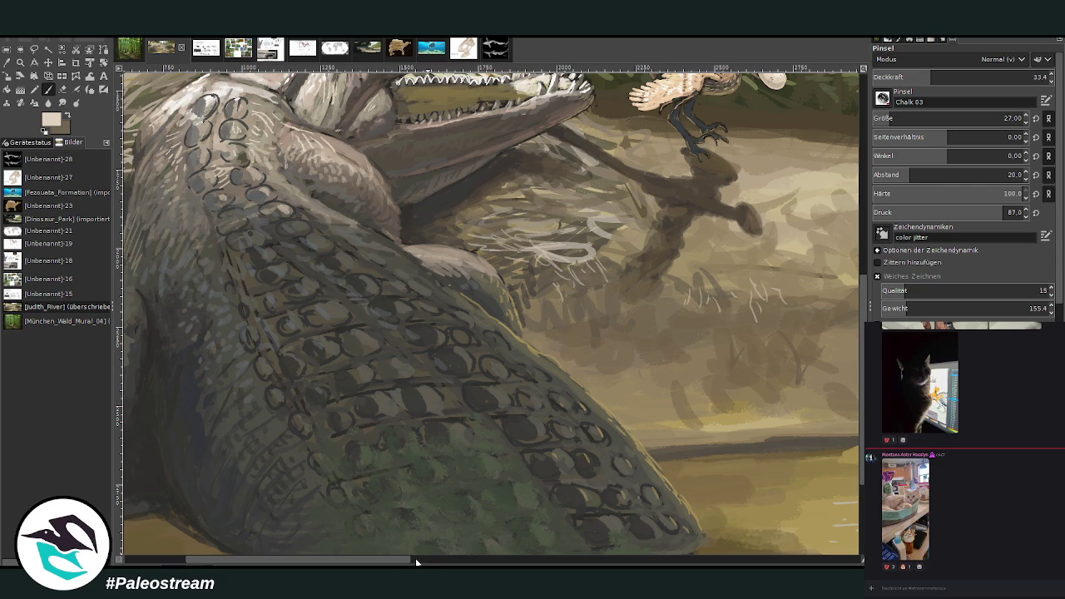
left_click_drag(416, 561, 732, 561)
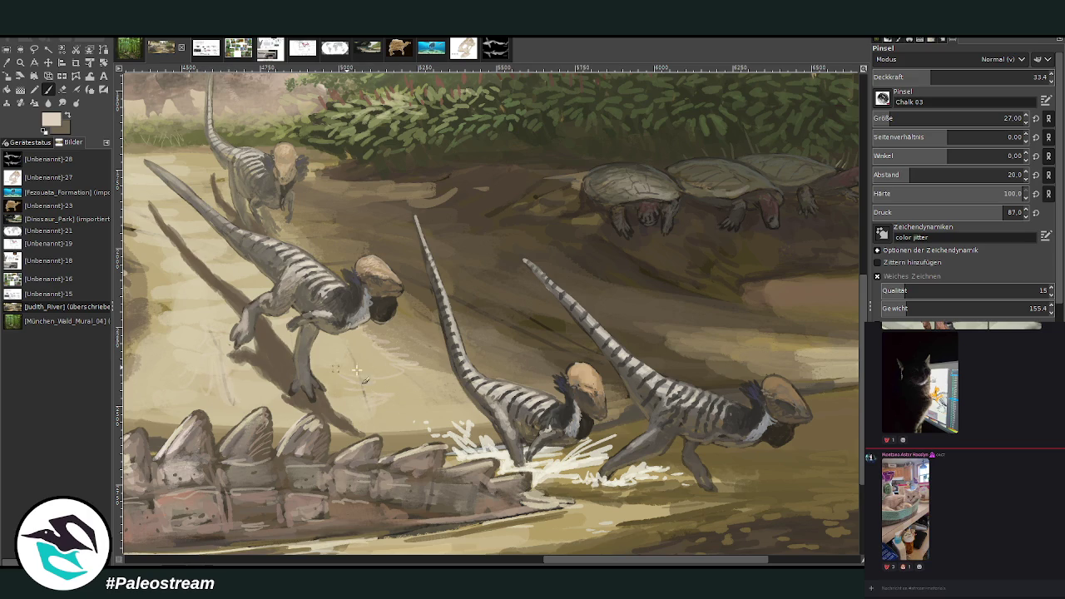
With a larger brush at 47.6 opacity, paint long light strokes across the sandbank
key("bracketright")
key("less")
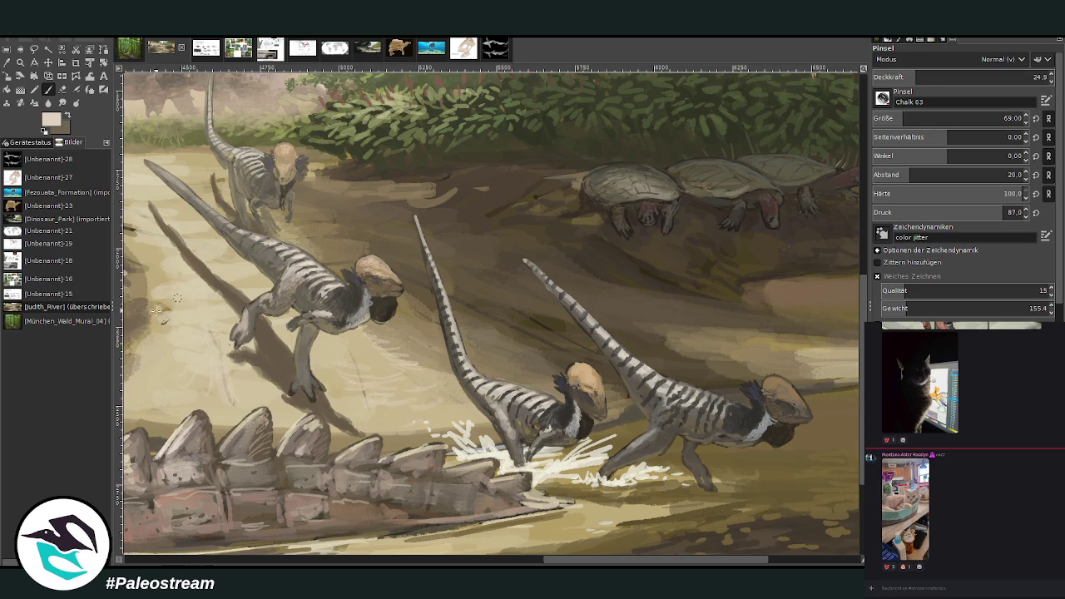
left_click_drag(556, 560, 481, 520)
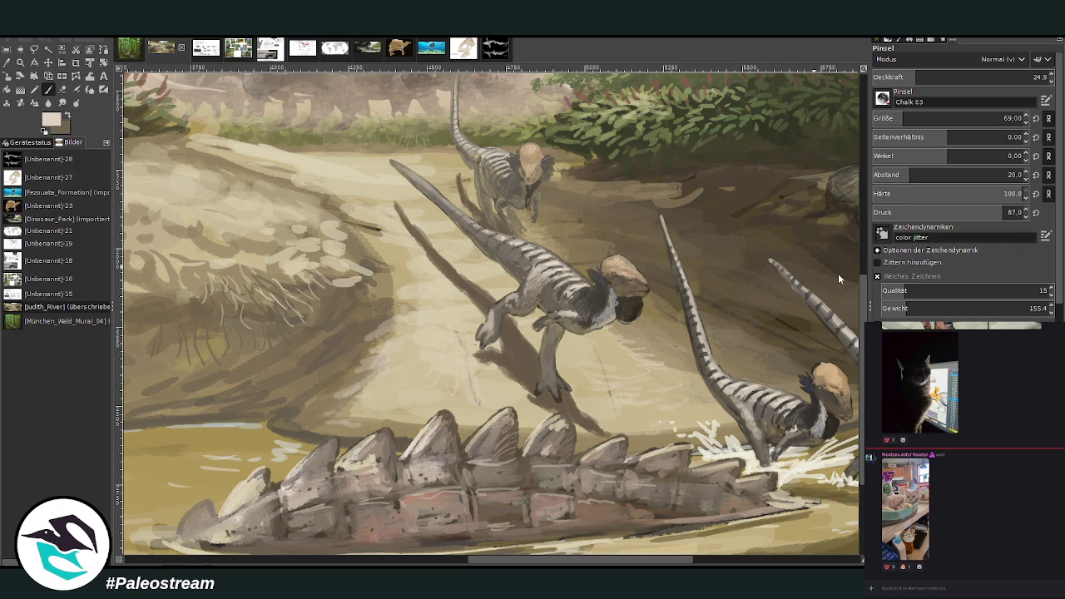
left_click_drag(356, 397, 379, 327)
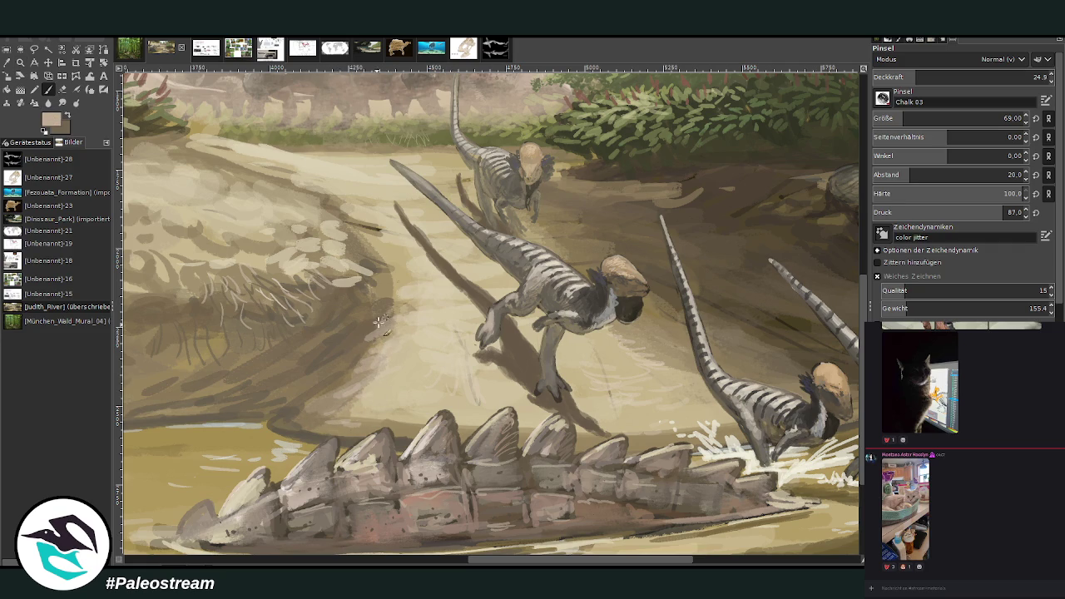
left_click_drag(929, 79, 959, 78)
mouse_move(416, 338)
left_mouse_down()
mouse_move(247, 411)
mouse_move(184, 413)
mouse_move(279, 408)
mouse_move(334, 425)
left_mouse_up()
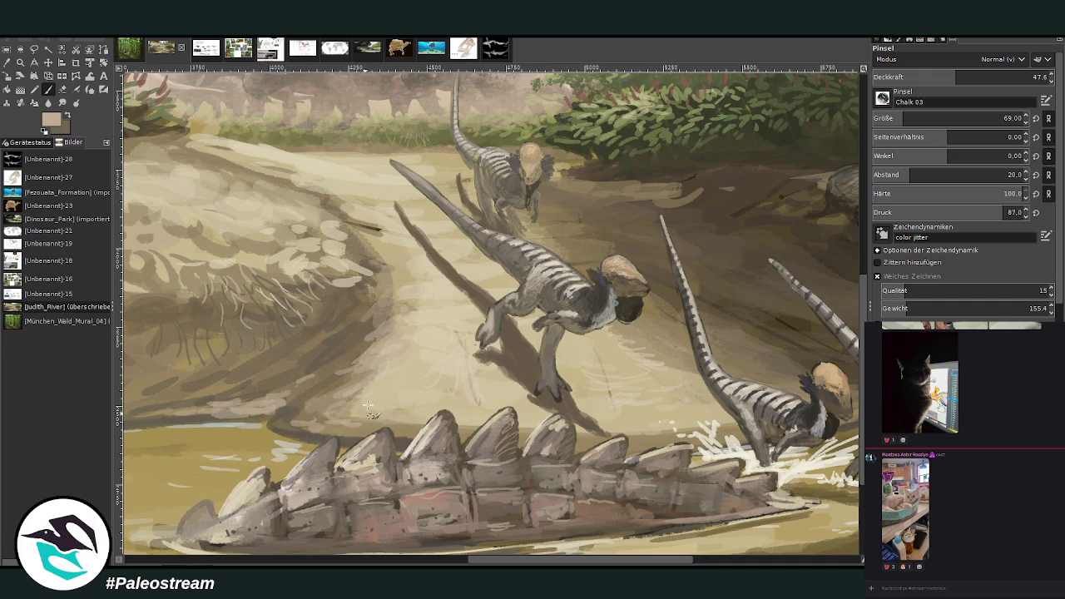
scroll(331, 381, "down", 1)
scroll(331, 382, "down", 1)
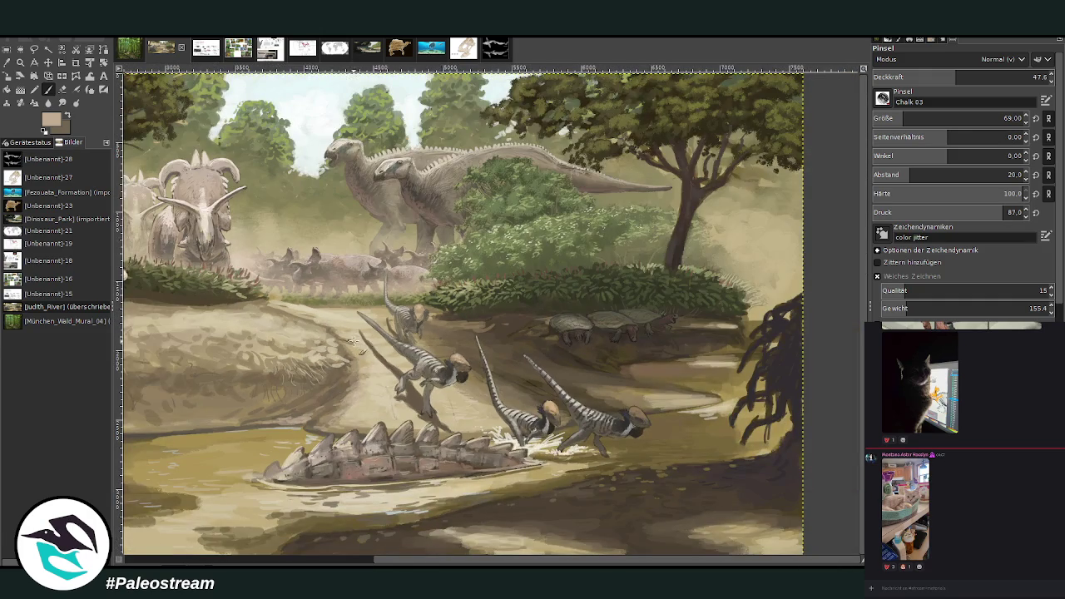
scroll(290, 319, "down", 2)
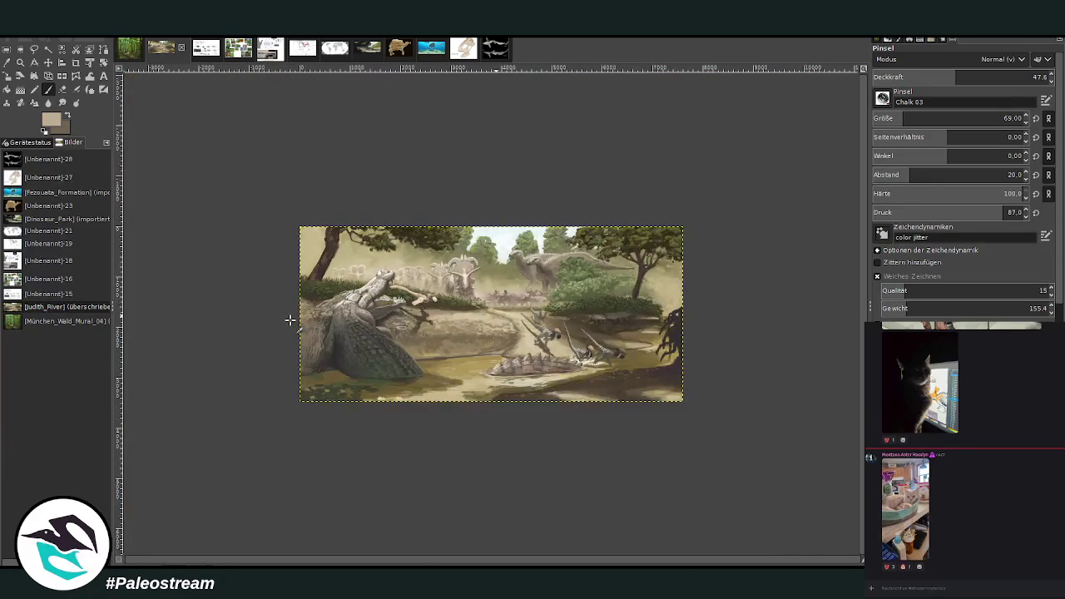
key("z")
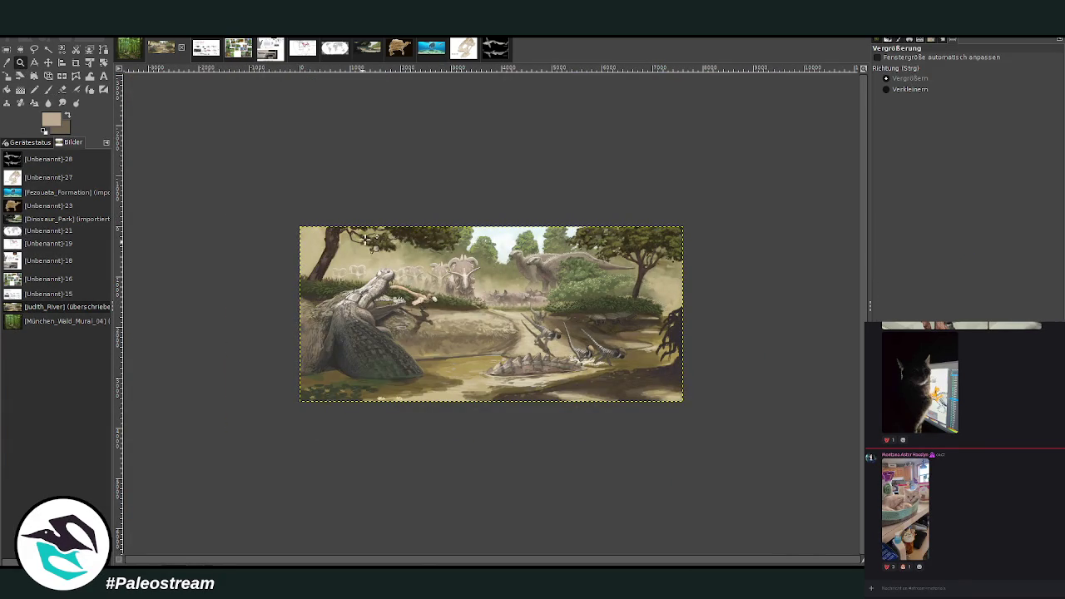
left_click_drag(341, 173, 699, 404)
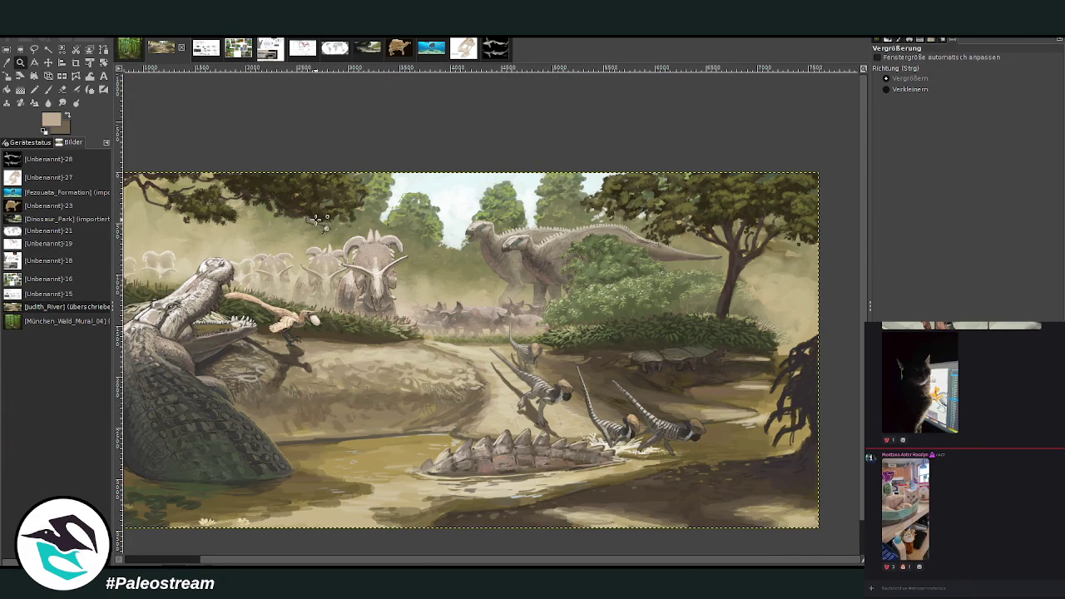
key("minus")
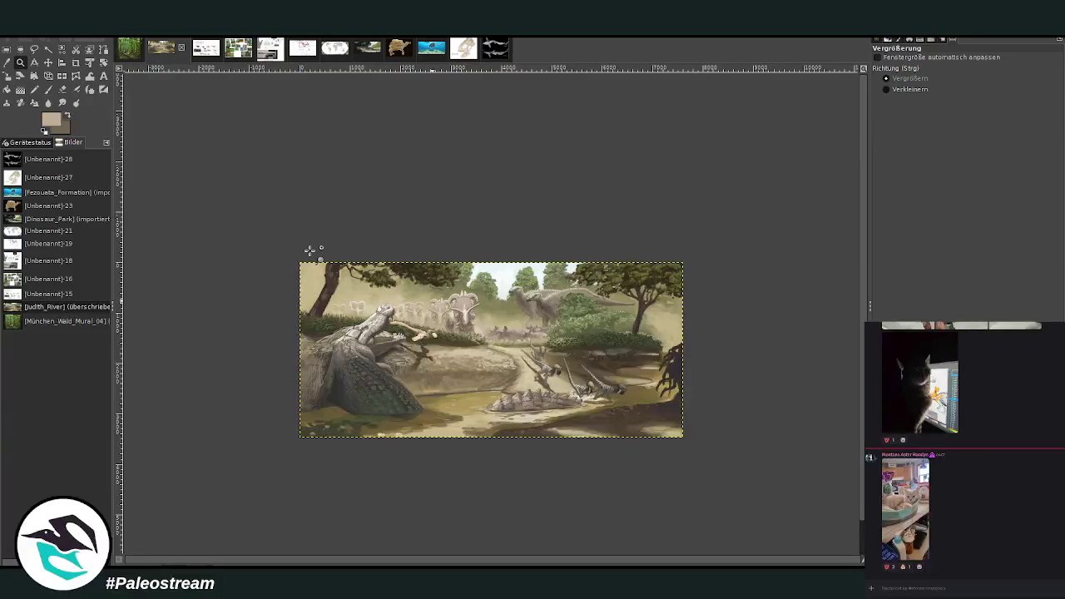
left_click_drag(301, 230, 676, 490)
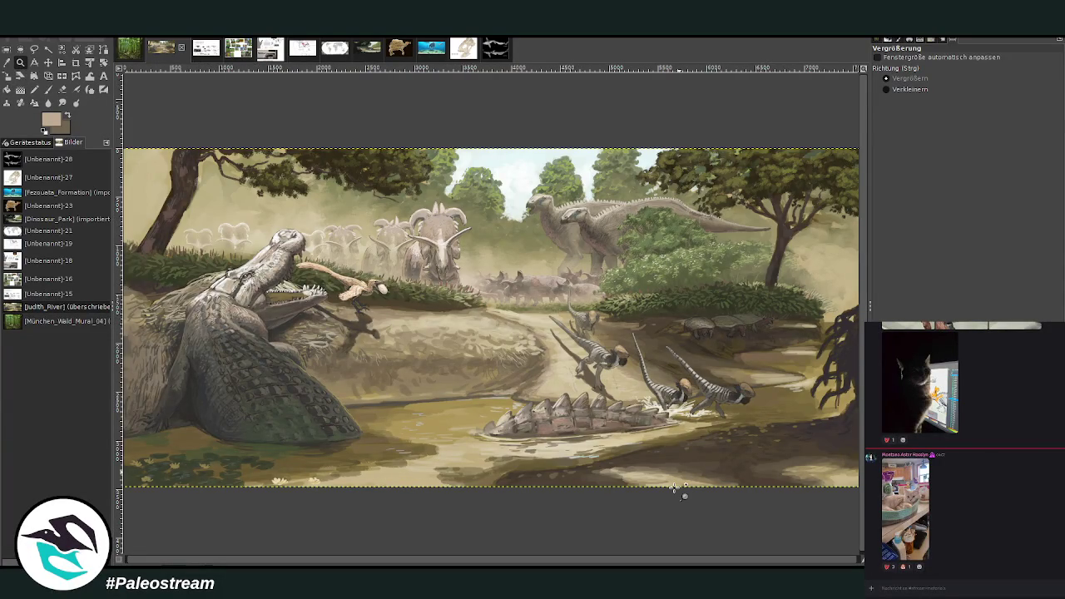
left_click(272, 55)
left_click_drag(311, 86, 706, 372)
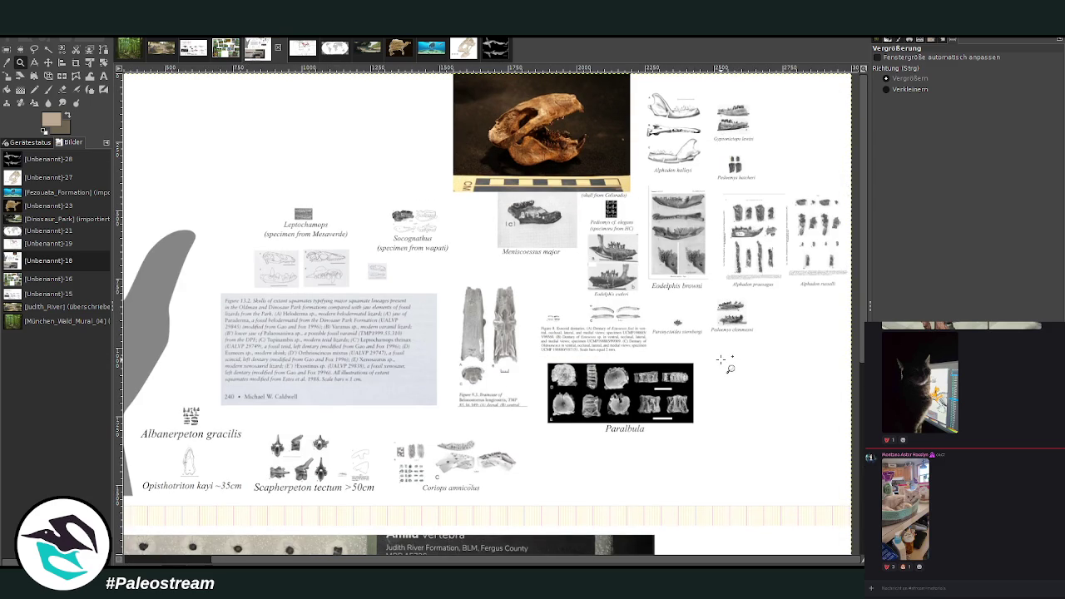
Select the skull photo and the jaw below it in the fossil reference collage
scroll(728, 367, "down", 5)
scroll(728, 367, "up", 5)
left_click(160, 49)
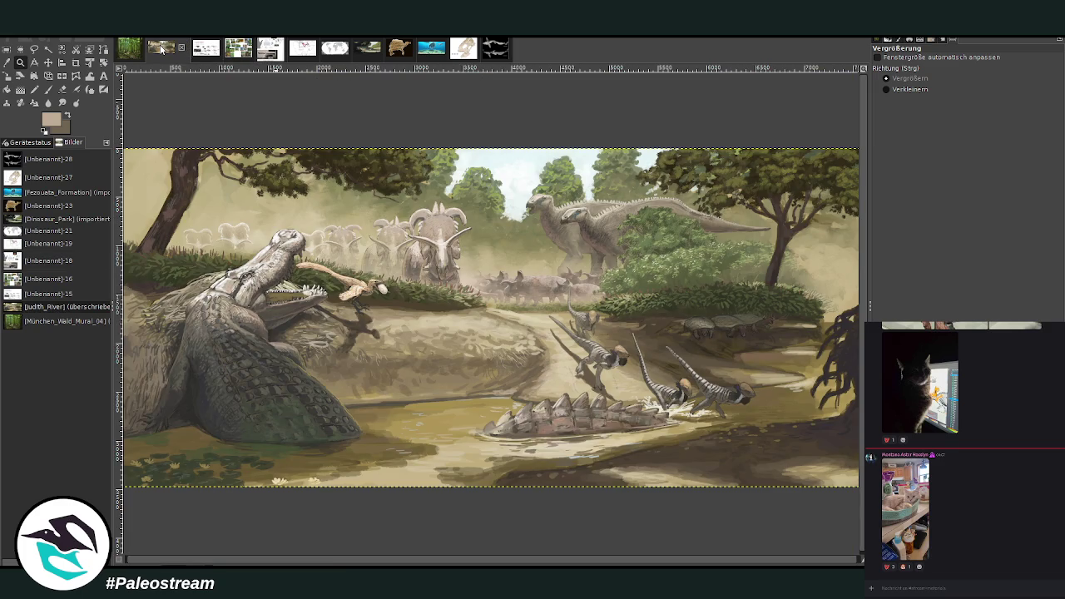
left_click(269, 53)
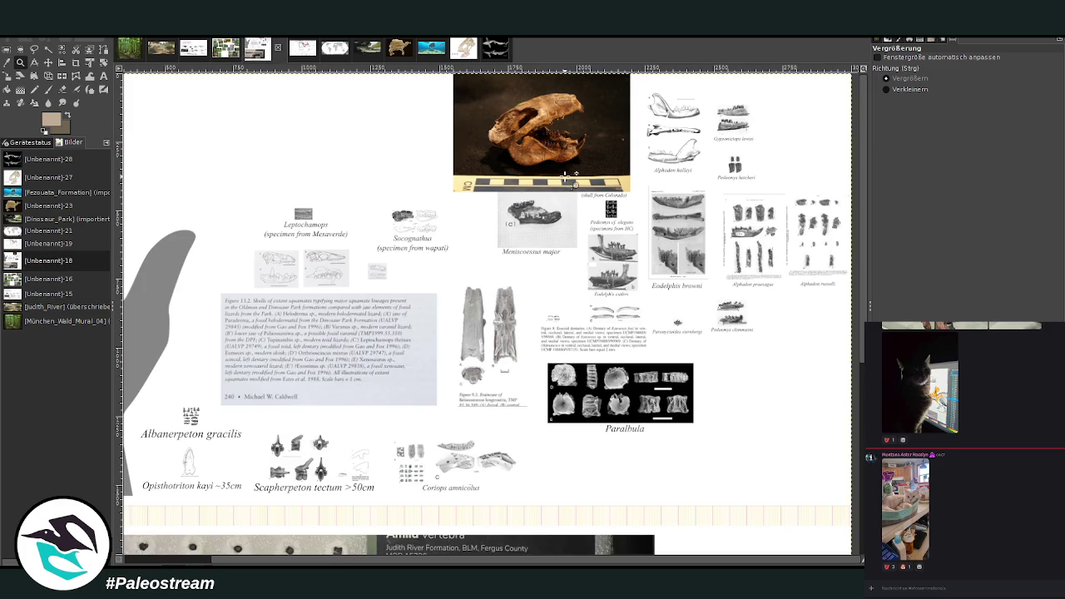
left_click(6, 48)
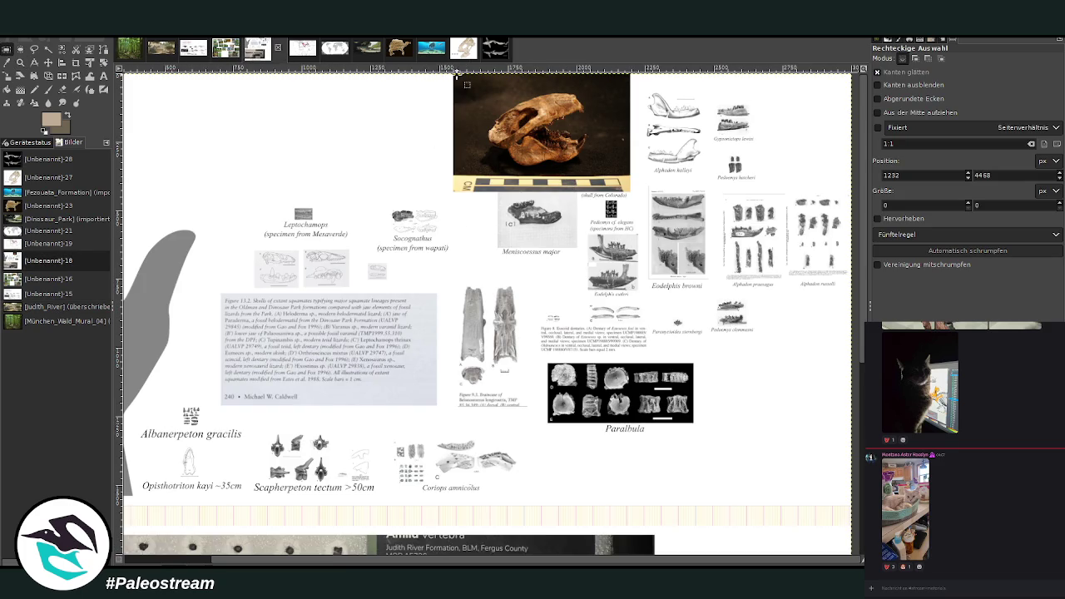
left_click_drag(456, 75, 643, 254)
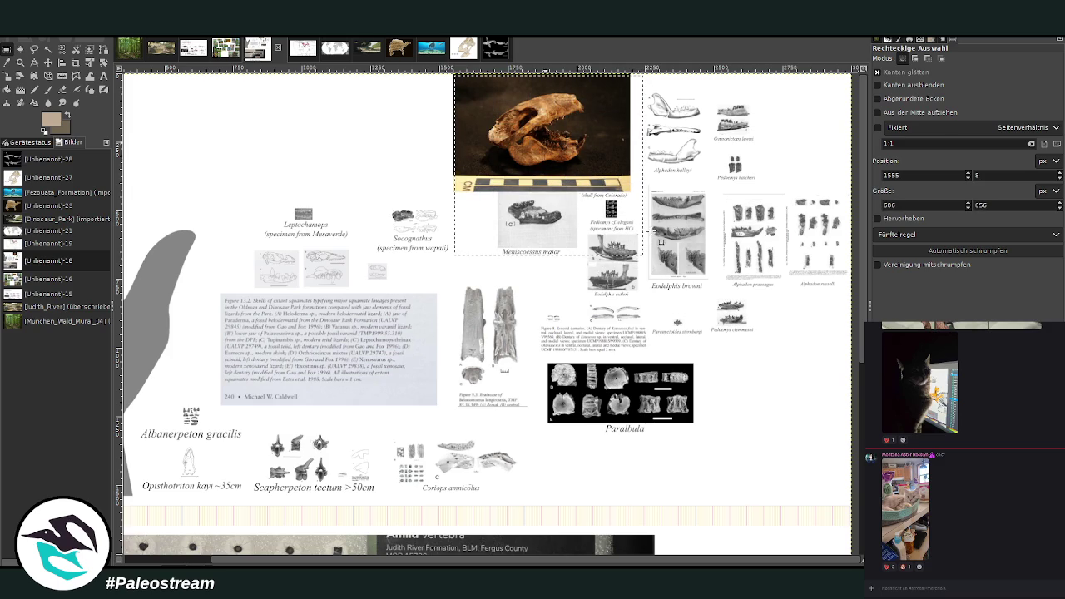
Paste the skull reference into the Judith River painting, then clear the collage selection
left_click(161, 51)
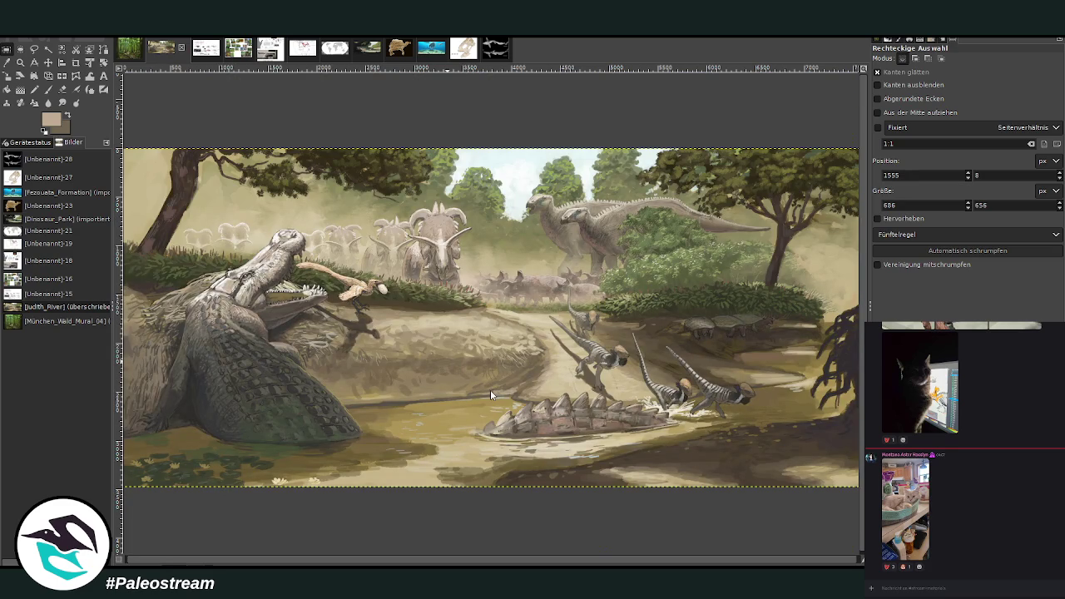
key("ctrl+v")
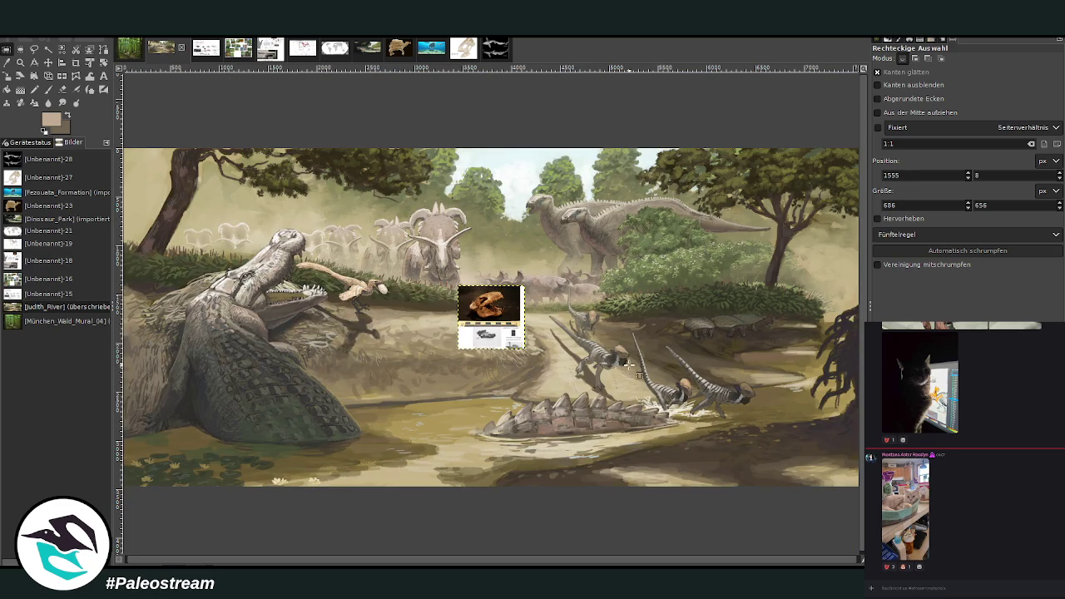
left_click(265, 54)
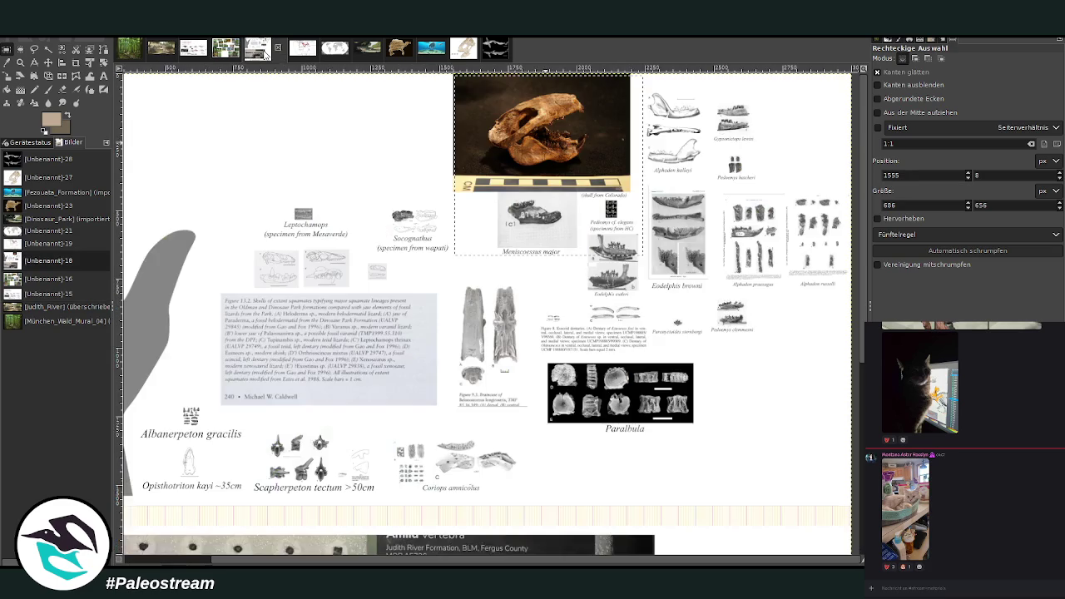
left_click(356, 180)
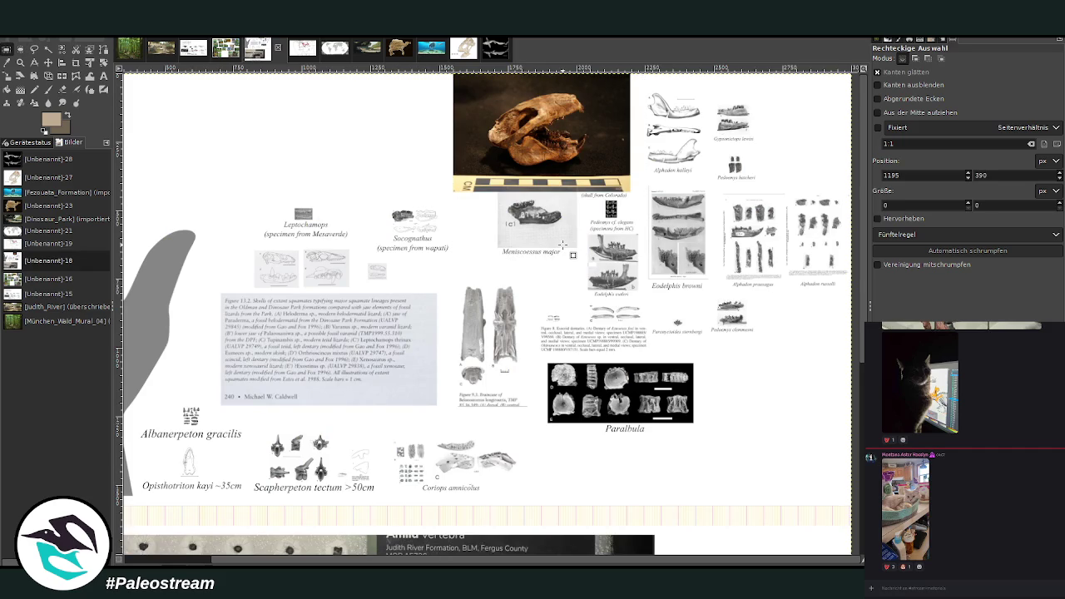
Zoom in on the amphibian and Coriops figures in the fossil collage
scroll(563, 244, "down", 5)
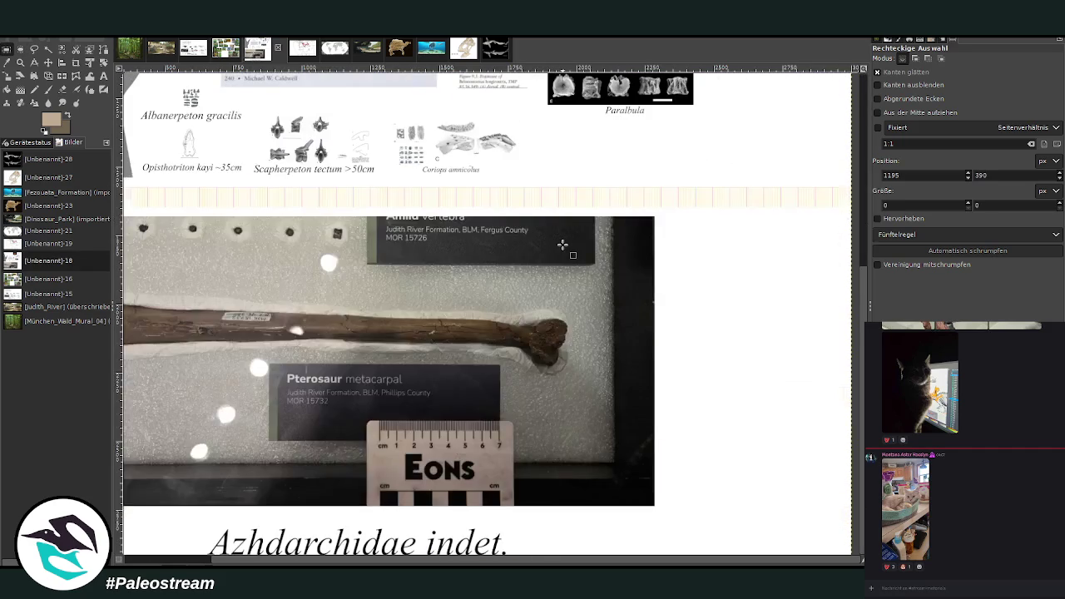
scroll(431, 565, "left", 2)
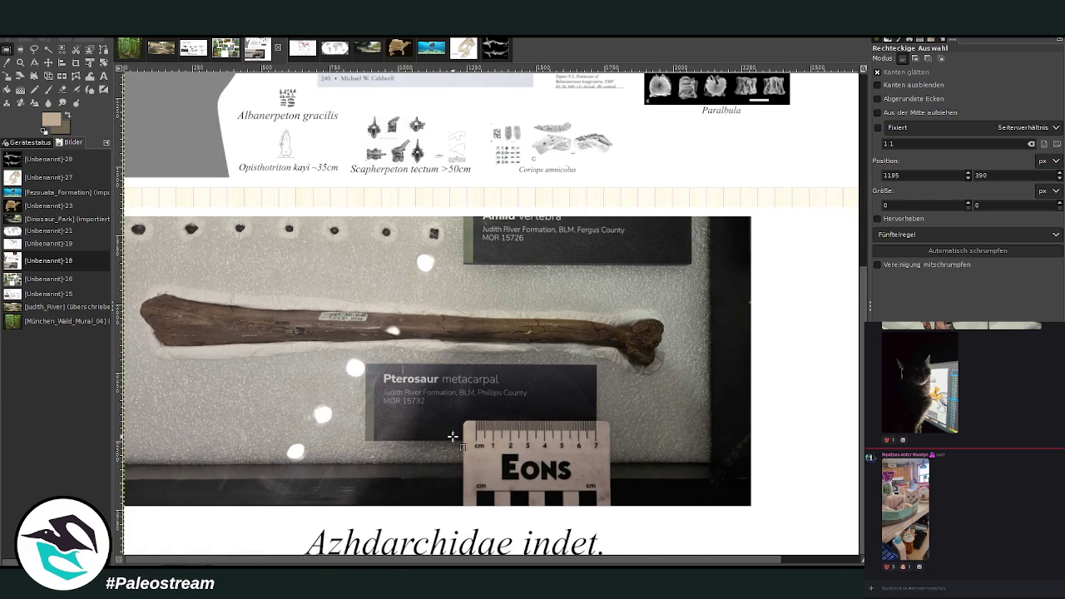
scroll(472, 418, "up", 5)
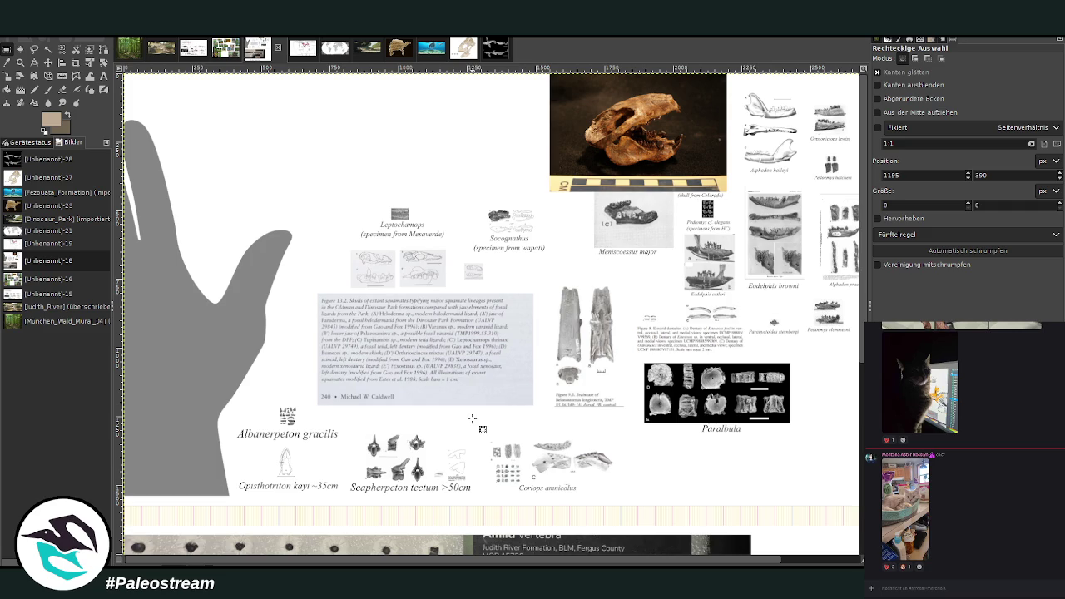
left_click(20, 62)
left_click_drag(248, 368, 618, 511)
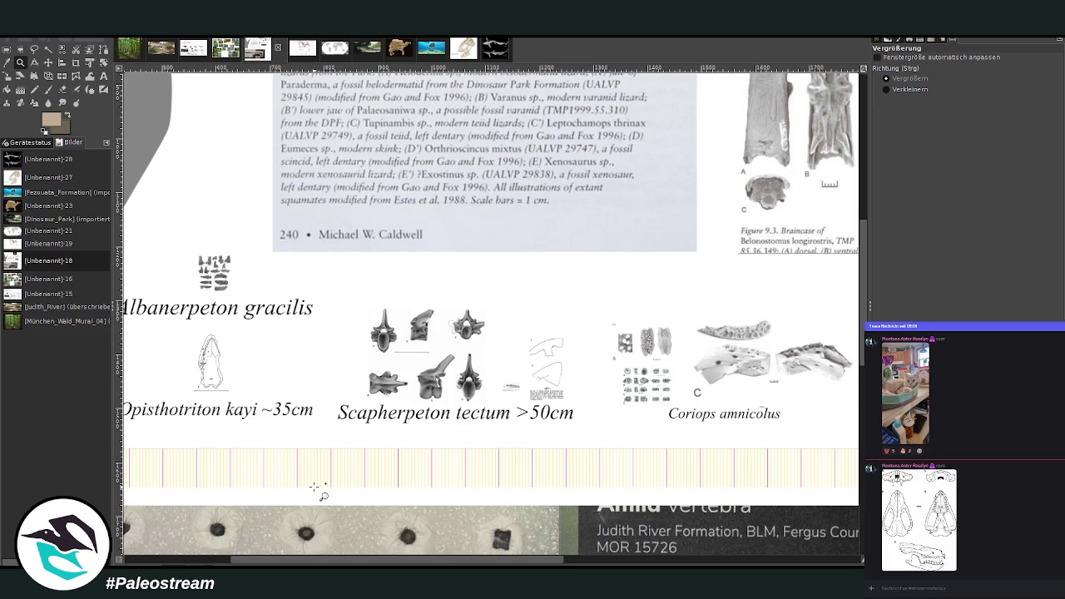
Pan across the collage figures, then bring up the black fish-fossil reference image
scroll(691, 558, "right", 5)
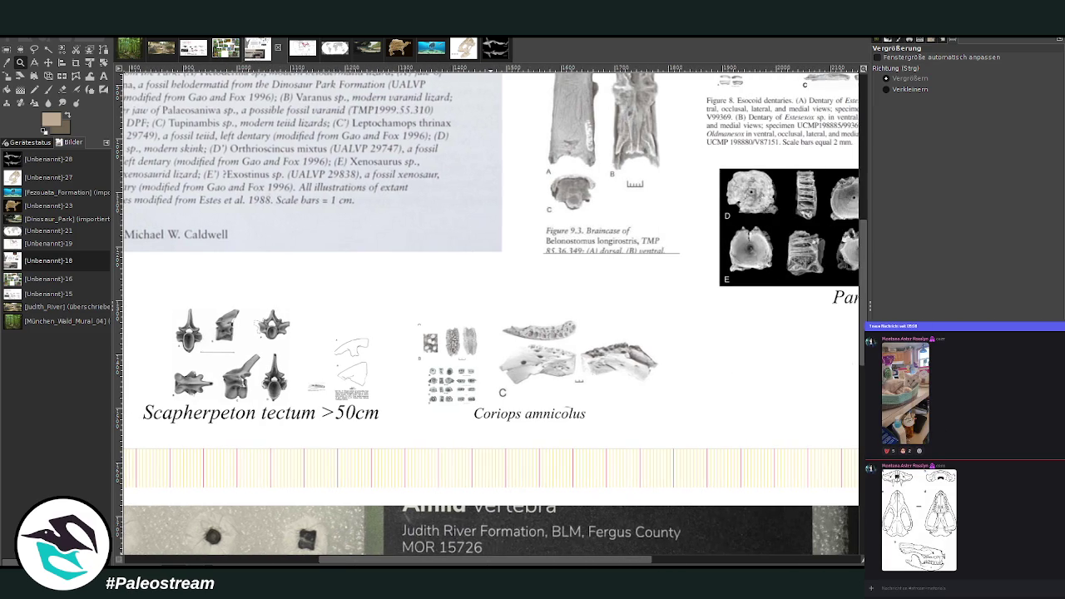
scroll(491, 316, "right", 5)
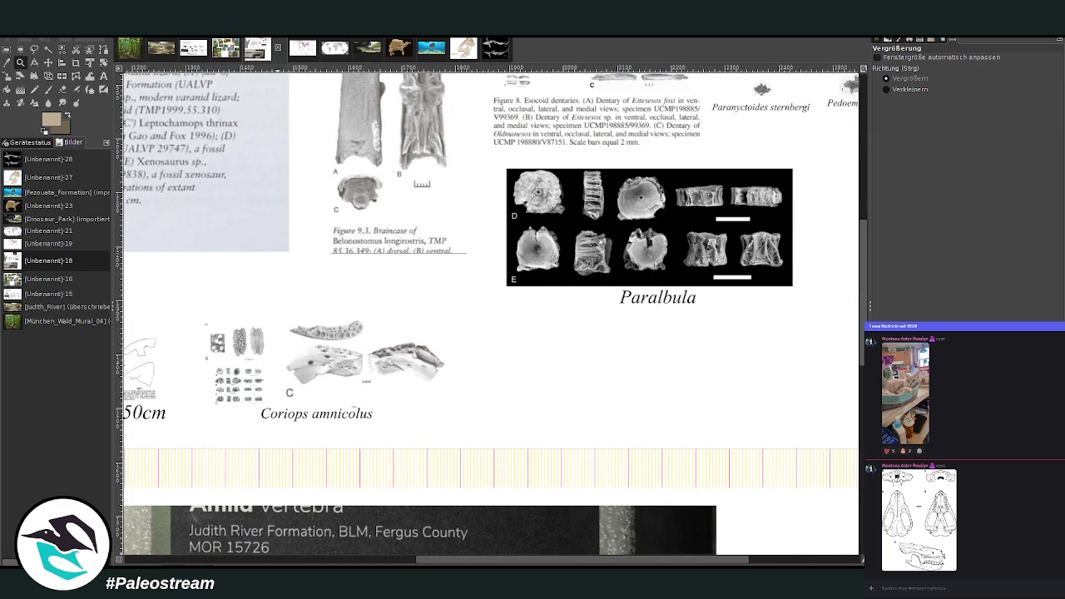
left_click_drag(729, 559, 437, 556)
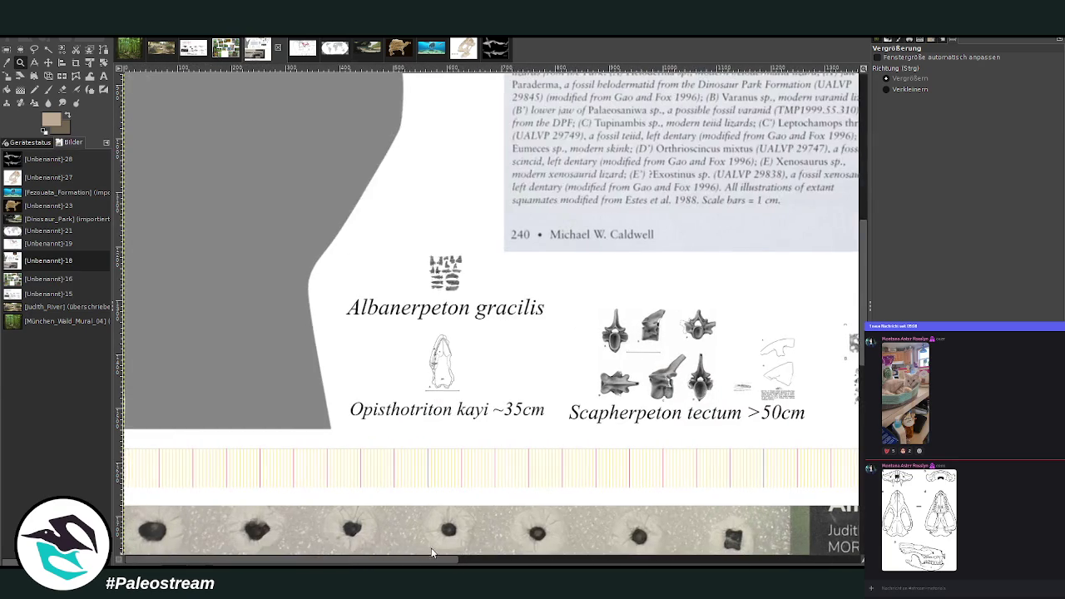
scroll(499, 491, "down", 5)
scroll(489, 481, "down", 6)
scroll(488, 481, "up", 6)
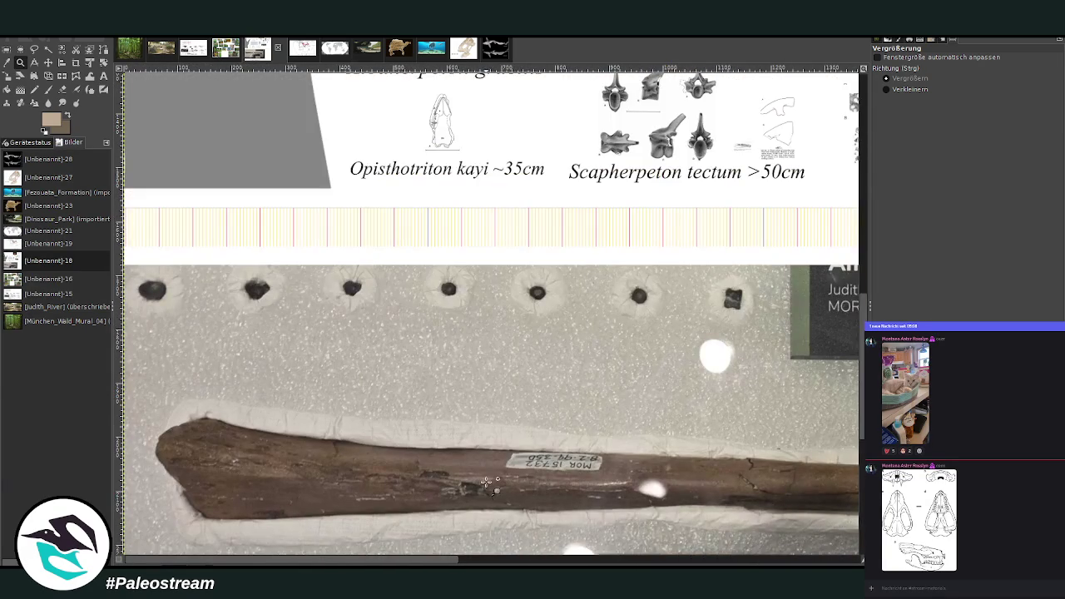
left_click_drag(401, 563, 608, 563)
scroll(571, 496, "up", 3)
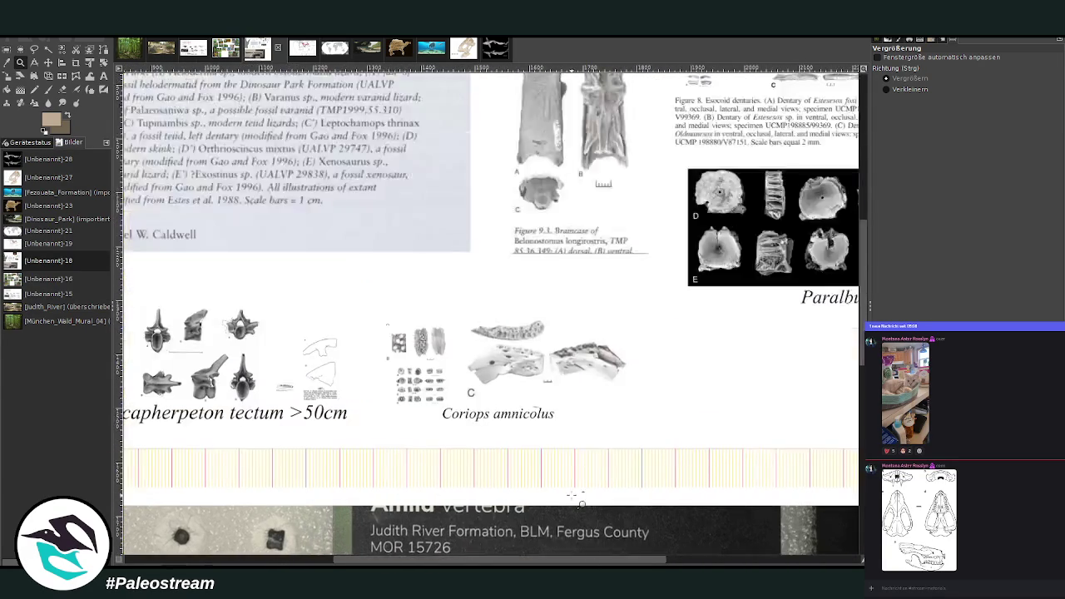
scroll(571, 496, "up", 5)
scroll(571, 496, "left", 5)
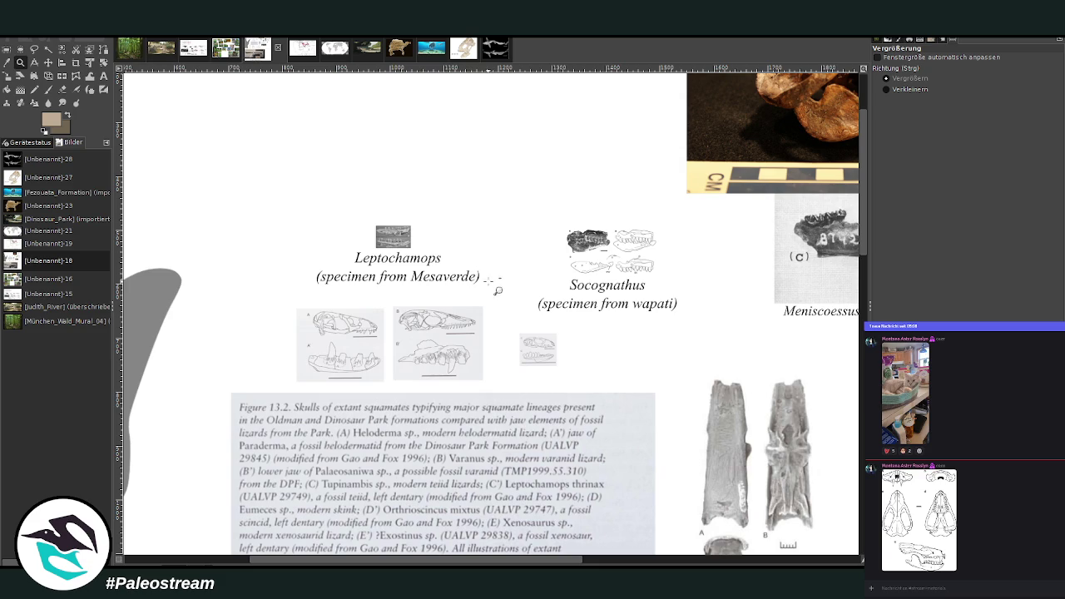
left_click_drag(470, 562, 739, 562)
scroll(491, 315, "left", 1)
scroll(491, 314, "left", 1)
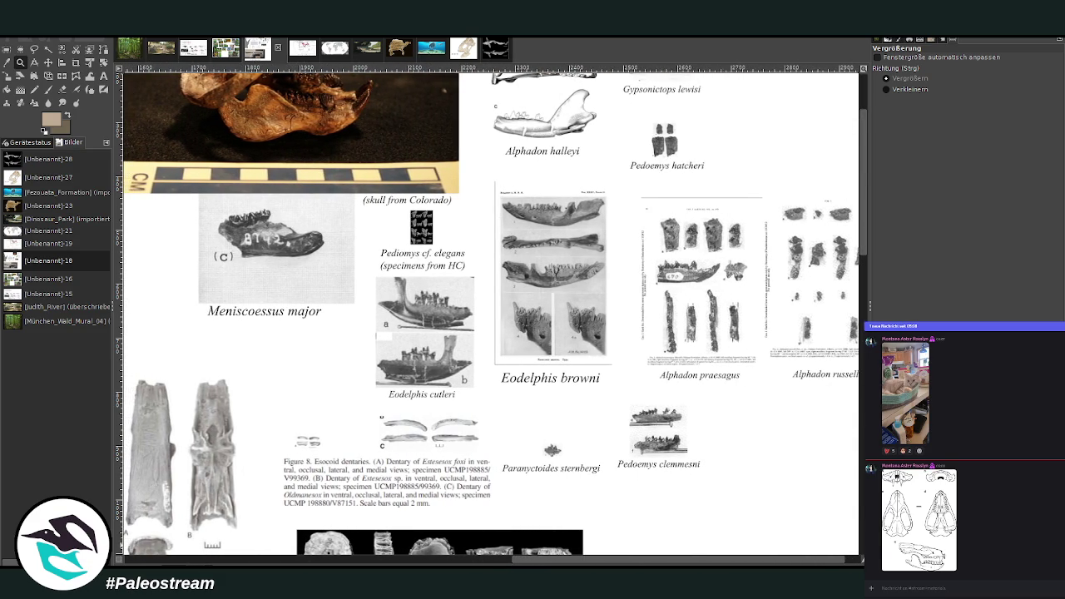
scroll(296, 248, "left", 20)
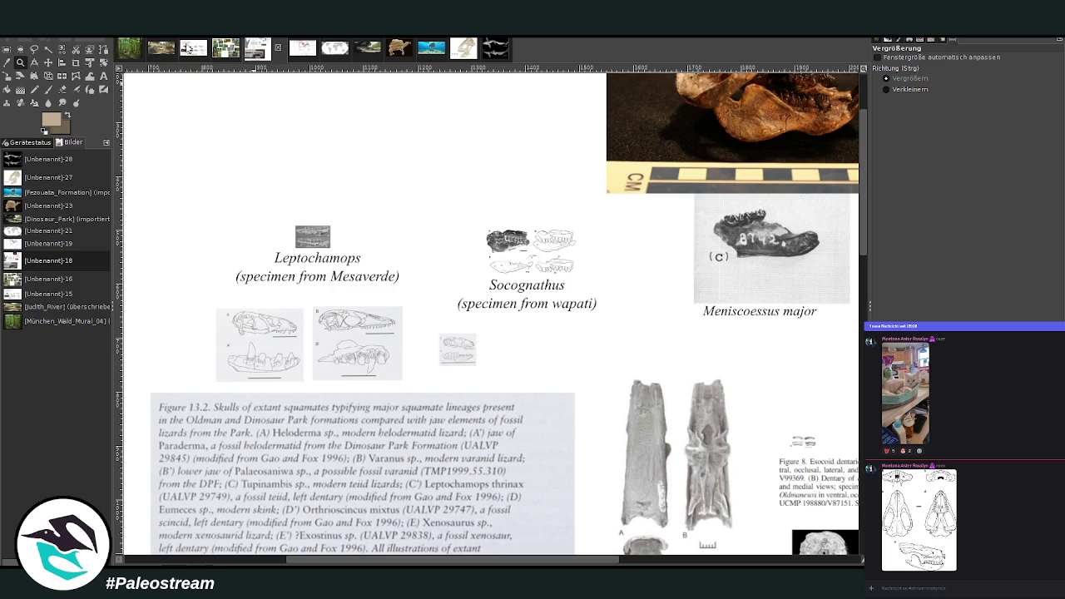
left_click(190, 49)
left_click(491, 57)
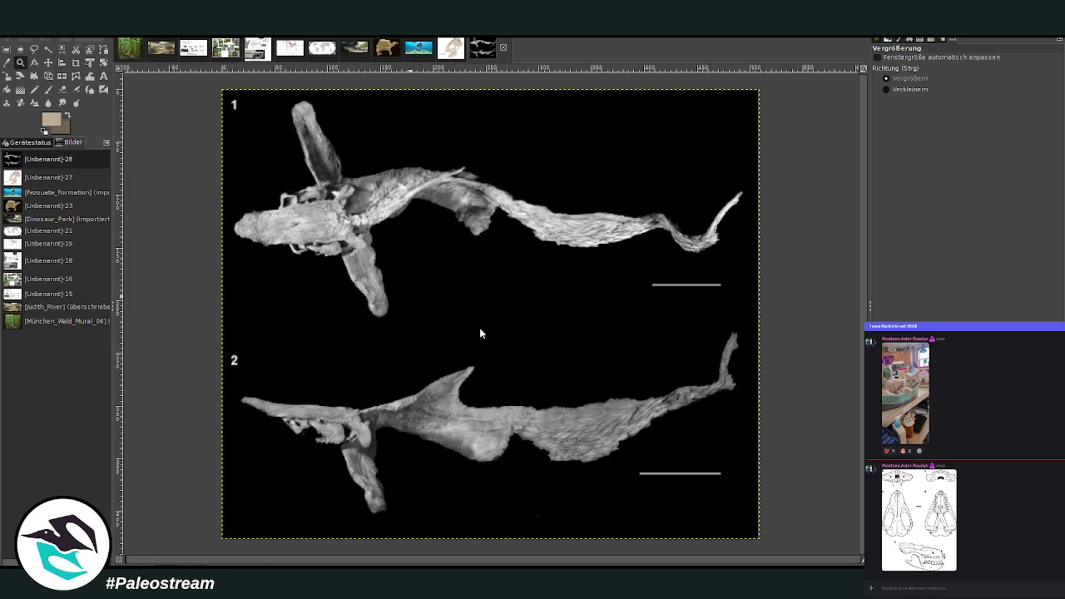
Paste the fish-fossil image into the Judith River painting, then glance at the skeletal sheet
left_click(168, 54)
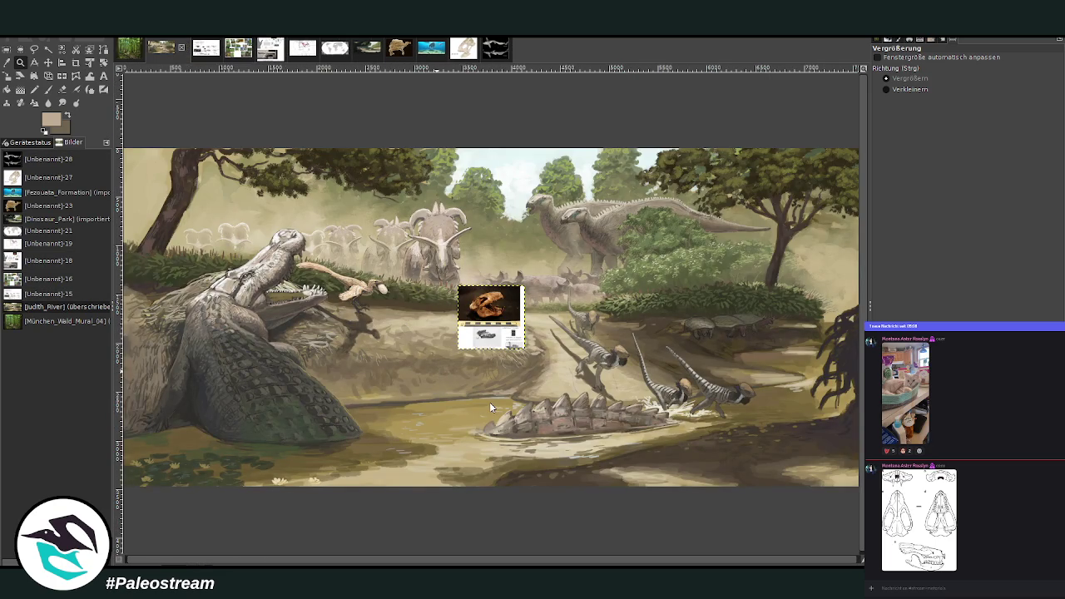
key("ctrl+v")
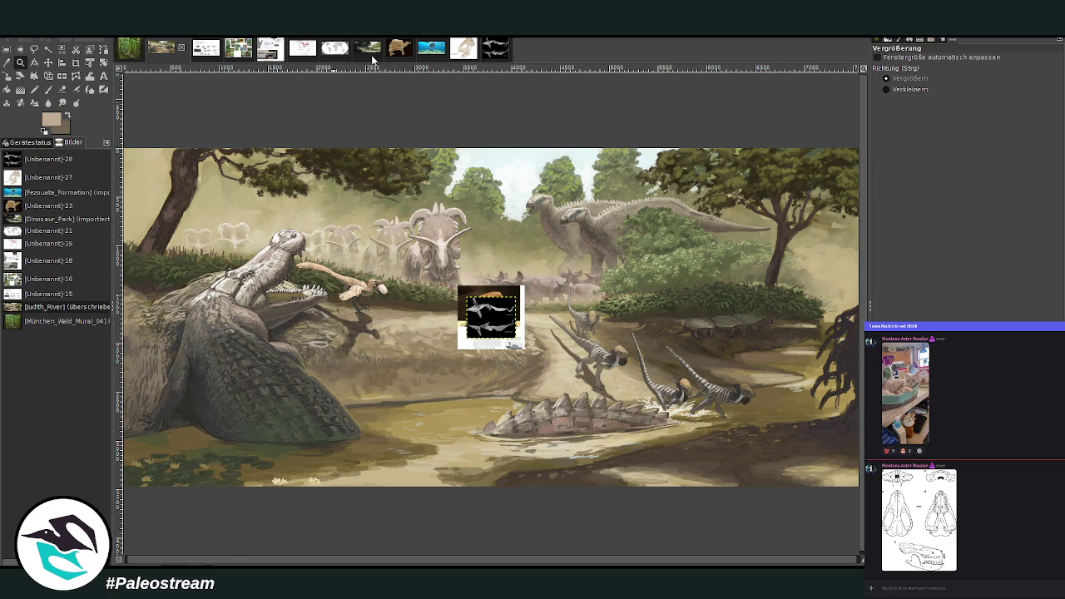
left_click(194, 52)
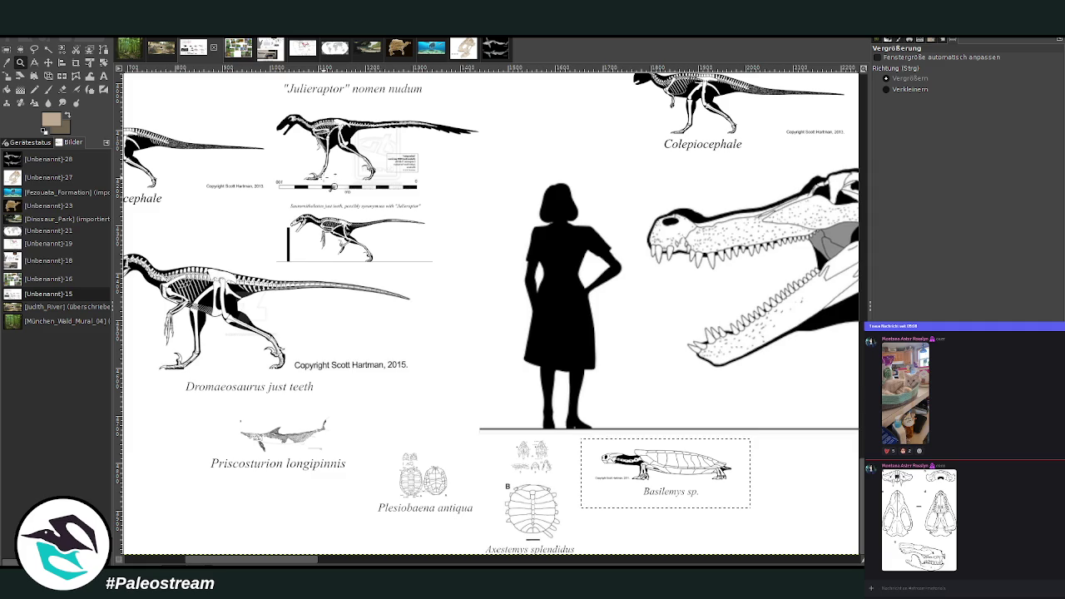
scroll(329, 199, "up", 2)
scroll(324, 175, "down", 2)
Move the pasted fish image down into the foreground water and zoom in there
left_click(366, 55)
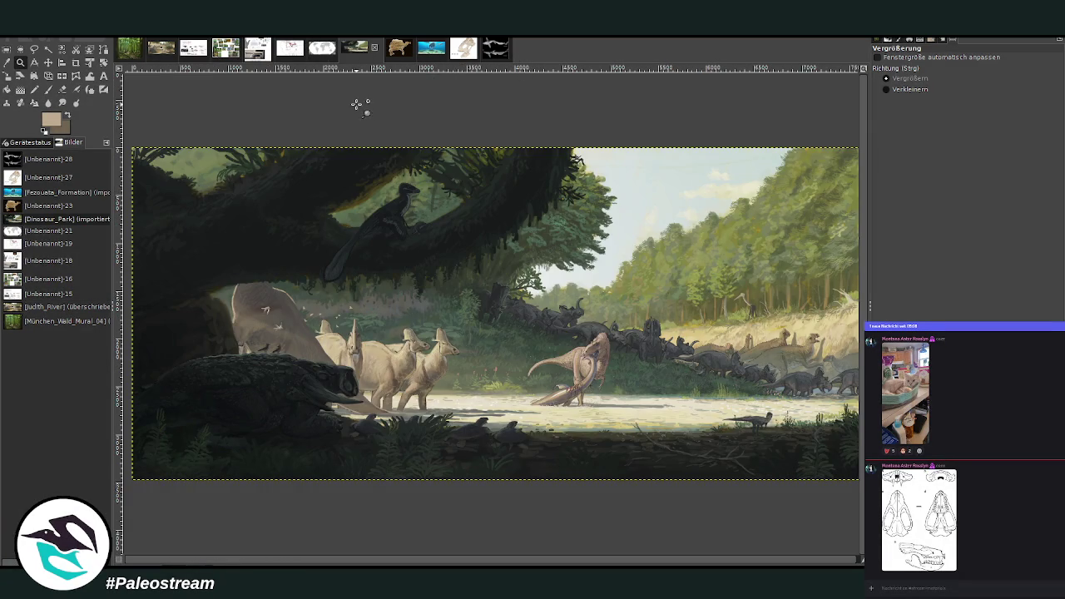
left_click(162, 48)
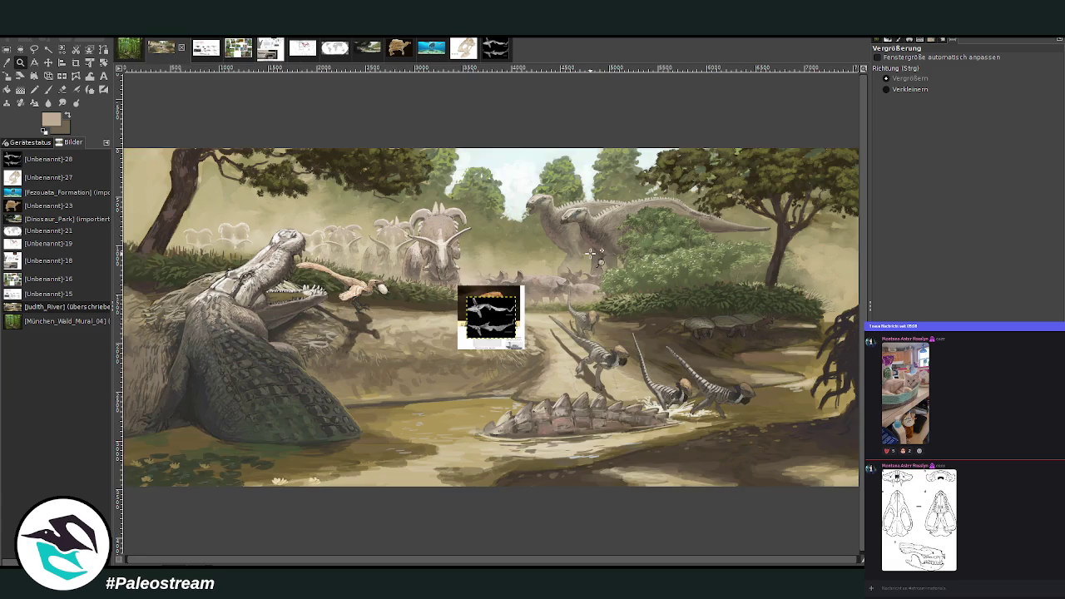
left_click(49, 63)
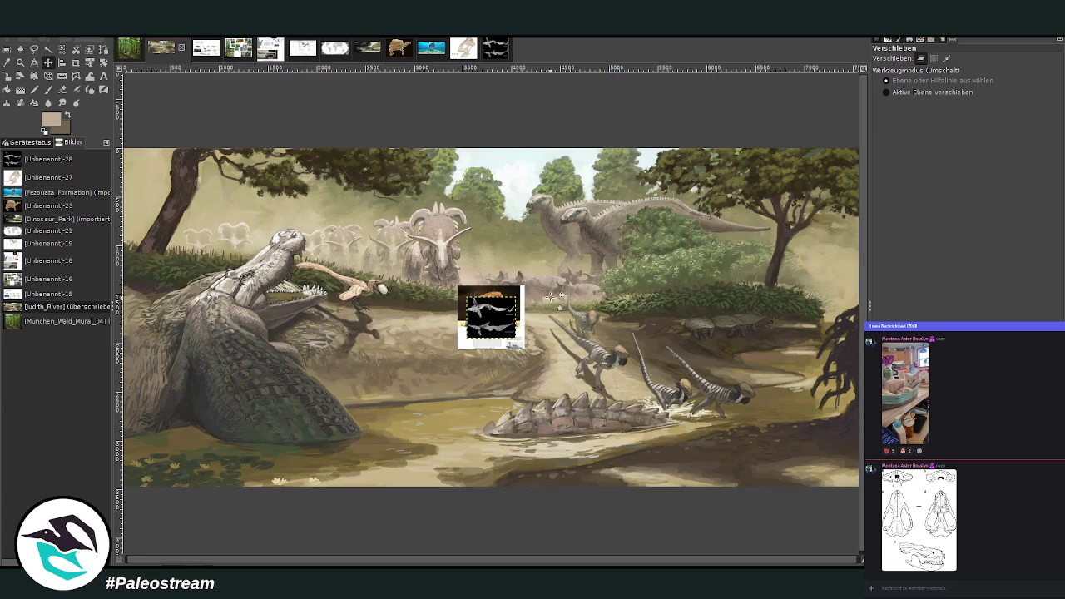
left_click_drag(498, 315, 616, 392)
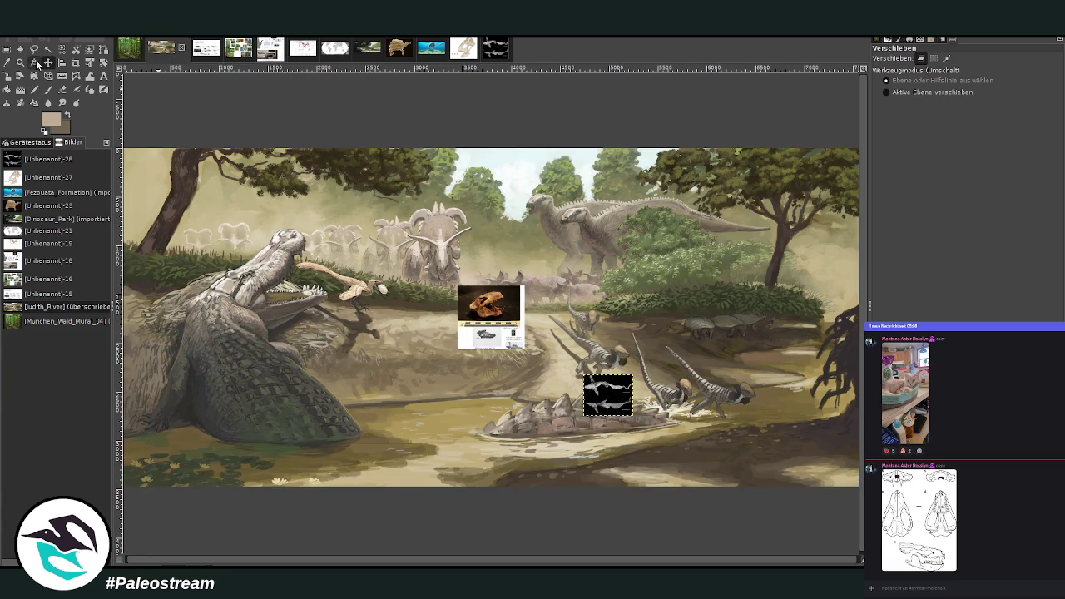
left_click(20, 63)
mouse_move(463, 275)
left_mouse_down()
mouse_move(502, 316)
mouse_move(741, 471)
left_mouse_up()
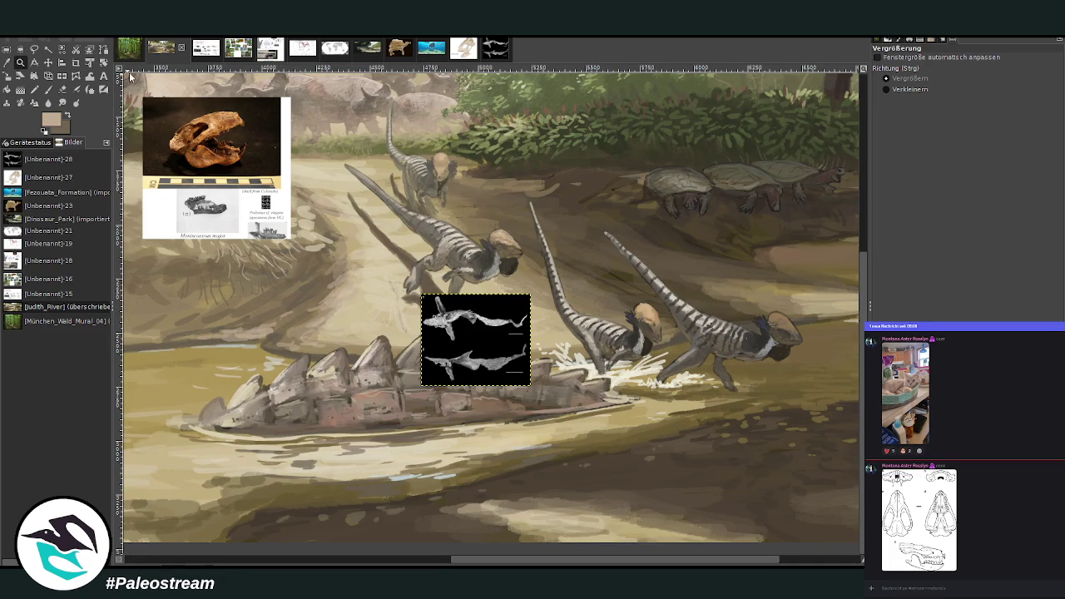
left_click(207, 50)
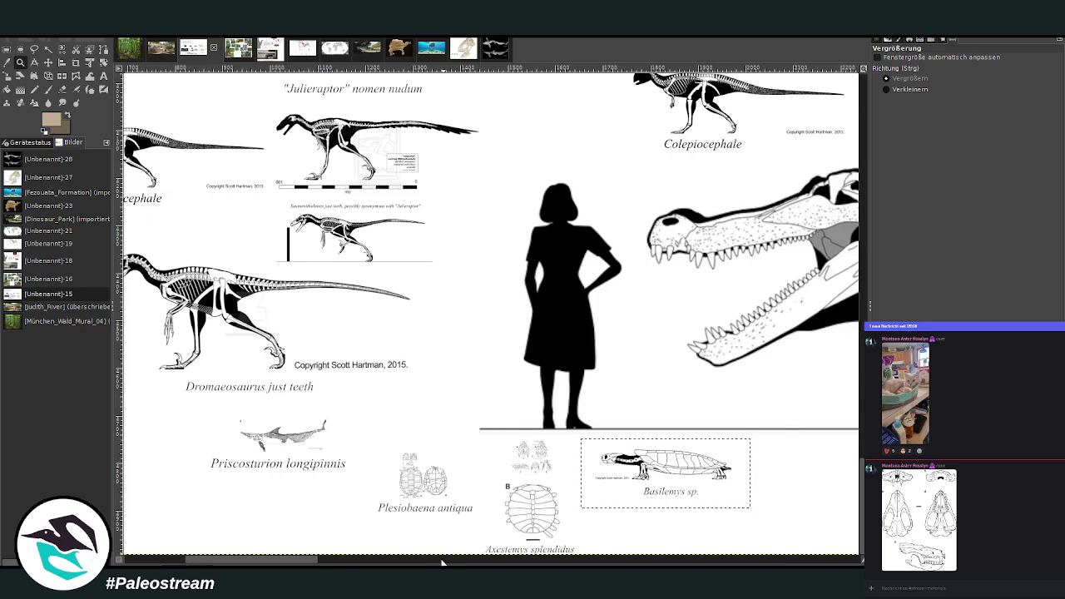
Select the Gremlin composite sheet and move it near the Deinosuchus skeleton
key("1")
scroll(442, 562, "right", 5)
scroll(744, 505, "right", 2)
scroll(746, 508, "right", 4)
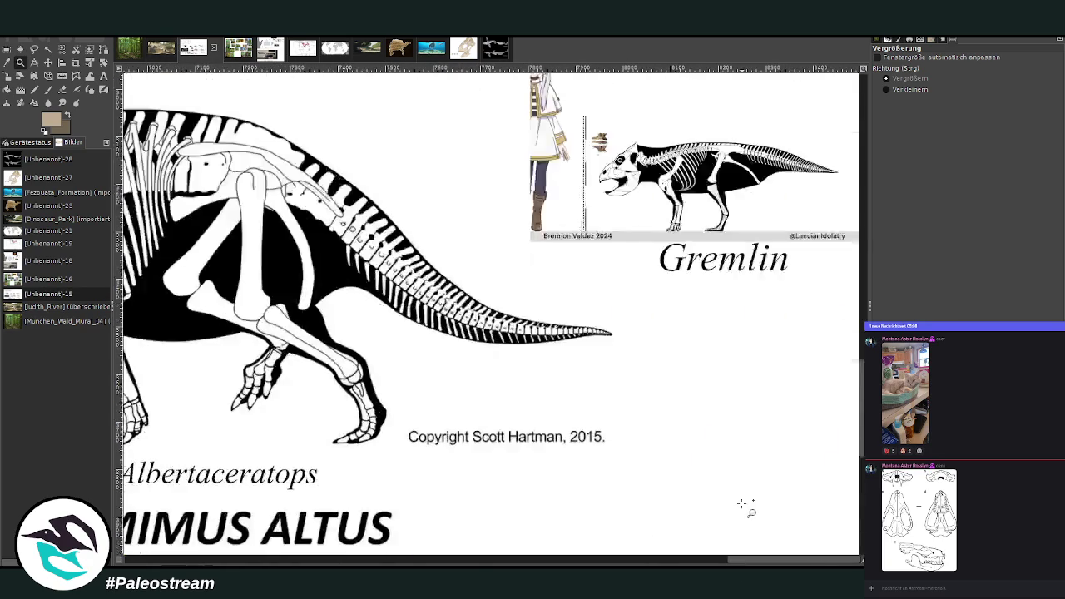
scroll(747, 508, "right", 4)
left_click(20, 49)
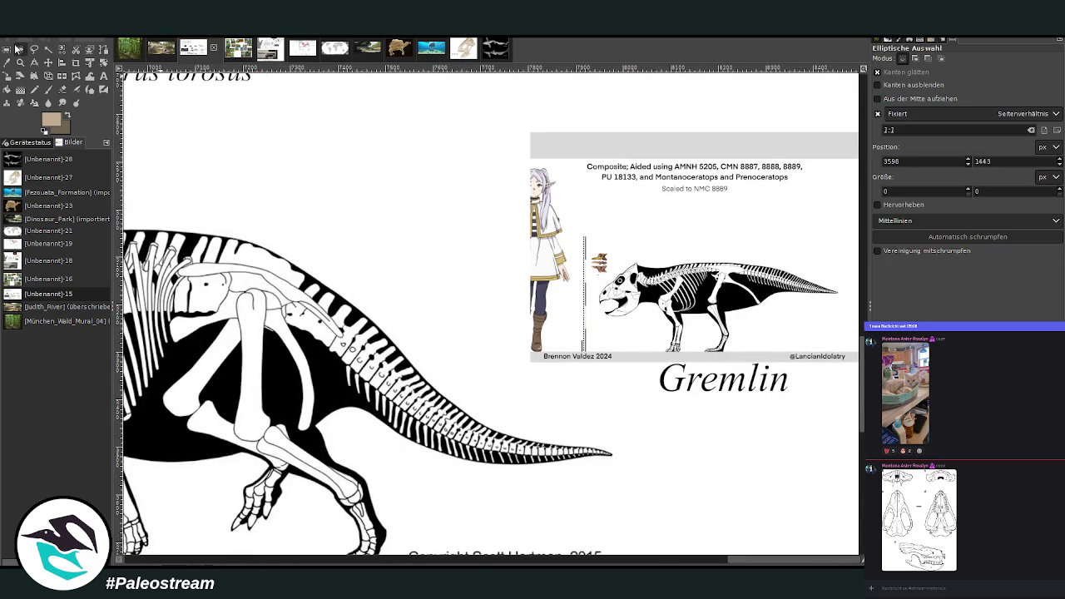
left_click_drag(518, 155, 851, 398)
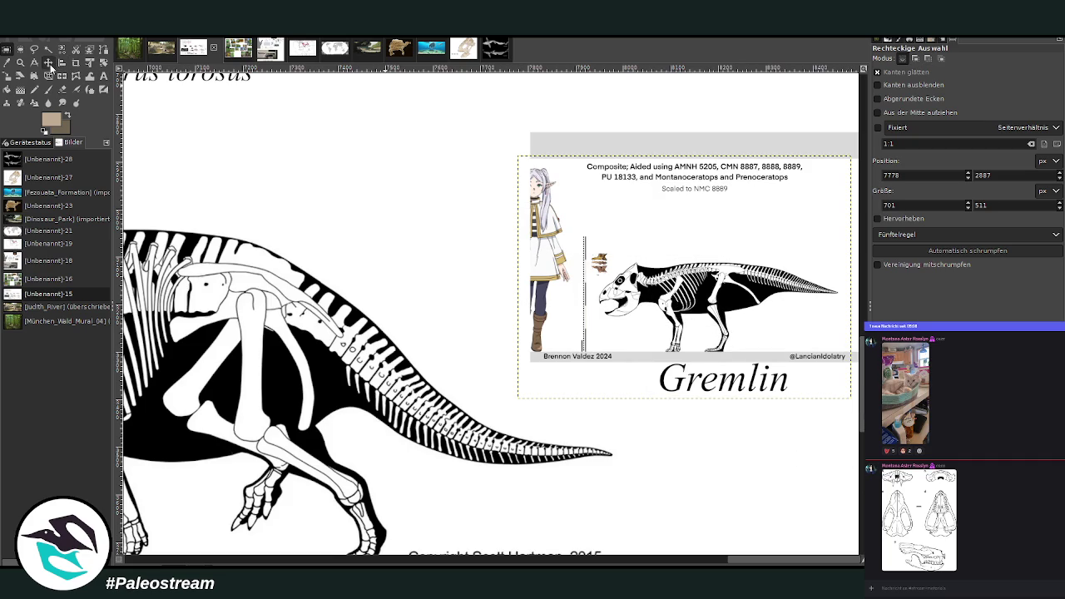
left_click(48, 62)
left_click_drag(706, 287, 9, 494)
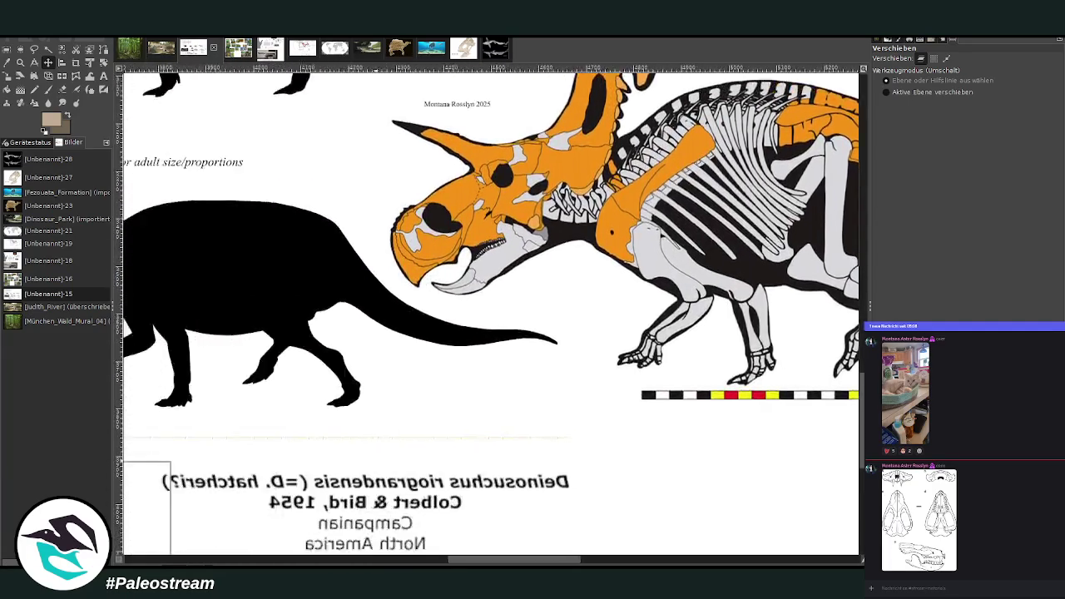
mouse_move(9, 495)
left_mouse_down()
mouse_move(355, 424)
mouse_move(703, 446)
left_mouse_up()
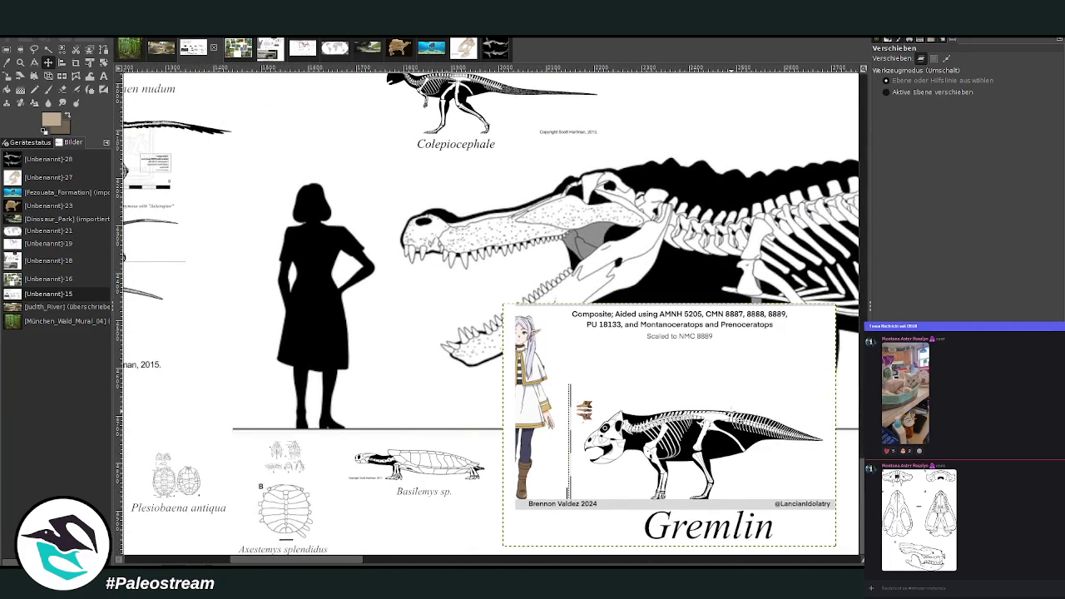
Zoom out, select the Struthiomimus altus sheet and move it on top of its neighbours
key("z")
left_click(909, 89)
left_click(413, 251)
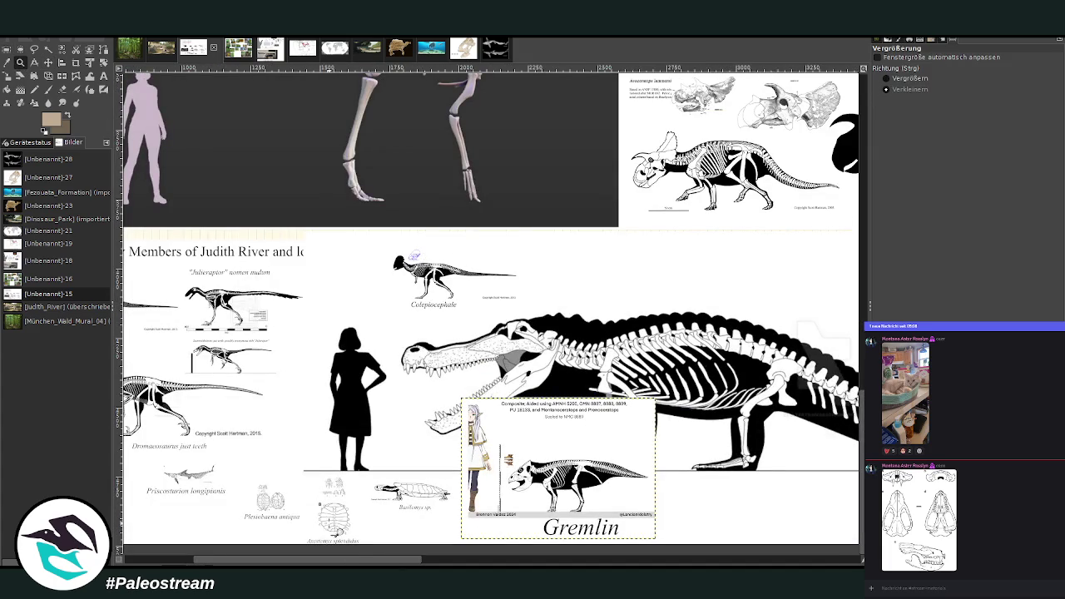
left_click_drag(350, 560, 787, 559)
left_click(7, 48)
mouse_move(210, 233)
left_mouse_down()
mouse_move(671, 512)
mouse_move(690, 477)
left_mouse_up()
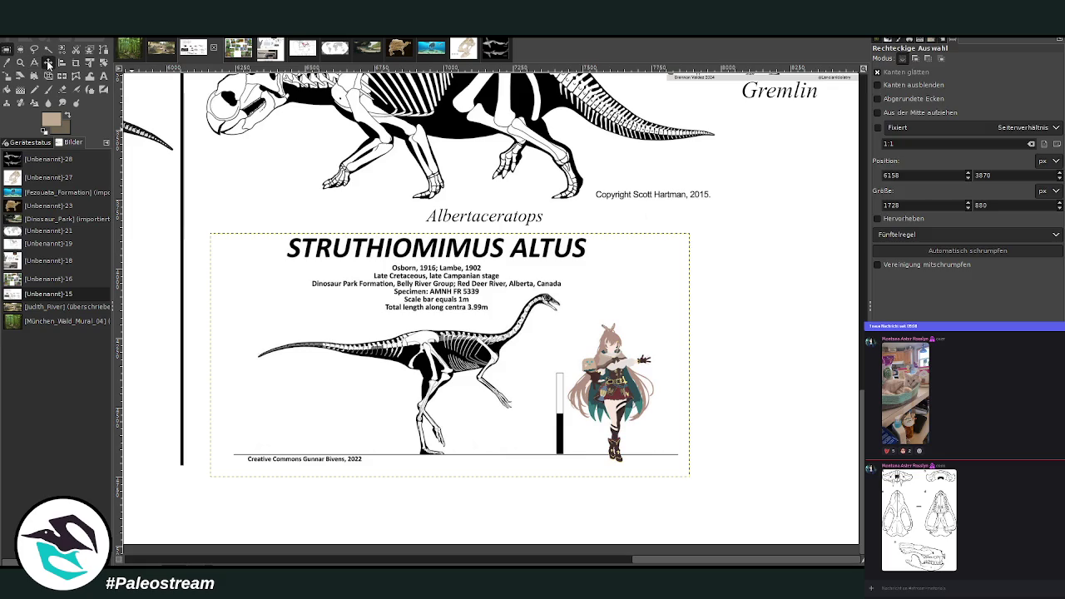
left_click(48, 62)
scroll(453, 305, "left", 3)
scroll(491, 308, "left", 3)
scroll(491, 308, "left", 3)
scroll(491, 308, "left", 5)
scroll(491, 308, "left", 3)
scroll(491, 308, "left", 2)
scroll(491, 308, "left", 3)
scroll(491, 308, "left", 3)
scroll(491, 308, "left", 3)
scroll(491, 308, "up", 3)
mouse_move(301, 132)
left_mouse_down()
mouse_move(357, 153)
mouse_move(775, 177)
mouse_move(768, 166)
left_mouse_up()
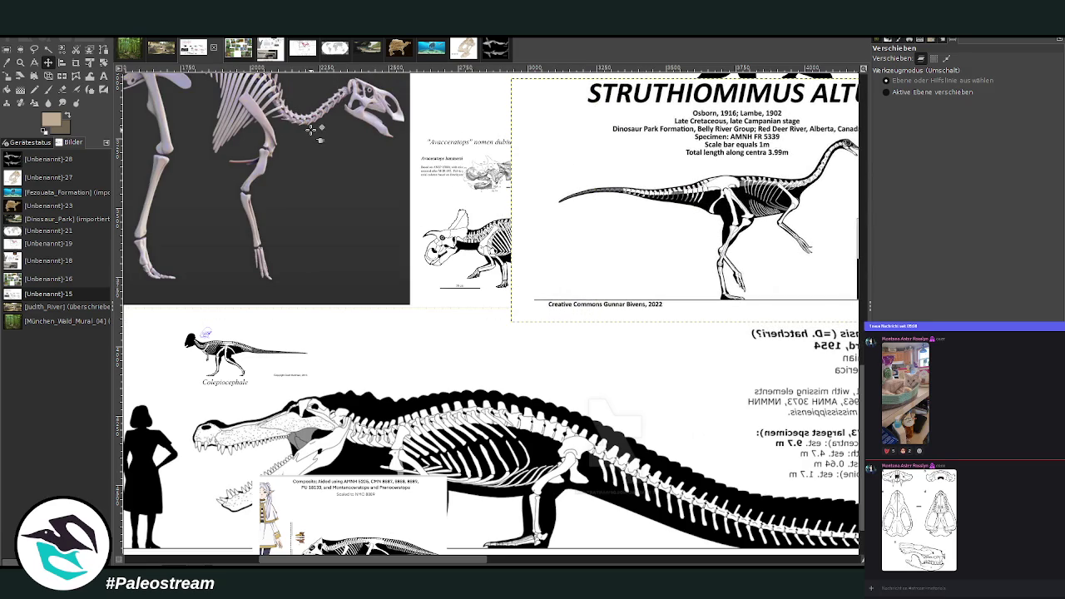
left_click(159, 50)
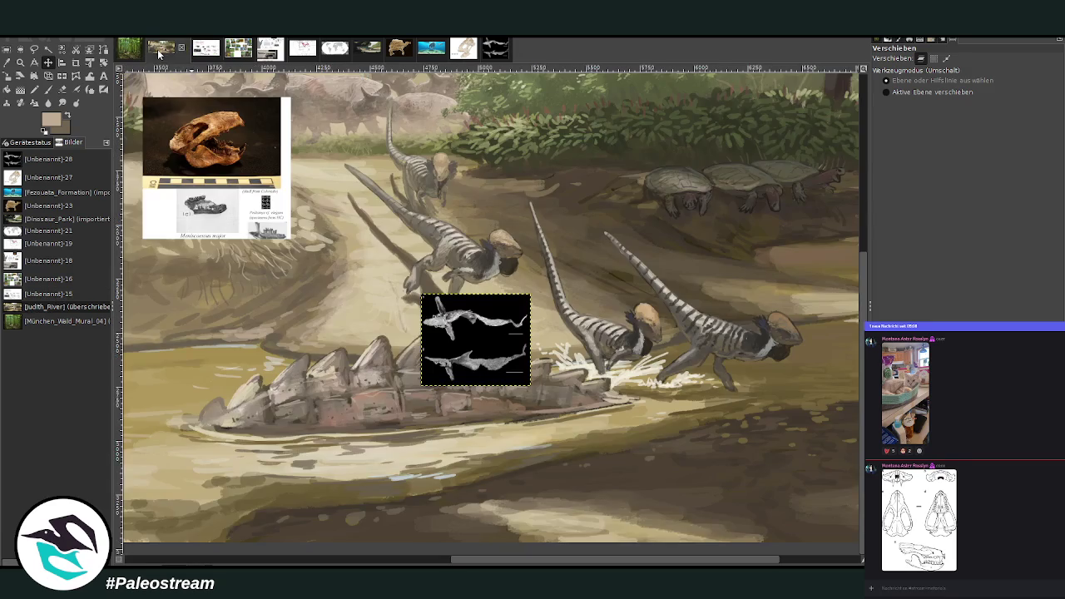
Zoom into the river water below the crocodilian and activate the full-canvas painting layer
scroll(378, 164, "up", 5)
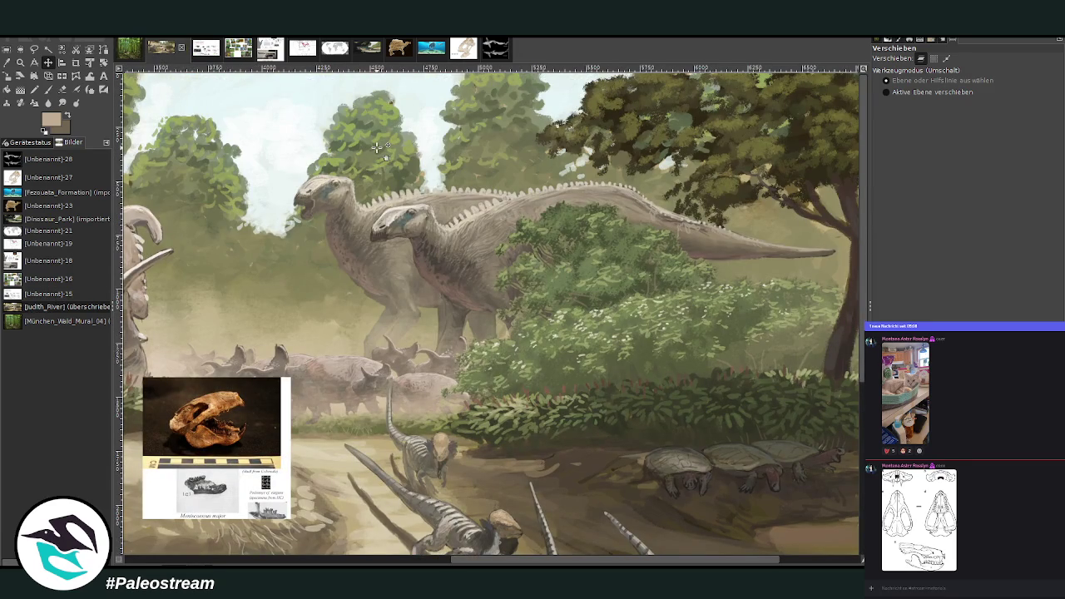
scroll(376, 147, "down", 2)
scroll(376, 147, "down", 2)
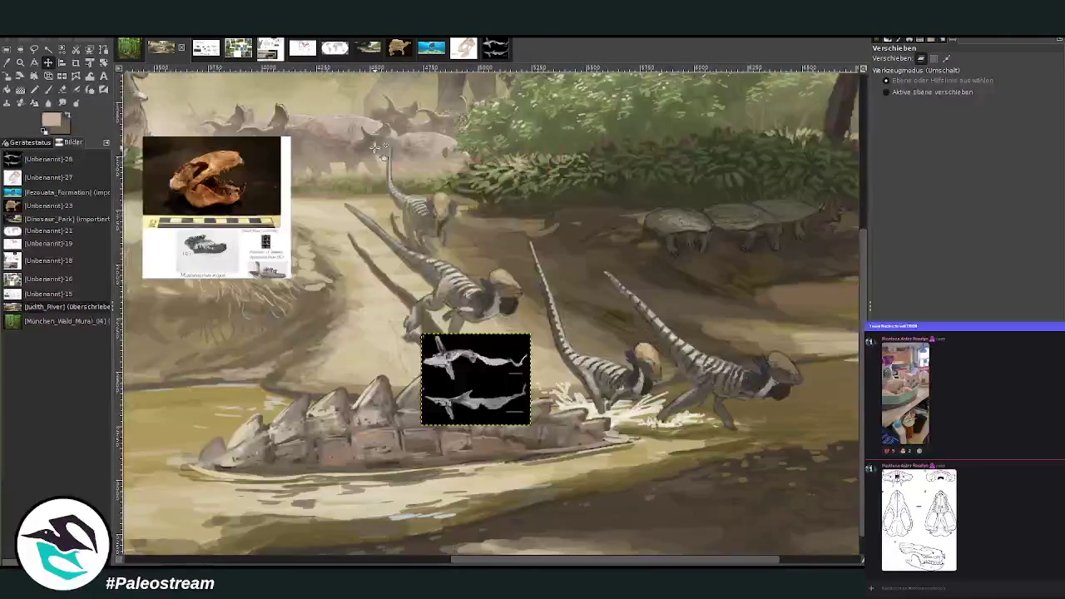
scroll(376, 146, "down", 1)
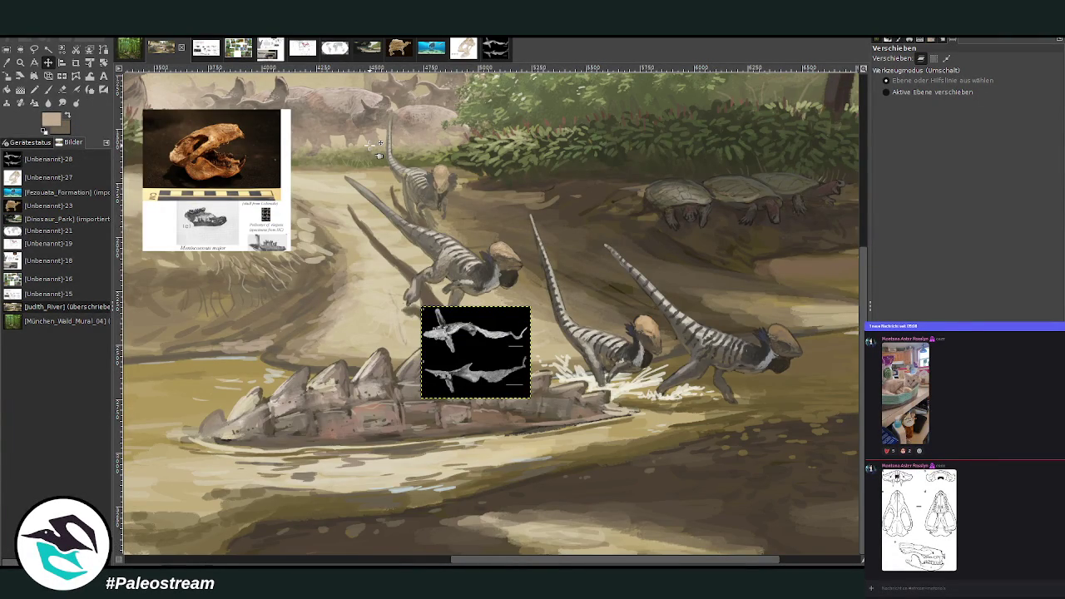
key("z")
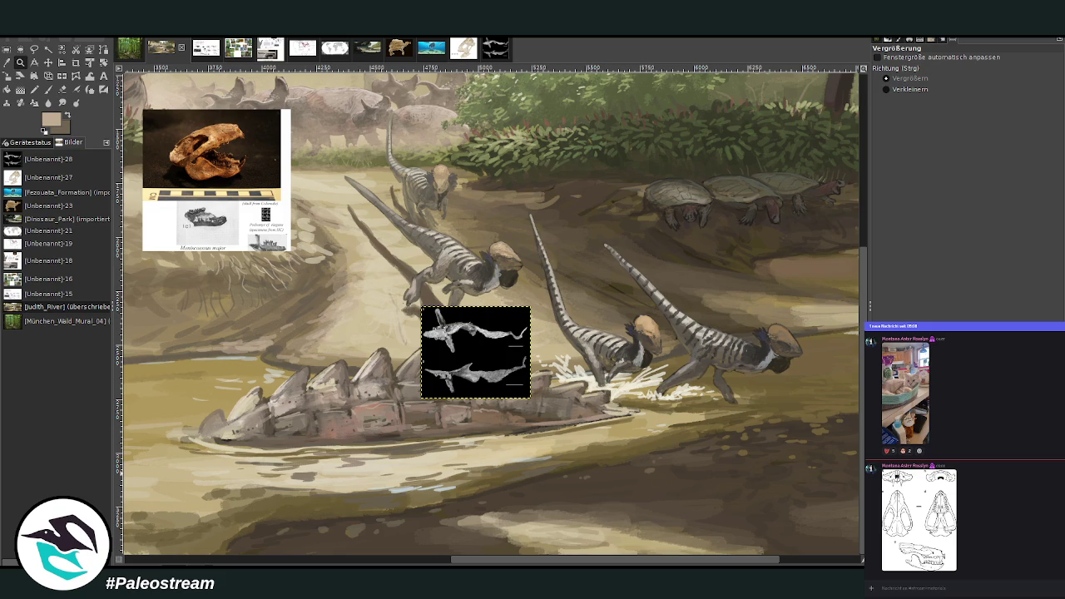
left_click_drag(511, 564, 575, 559)
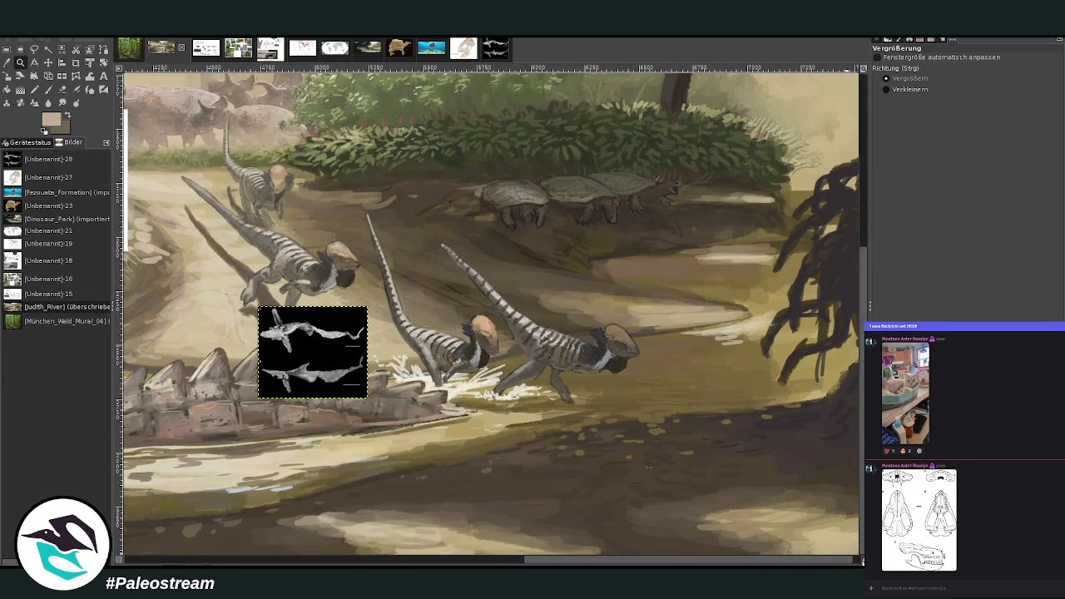
left_click_drag(861, 562, 862, 563)
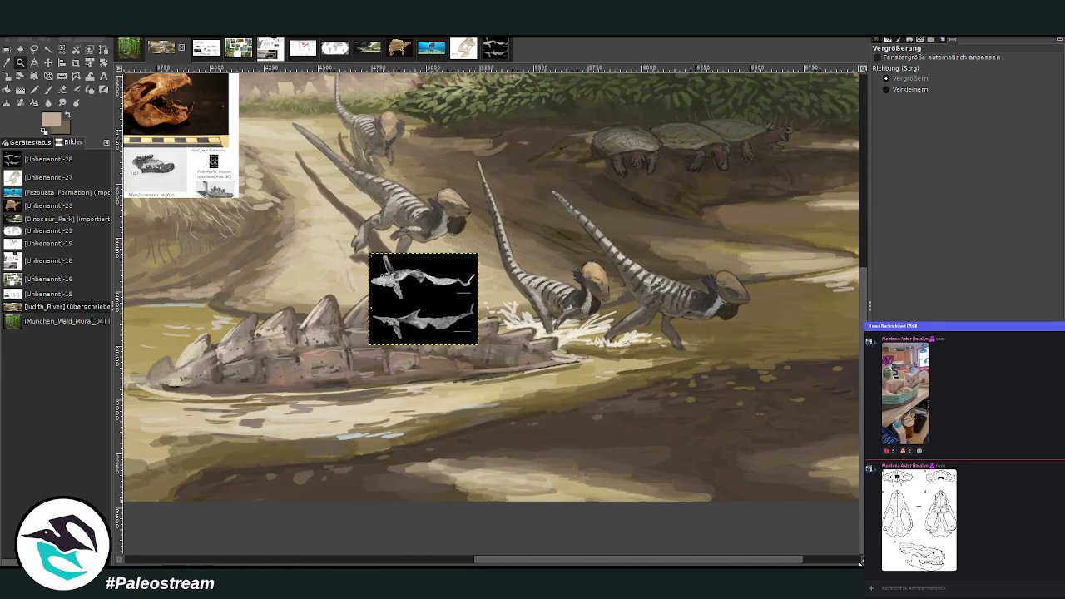
left_click_drag(283, 221, 622, 529)
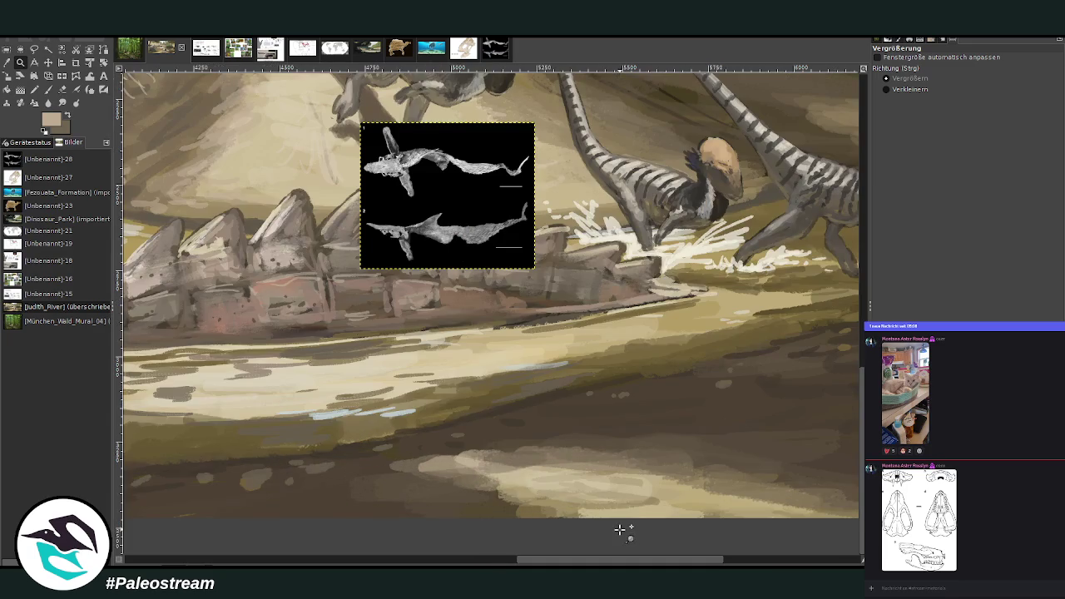
key("ctrl+h")
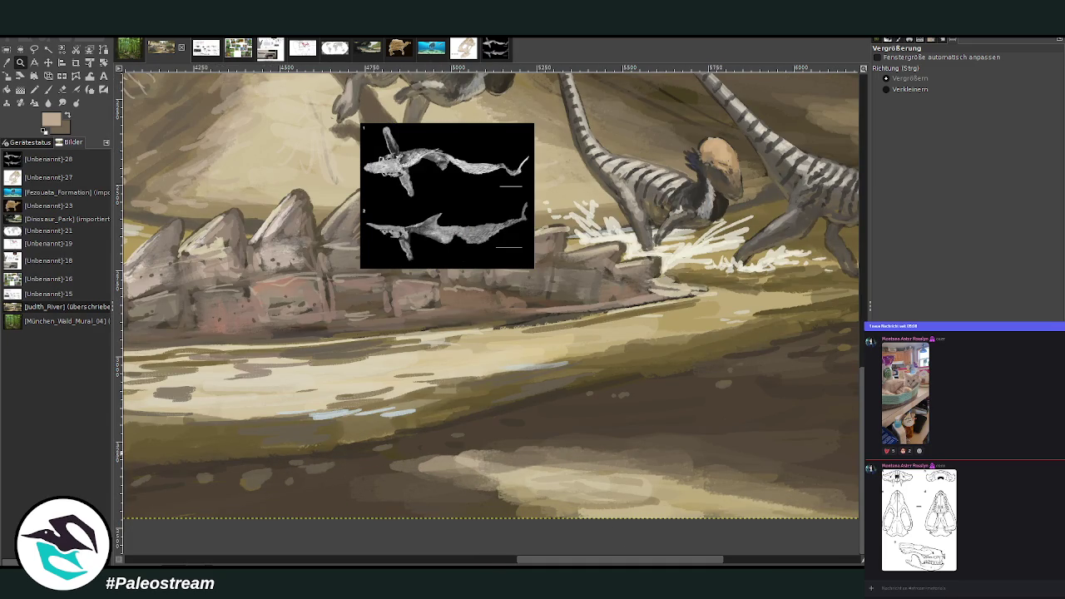
Set the Paintbrush to 84.2 opacity and size 72, then paint a dark streak on the lower riverbank
key("p")
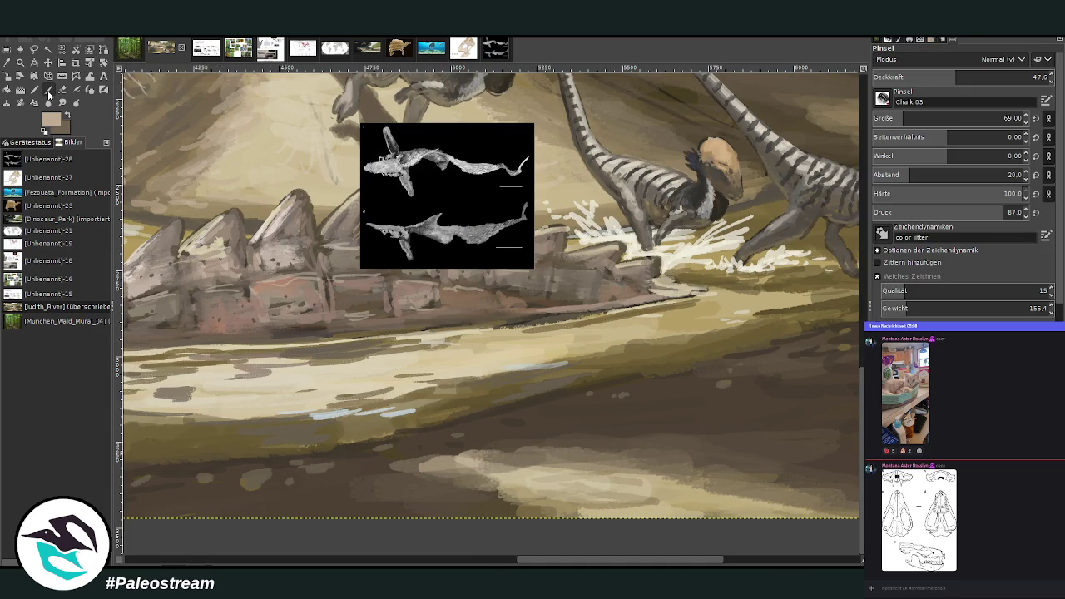
left_click_drag(957, 77, 1023, 76)
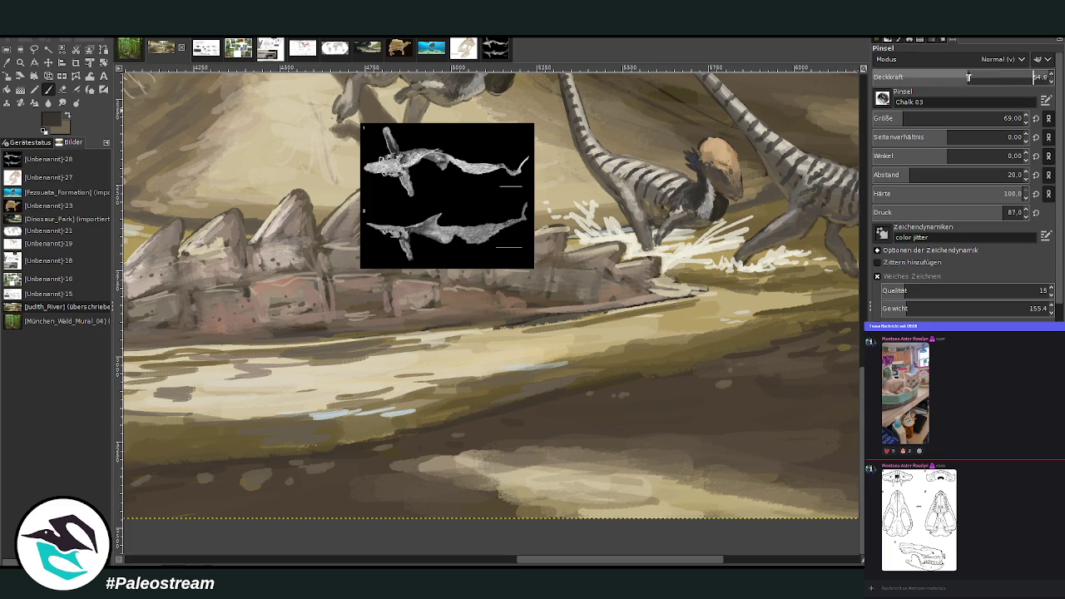
left_click_drag(982, 118, 957, 118)
left_click(1005, 117)
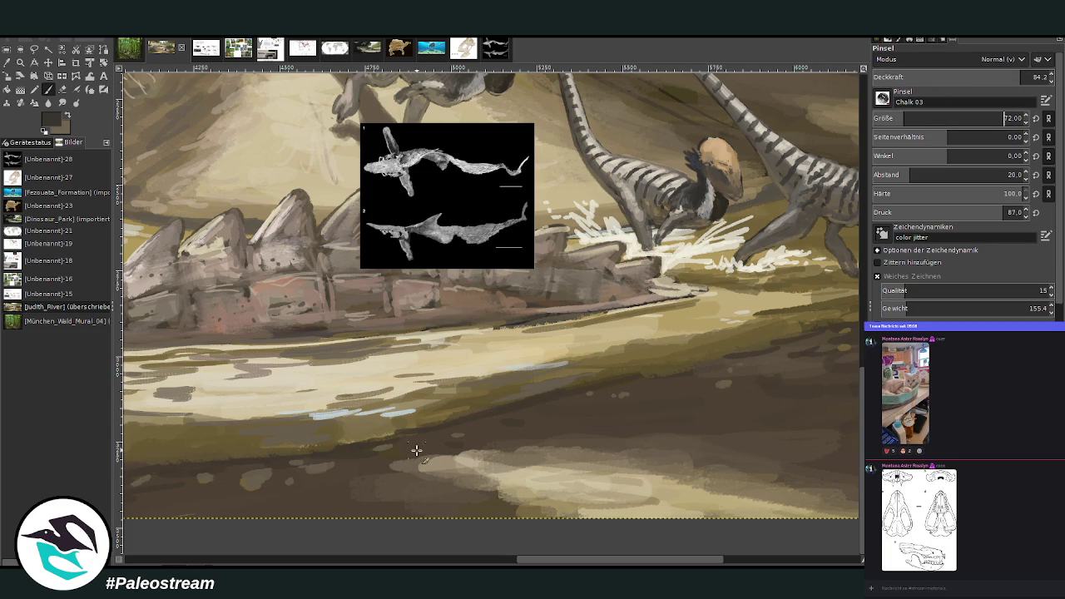
mouse_move(385, 451)
left_mouse_down()
mouse_move(374, 442)
mouse_move(419, 447)
left_mouse_up()
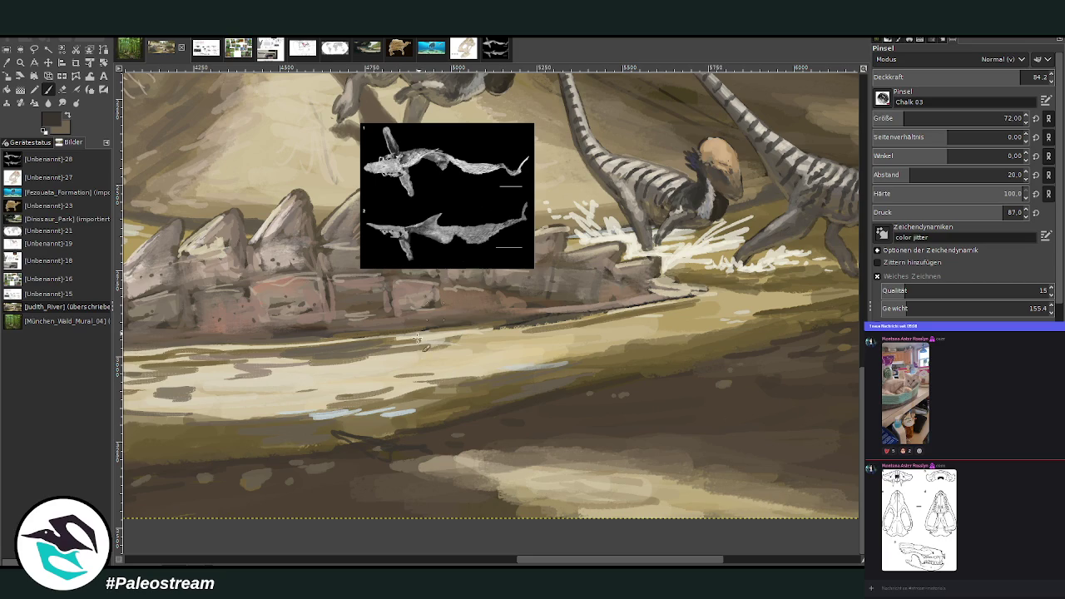
left_click_drag(321, 435, 392, 442)
At 90.9 opacity and size 61, sketch the first shark's tall dorsal fin and body lines
left_click(1018, 76)
left_click(889, 118)
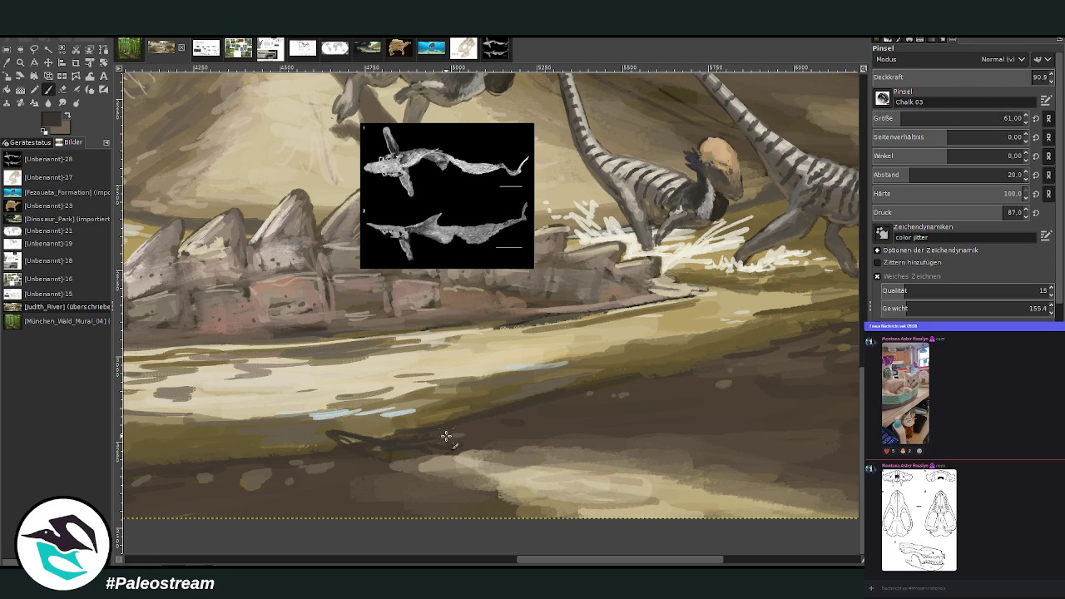
mouse_move(450, 420)
left_mouse_down()
mouse_move(470, 383)
mouse_move(480, 426)
left_mouse_up()
mouse_move(452, 408)
left_mouse_down()
mouse_move(472, 377)
mouse_move(482, 425)
left_mouse_up()
left_click_drag(483, 468, 535, 461)
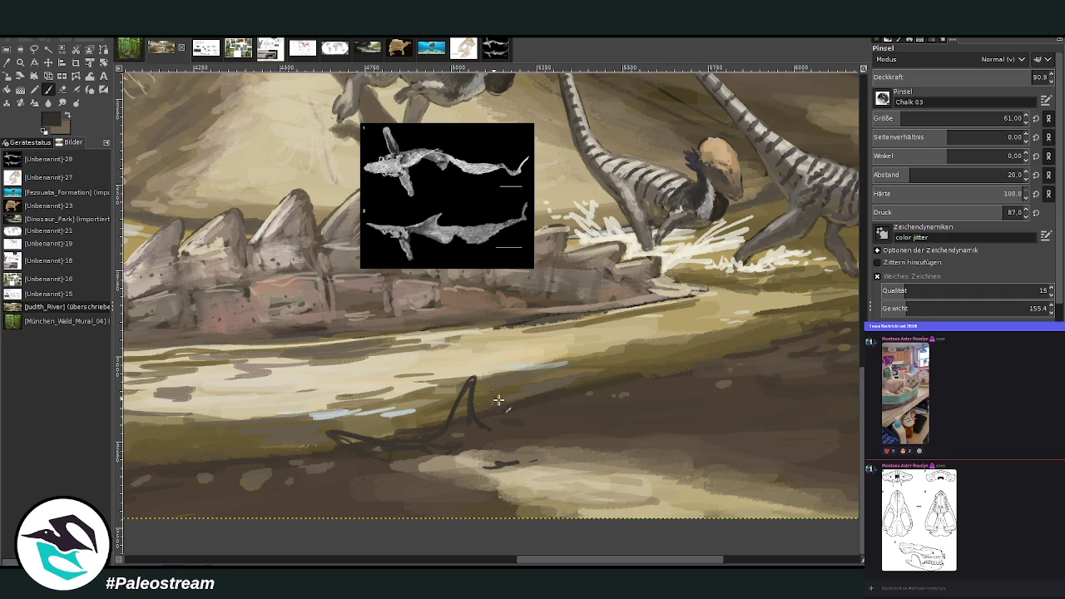
mouse_move(491, 423)
left_mouse_down()
mouse_move(532, 420)
mouse_move(577, 443)
mouse_move(588, 408)
mouse_move(617, 388)
left_mouse_up()
Sketch the second shark's fin and back, plus the first shark's lower body and tail
left_click_drag(621, 371, 634, 349)
left_click_drag(626, 401, 673, 414)
left_click_drag(618, 387, 639, 341)
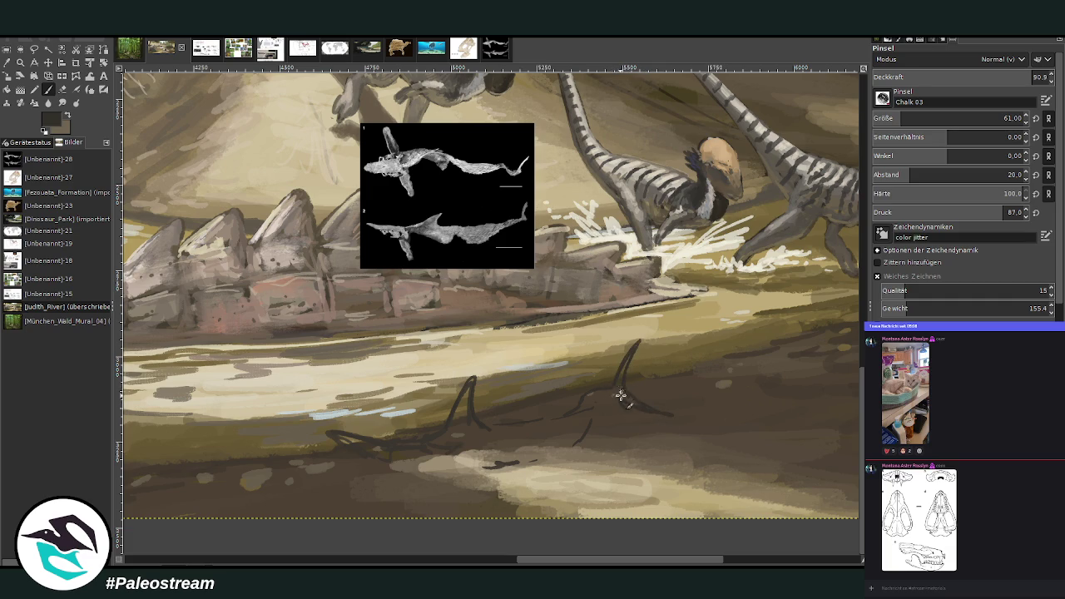
left_click_drag(599, 415, 588, 442)
left_click_drag(463, 475, 564, 493)
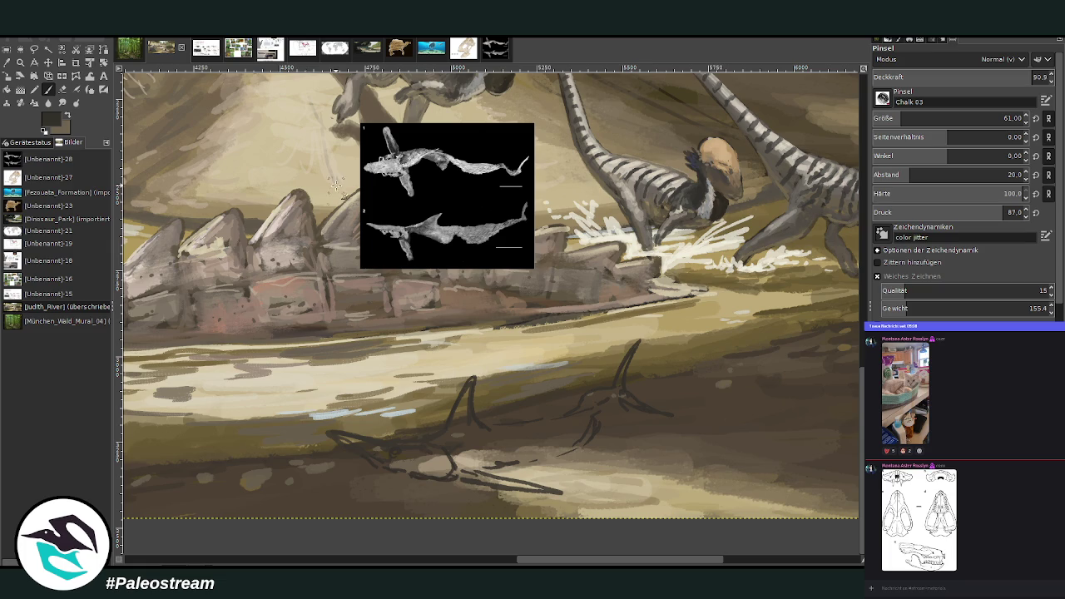
mouse_move(577, 455)
left_mouse_down()
mouse_move(598, 449)
mouse_move(551, 463)
left_mouse_up()
Erase the stray fin-line end and cross-hatch the second shark with a size 30 brush
left_click(62, 89)
left_click_drag(680, 418, 641, 414)
key("p")
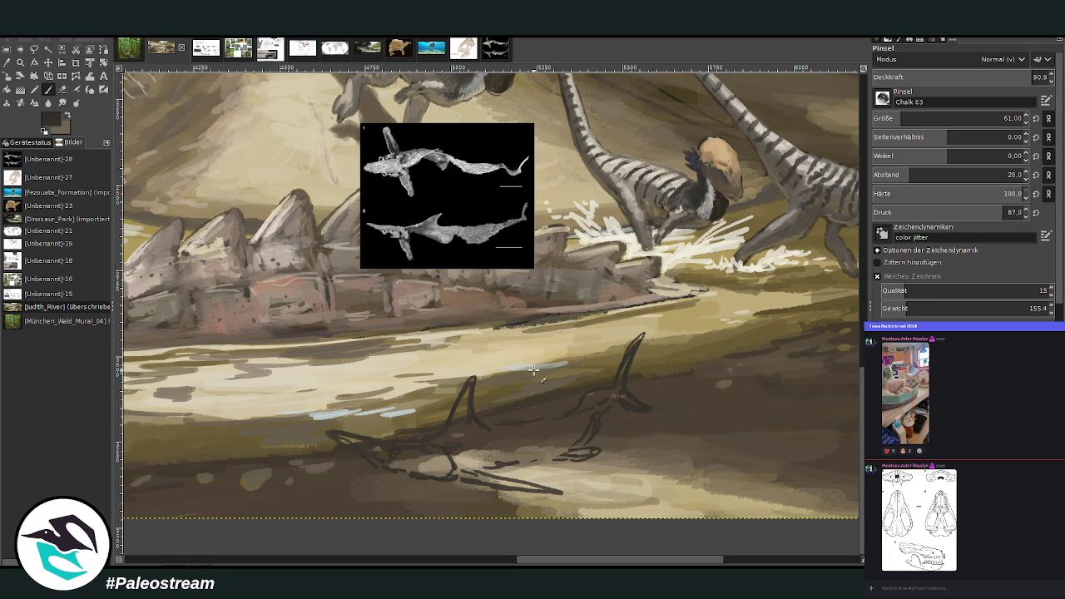
left_click(891, 118)
mouse_move(571, 413)
left_mouse_down()
mouse_move(543, 449)
mouse_move(570, 446)
left_mouse_up()
left_click_drag(586, 391, 583, 453)
mouse_move(528, 429)
left_mouse_down()
mouse_move(566, 451)
mouse_move(571, 426)
mouse_move(585, 434)
left_mouse_up()
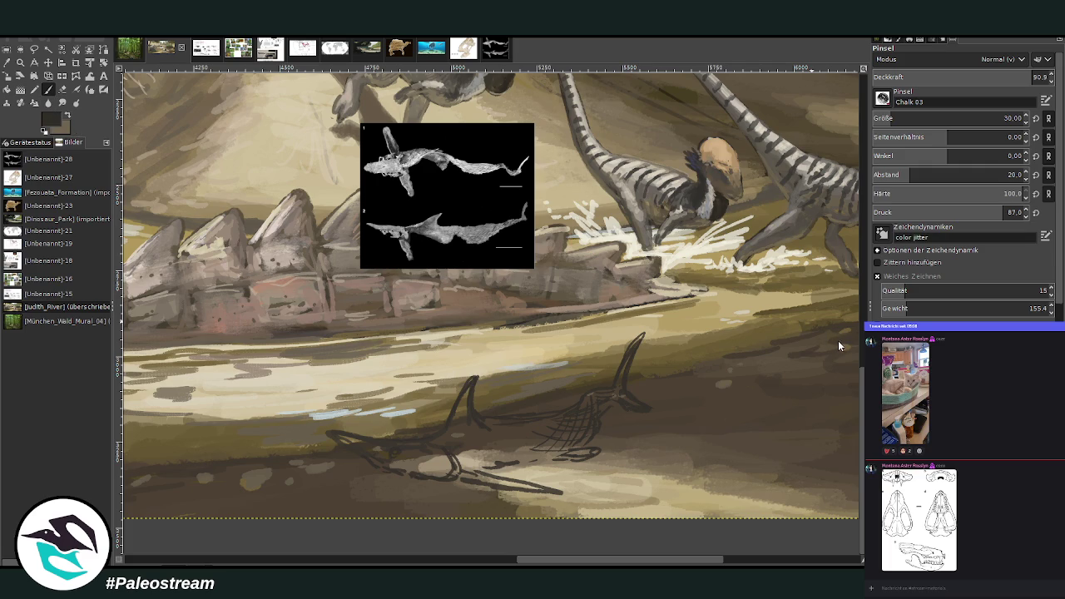
Darken the fish sketch's fin, jaw and body outlines in black chalk and hatch its flank
left_click_drag(387, 442, 337, 427)
mouse_move(627, 396)
left_mouse_down()
mouse_move(623, 406)
mouse_move(641, 406)
mouse_move(629, 381)
mouse_move(635, 346)
left_mouse_up()
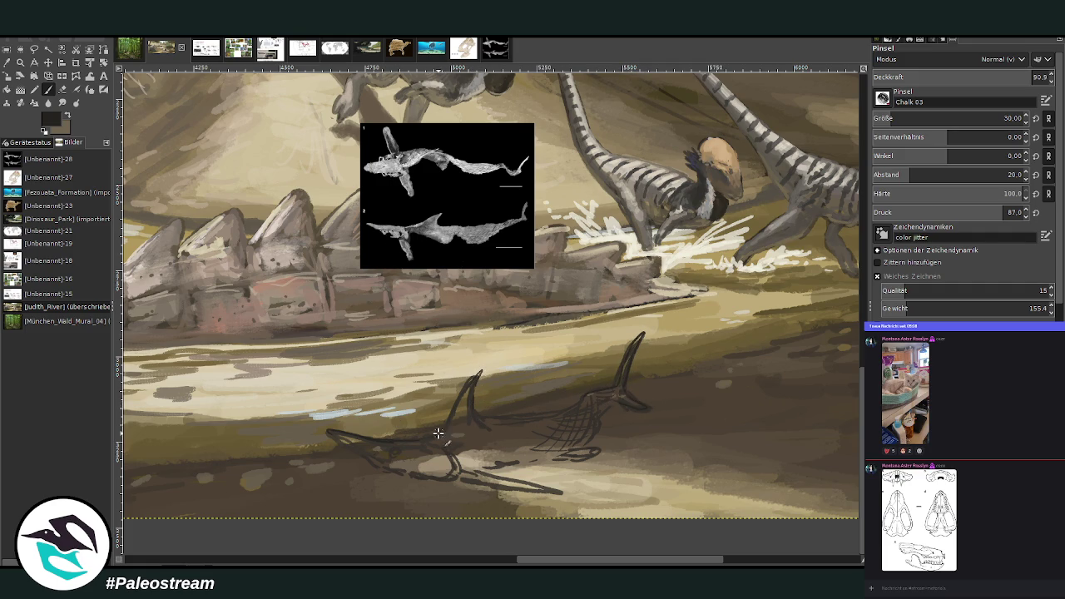
mouse_move(432, 430)
left_mouse_down()
mouse_move(455, 421)
mouse_move(478, 375)
mouse_move(492, 424)
mouse_move(553, 410)
left_mouse_up()
mouse_move(477, 402)
left_mouse_down()
mouse_move(456, 424)
mouse_move(457, 468)
mouse_move(508, 496)
mouse_move(566, 495)
left_mouse_up()
mouse_move(478, 470)
left_mouse_down()
mouse_move(546, 490)
mouse_move(500, 469)
mouse_move(589, 453)
left_mouse_up()
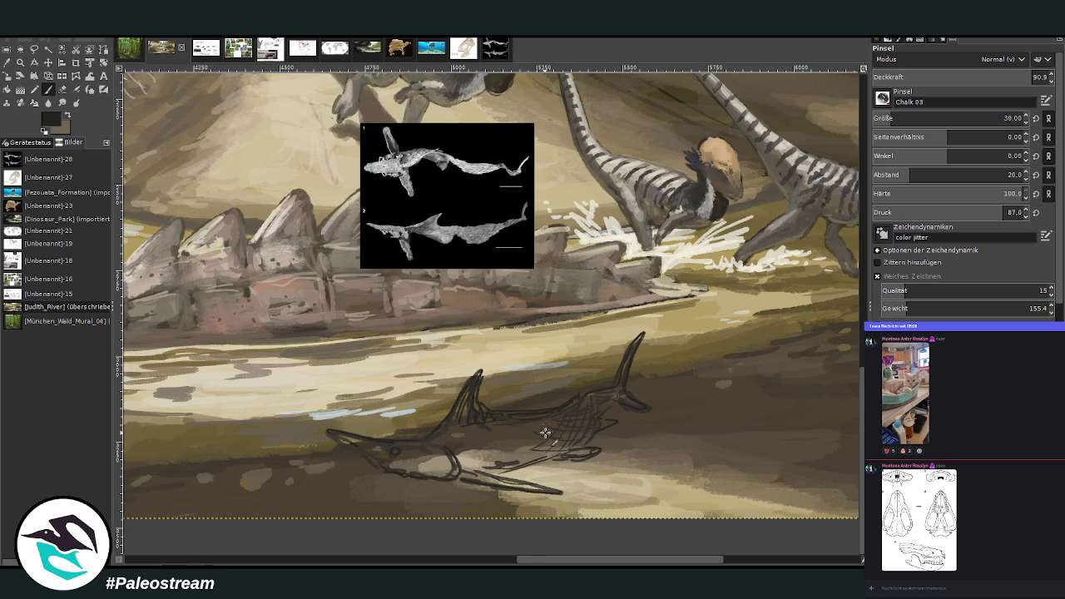
left_click_drag(541, 431, 513, 447)
key("minus")
key("minus")
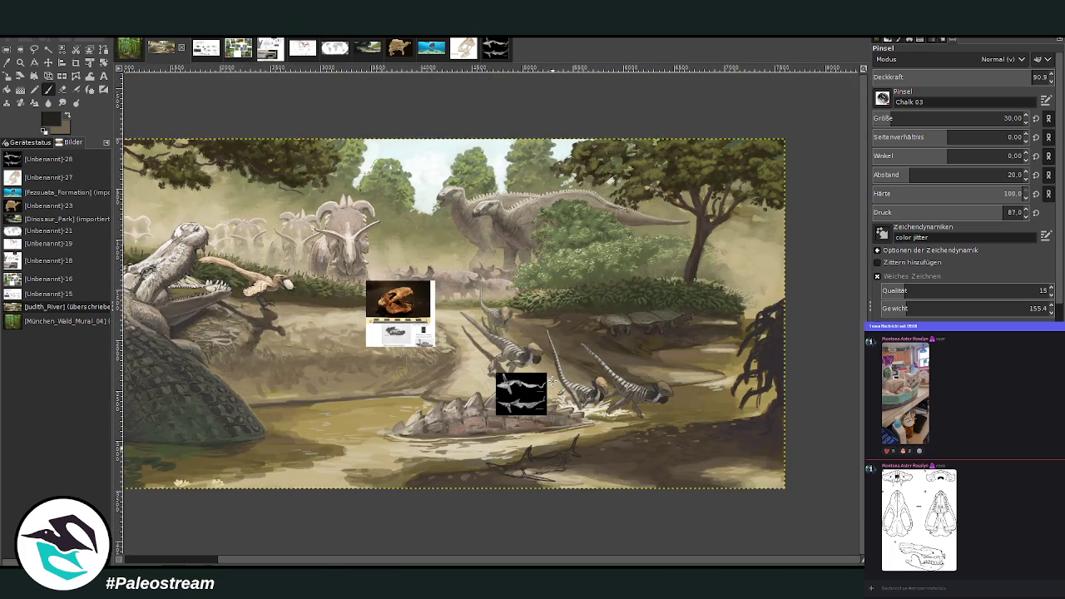
Zoom in on the fish and fill its body with sampled dark grey at brush size 59
left_click(20, 62)
left_click_drag(470, 358, 614, 498)
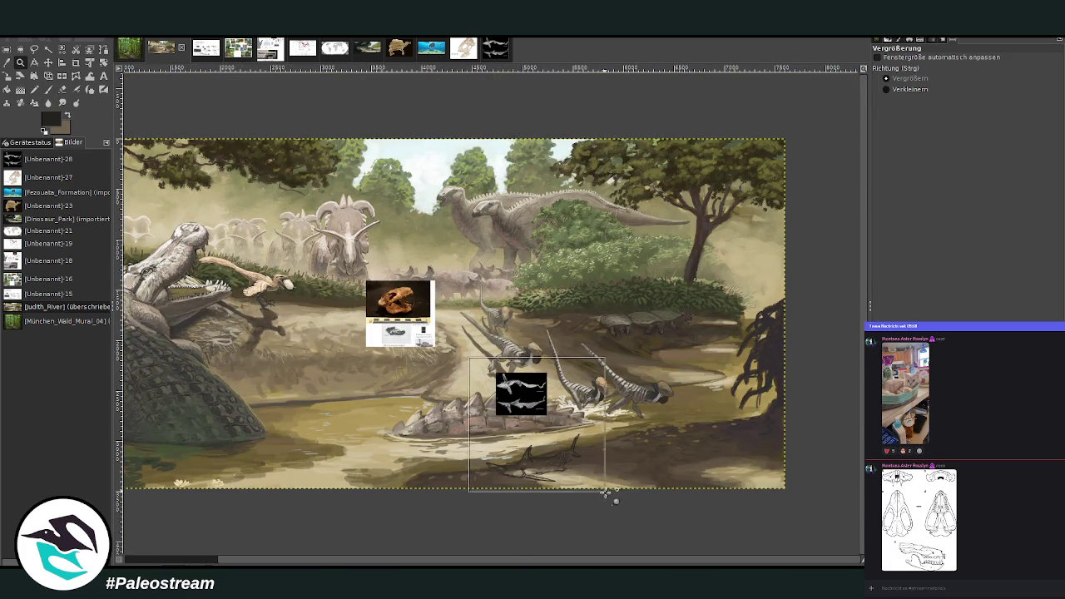
left_click_drag(344, 210, 581, 476)
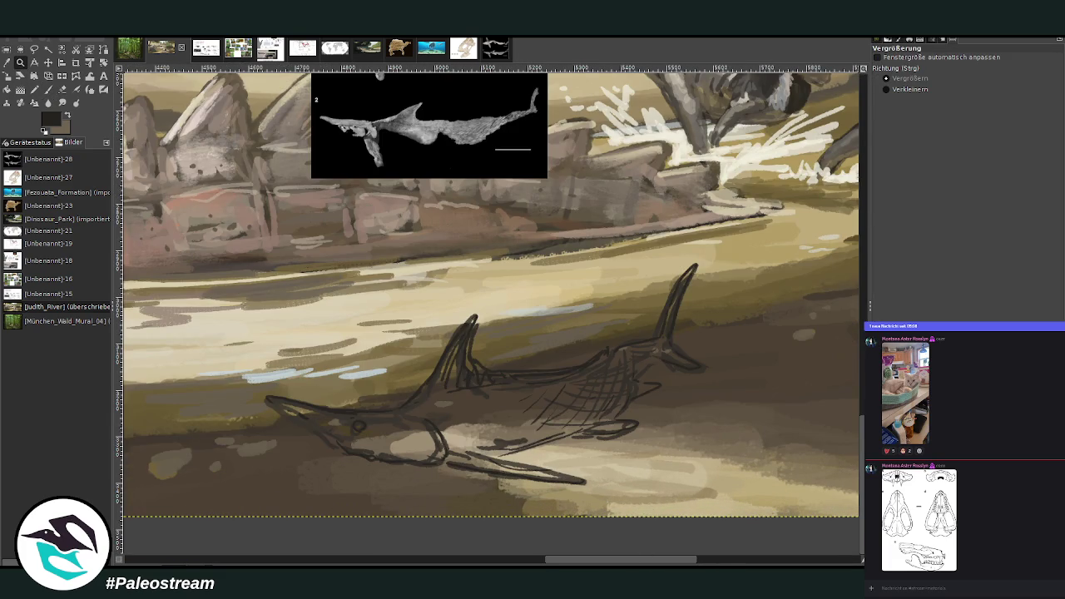
left_click(48, 89)
left_click(838, 327, "ctrl")
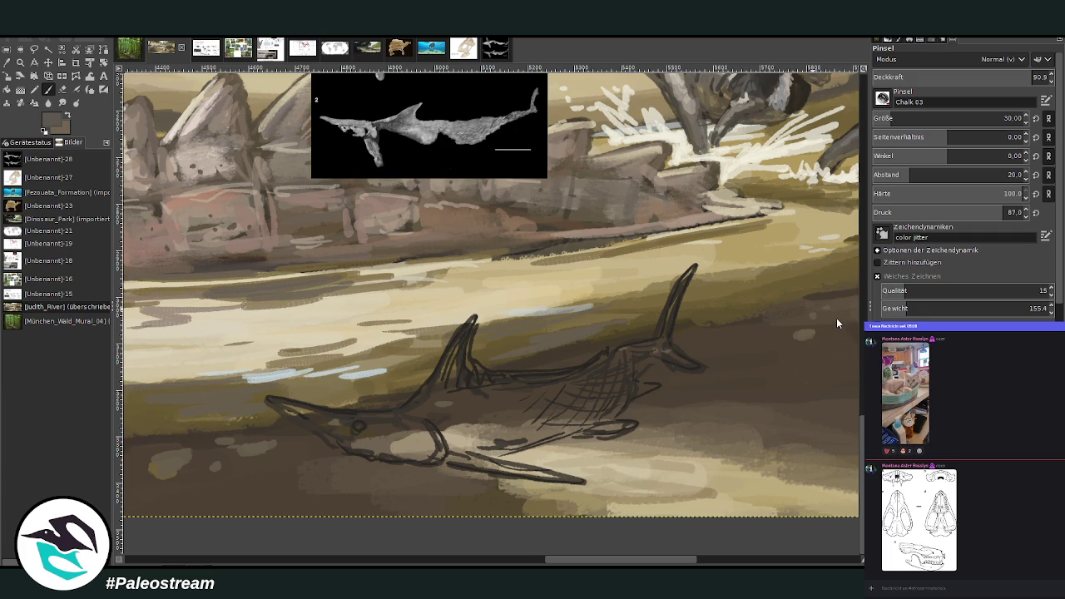
left_click(905, 115)
mouse_move(449, 416)
left_mouse_down()
mouse_move(428, 416)
mouse_move(452, 381)
mouse_move(452, 409)
mouse_move(487, 400)
left_mouse_up()
mouse_move(546, 383)
left_mouse_down()
mouse_move(625, 360)
mouse_move(471, 424)
mouse_move(266, 409)
mouse_move(350, 435)
mouse_move(416, 433)
left_mouse_up()
At about 42 opacity, paint lighter brownish grey along the snout, dorsal fin base and belly
key("x")
left_click_drag(412, 422, 323, 410)
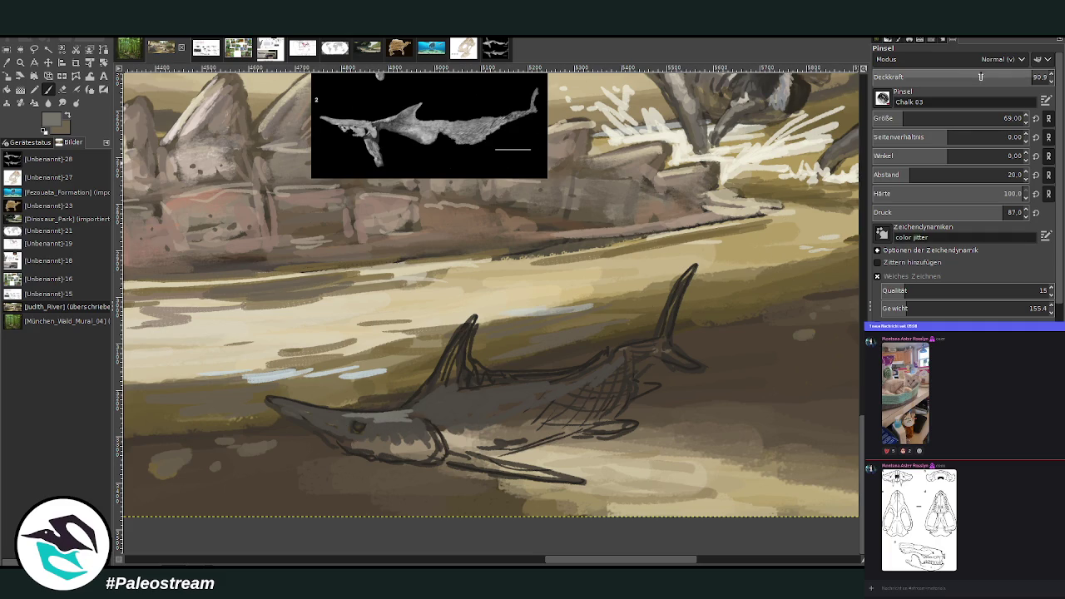
left_click_drag(982, 77, 946, 78)
left_click_drag(418, 411, 454, 395)
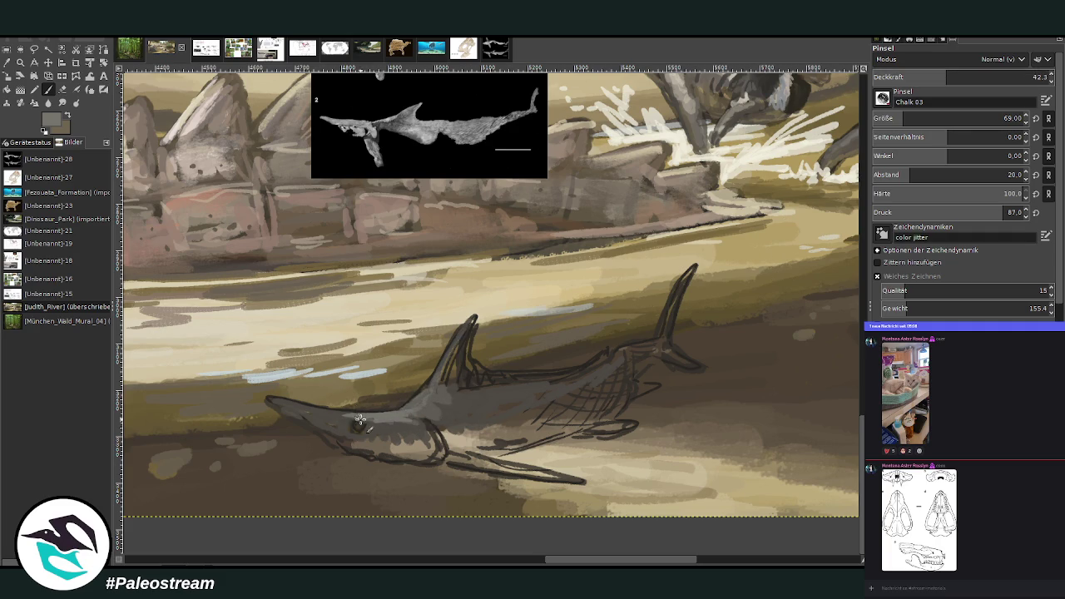
left_click_drag(358, 421, 271, 398)
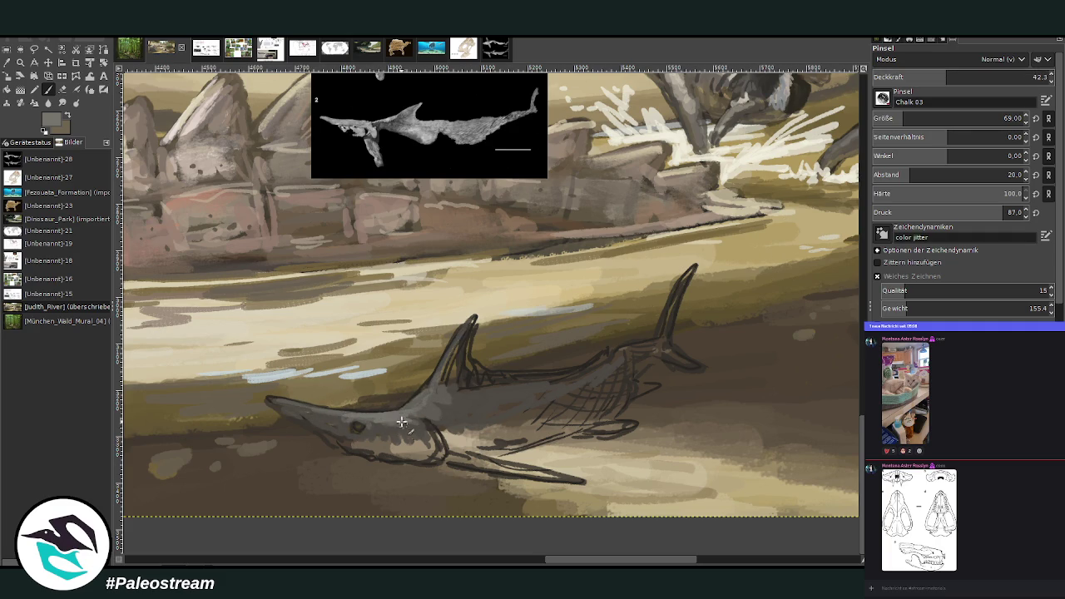
left_click(842, 306, "ctrl")
mouse_move(506, 435)
left_mouse_down()
mouse_move(497, 421)
mouse_move(533, 415)
mouse_move(487, 409)
mouse_move(509, 432)
mouse_move(571, 421)
mouse_move(528, 390)
mouse_move(472, 418)
mouse_move(533, 421)
mouse_move(469, 401)
left_mouse_up()
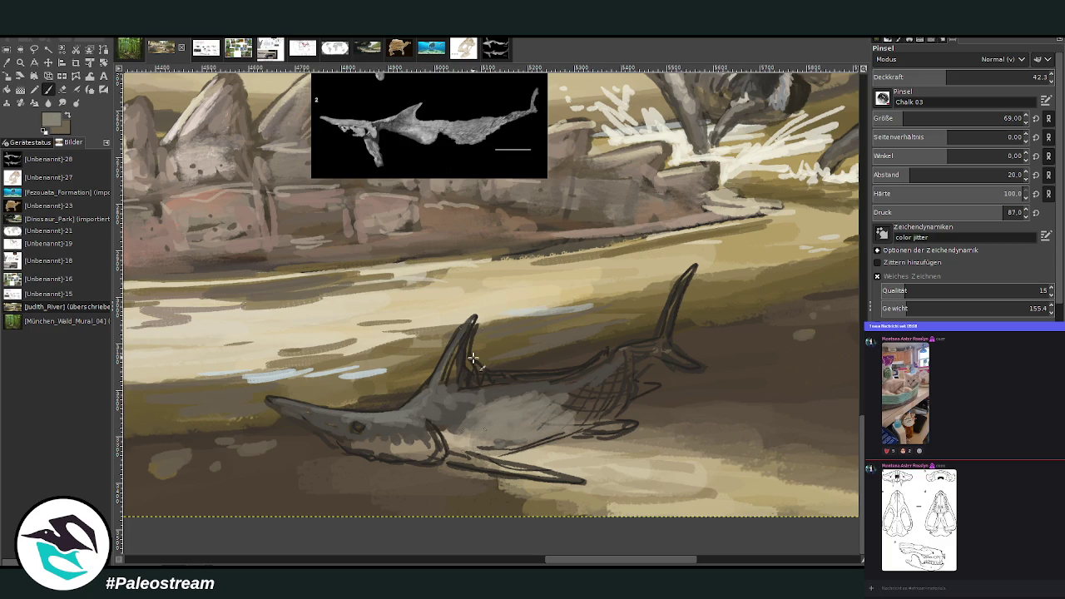
With a smaller brush, brush light beige-grey over the belly and highlight the lower fin
left_click(667, 217, "ctrl")
mouse_move(514, 432)
left_mouse_down()
mouse_move(491, 443)
mouse_move(549, 434)
mouse_move(509, 448)
mouse_move(526, 436)
left_mouse_up()
key("greater")
key("greater")
key("greater")
key("bracketleft")
key("bracketleft")
key("bracketleft")
mouse_move(563, 402)
left_mouse_down()
mouse_move(539, 426)
mouse_move(574, 431)
mouse_move(482, 439)
mouse_move(509, 445)
mouse_move(552, 423)
mouse_move(587, 436)
mouse_move(603, 429)
left_mouse_up()
mouse_move(572, 478)
left_mouse_down()
mouse_move(496, 474)
mouse_move(532, 473)
mouse_move(503, 466)
mouse_move(583, 481)
mouse_move(459, 469)
left_mouse_up()
left_click(839, 296, "ctrl")
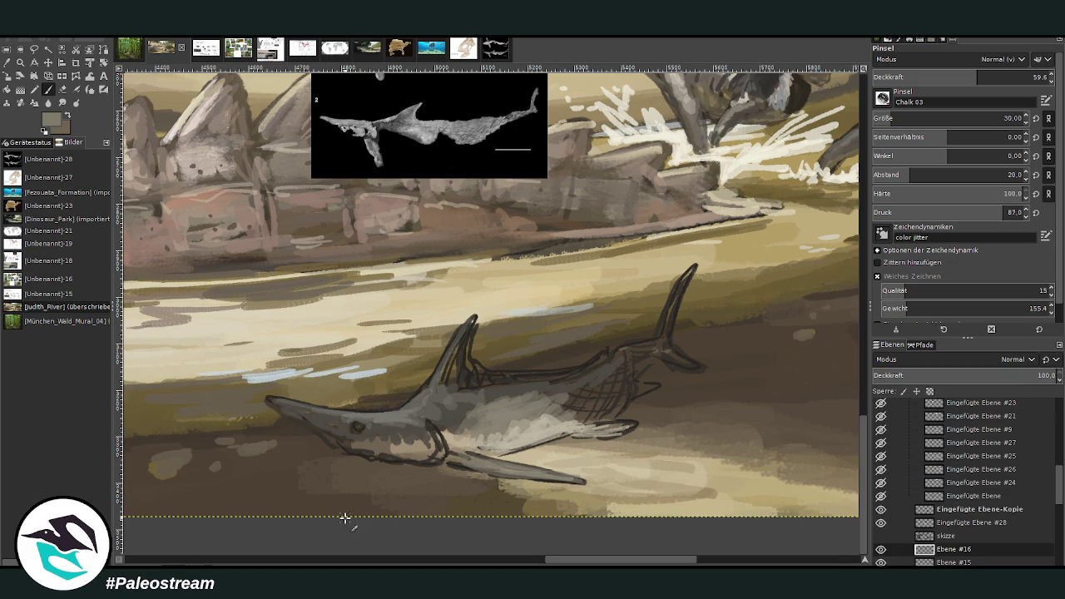
Add a dark grey-brown hatch on the body and smooth the upper body
left_click(827, 310, "ctrl")
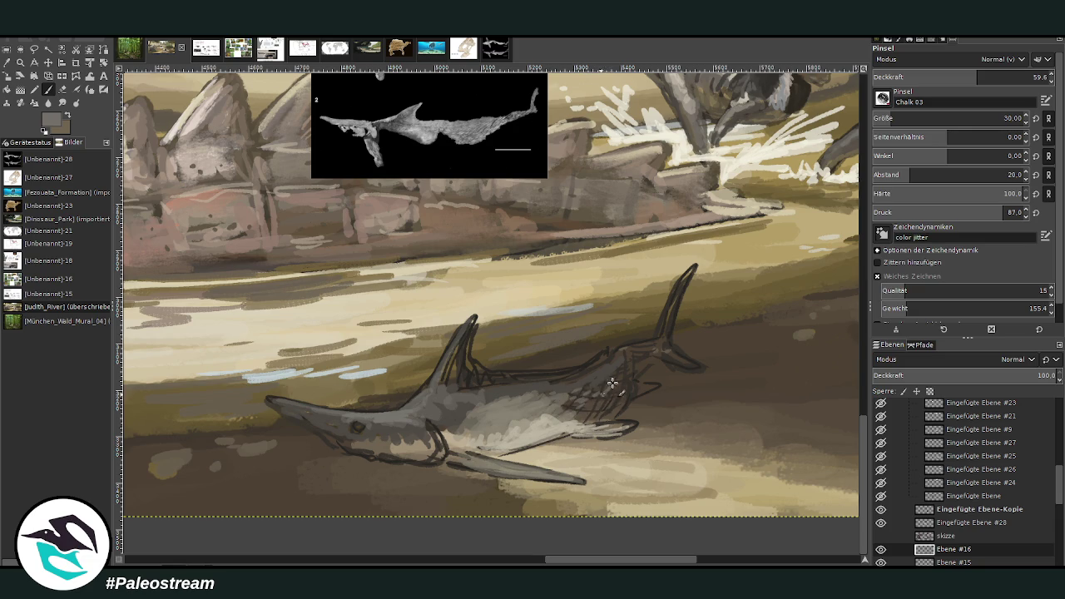
mouse_move(631, 372)
left_mouse_down()
mouse_move(592, 416)
mouse_move(587, 410)
mouse_move(622, 403)
mouse_move(593, 429)
mouse_move(578, 403)
mouse_move(614, 373)
mouse_move(587, 398)
mouse_move(630, 402)
left_mouse_up()
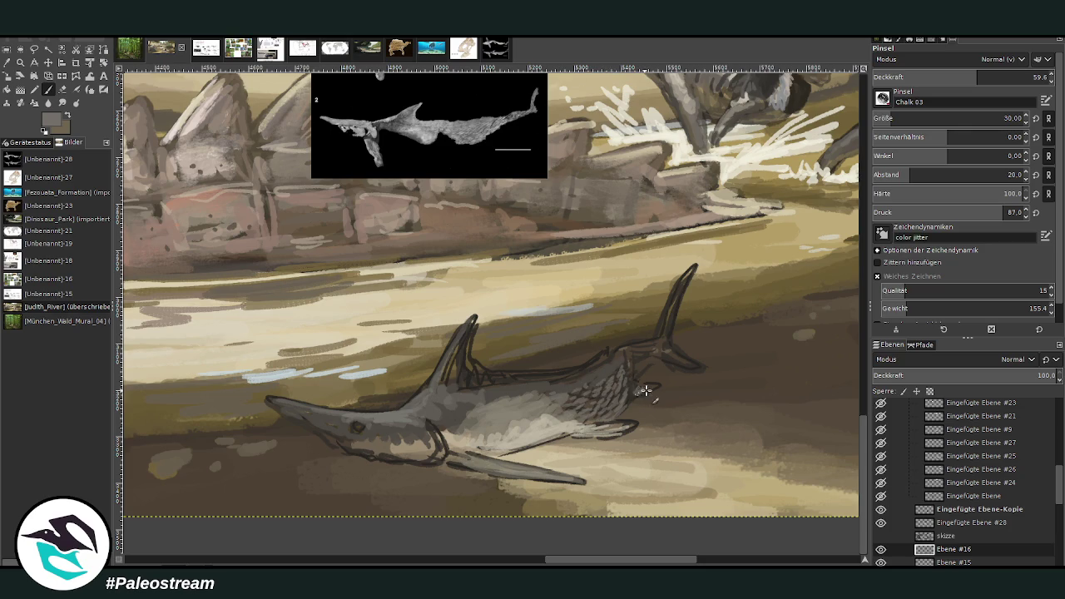
mouse_move(616, 363)
left_mouse_down()
mouse_move(583, 382)
mouse_move(491, 384)
left_mouse_up()
At about 83 opacity, paint the dorsal fin and tail base solid darker grey
left_click(846, 301, "ctrl")
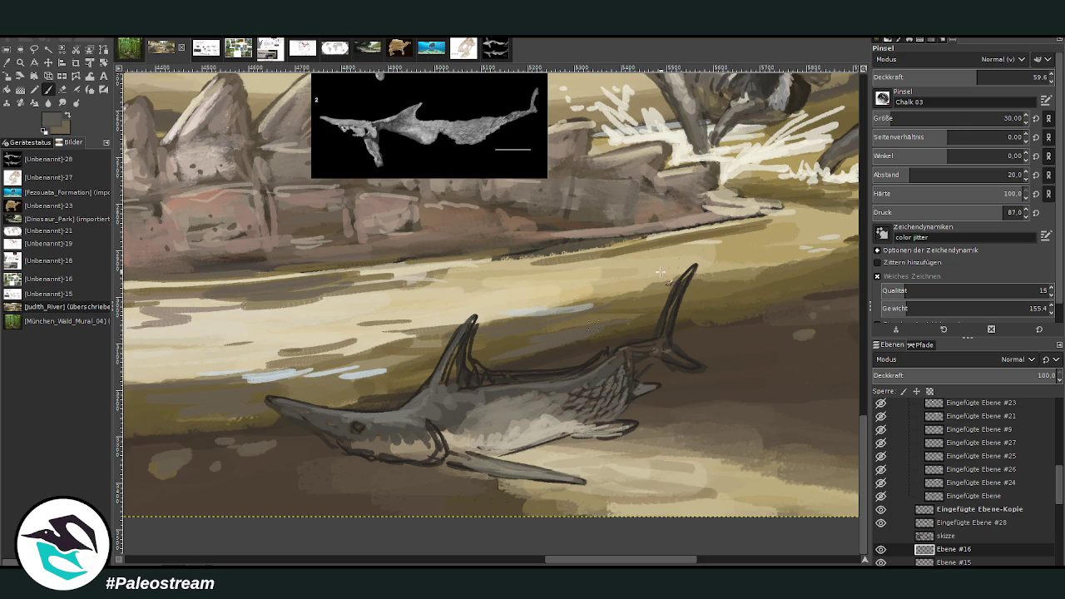
left_click(1023, 76)
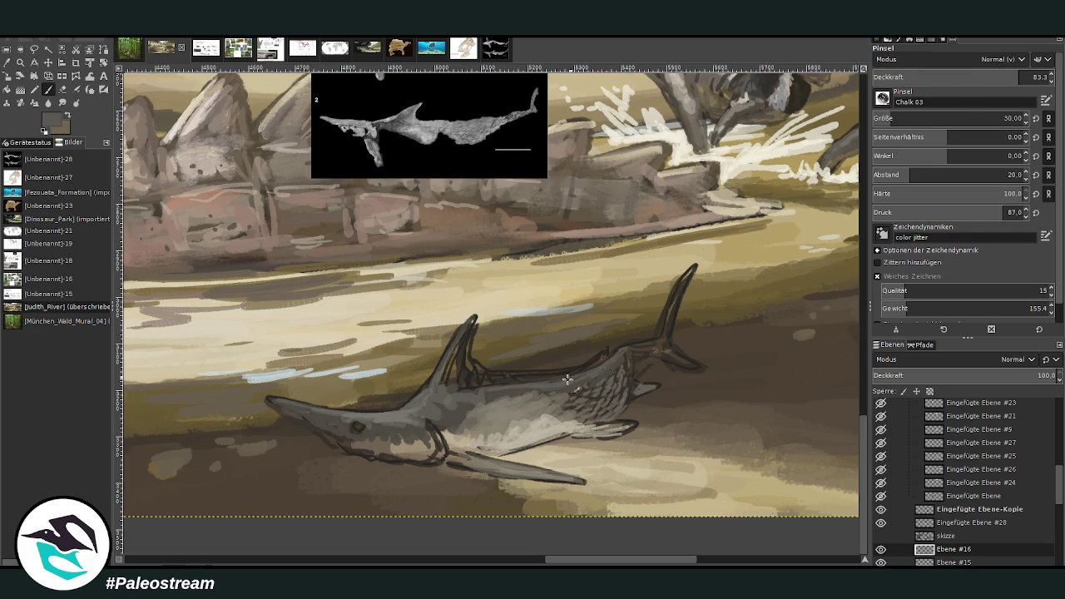
mouse_move(445, 396)
left_mouse_down()
mouse_move(463, 344)
mouse_move(608, 350)
mouse_move(572, 371)
left_mouse_up()
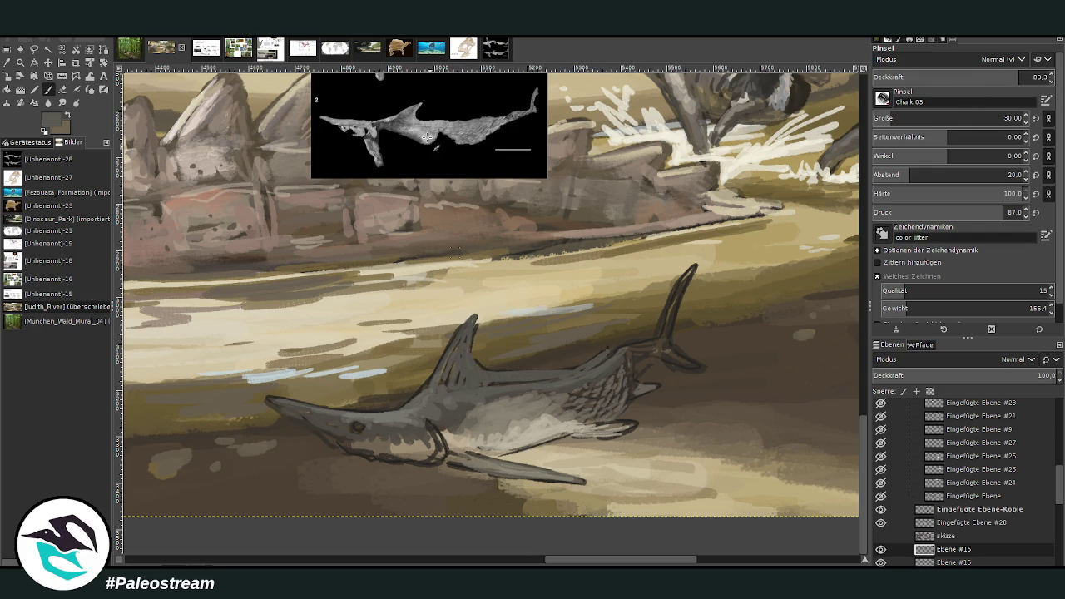
left_click(831, 333, "ctrl")
left_click_drag(447, 377, 471, 346)
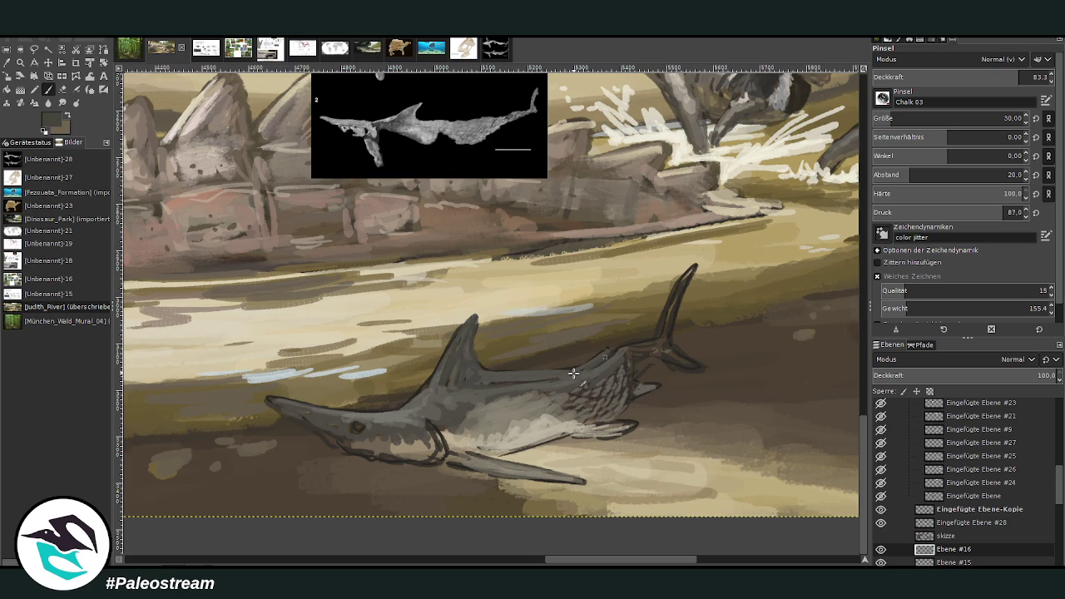
mouse_move(637, 358)
left_mouse_down()
mouse_move(689, 367)
mouse_move(667, 327)
mouse_move(675, 292)
mouse_move(671, 338)
left_mouse_up()
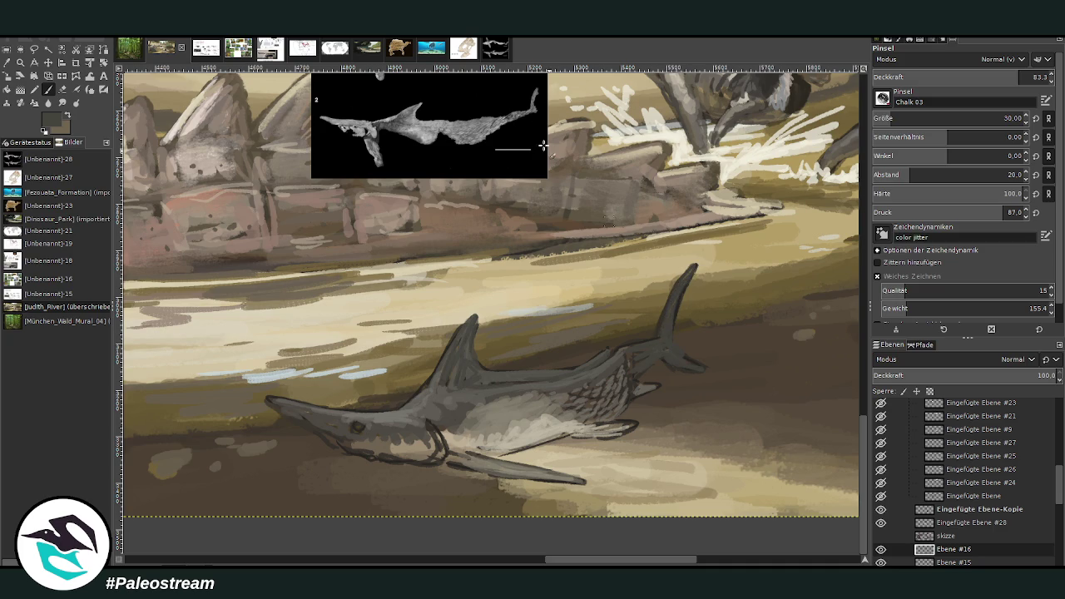
left_click(63, 89)
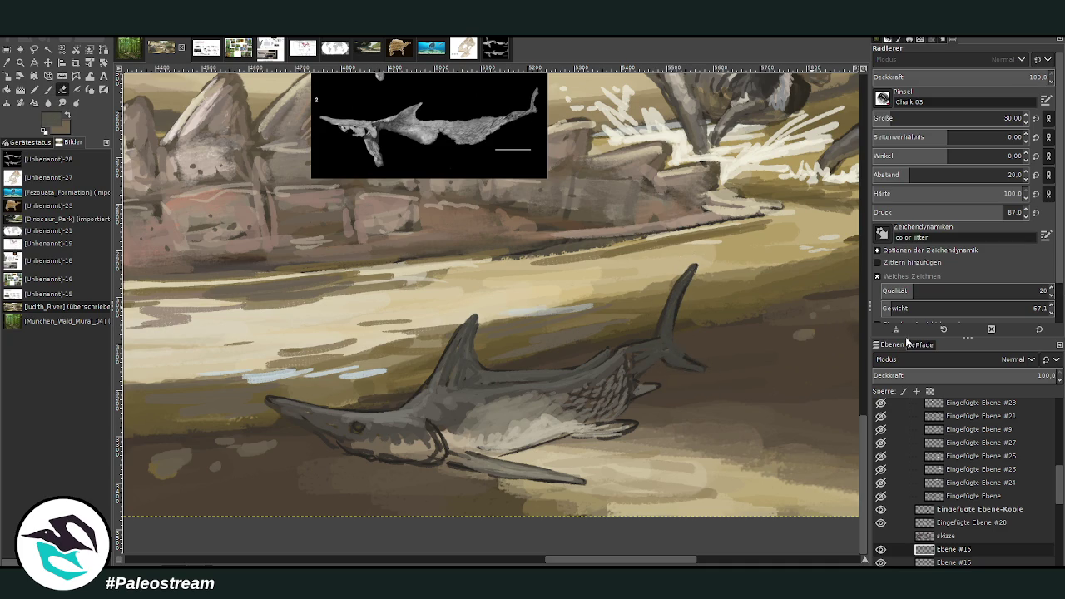
Erase part of the lower tail lobe and repaint the tail in grey
left_click_drag(676, 358, 692, 371)
key("p")
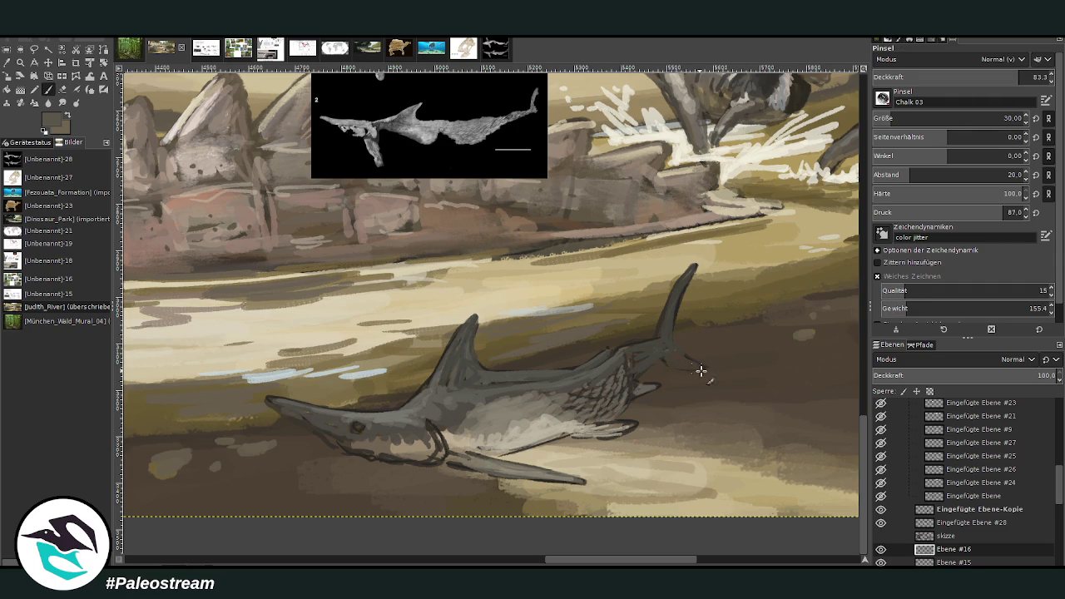
left_click_drag(674, 353, 646, 374)
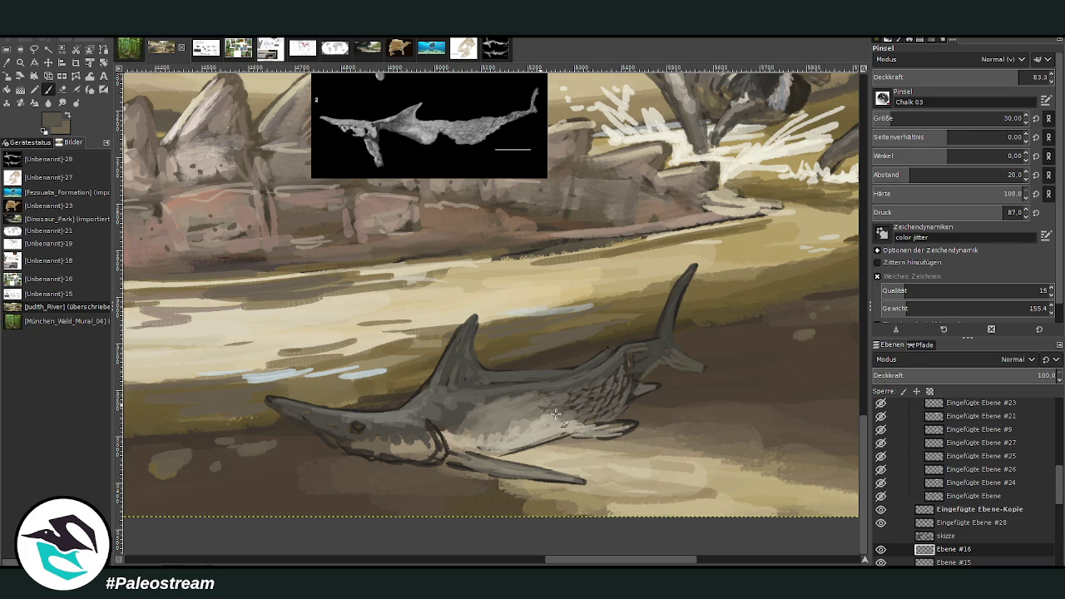
At 51.4 opacity, lighten the lower head and jaw, then load dark brown at about 87 opacity
left_click(950, 75)
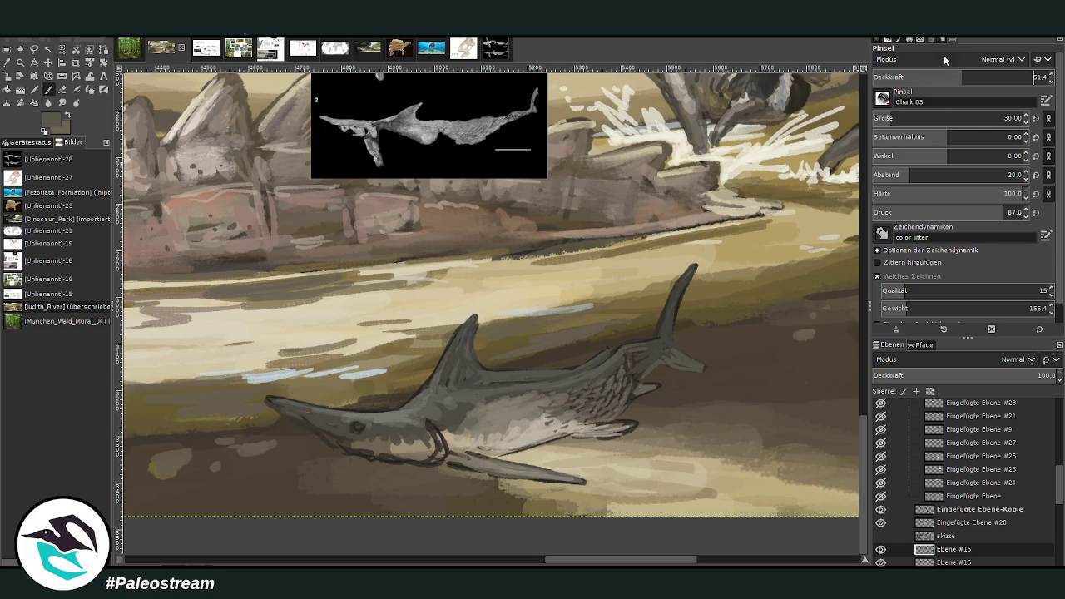
key("Return")
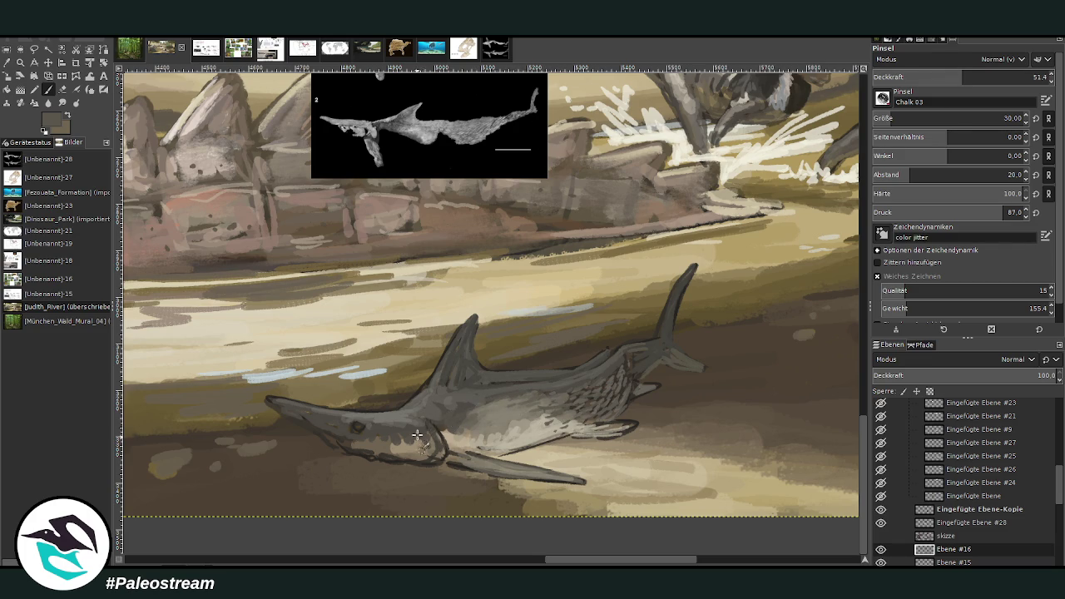
left_click(829, 316, "ctrl")
mouse_move(416, 451)
left_mouse_down()
mouse_move(359, 450)
mouse_move(328, 431)
mouse_move(387, 458)
mouse_move(368, 446)
mouse_move(471, 463)
mouse_move(468, 451)
left_mouse_up()
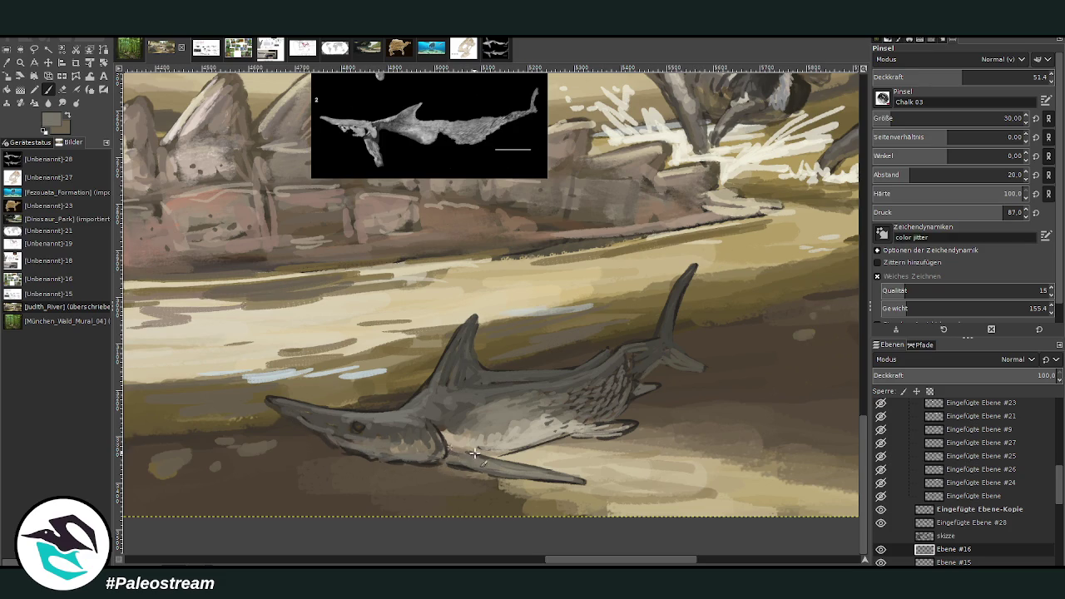
key("o")
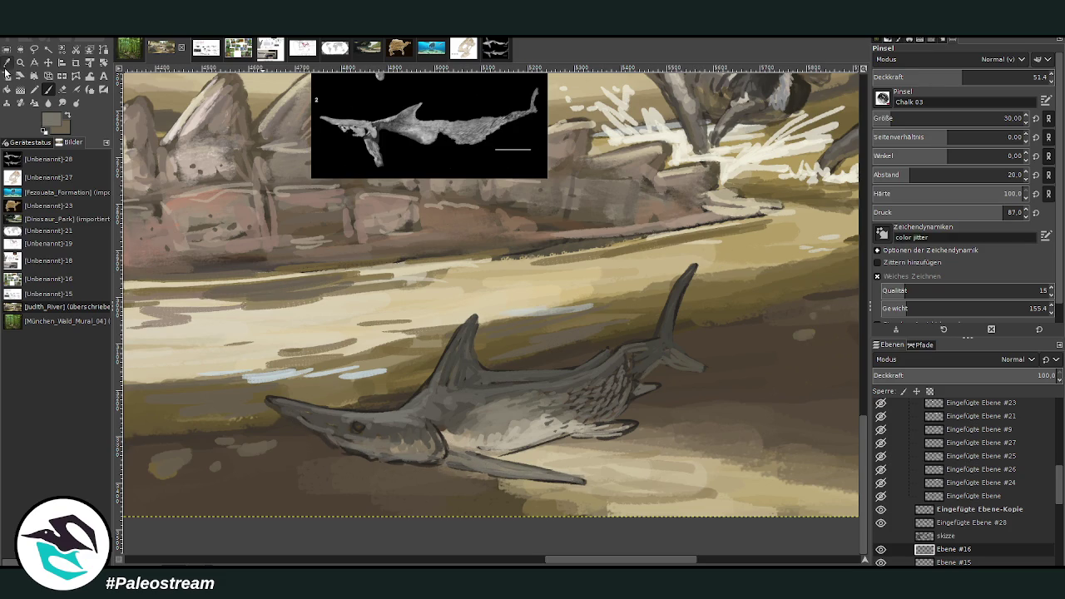
left_click(282, 430)
key("p")
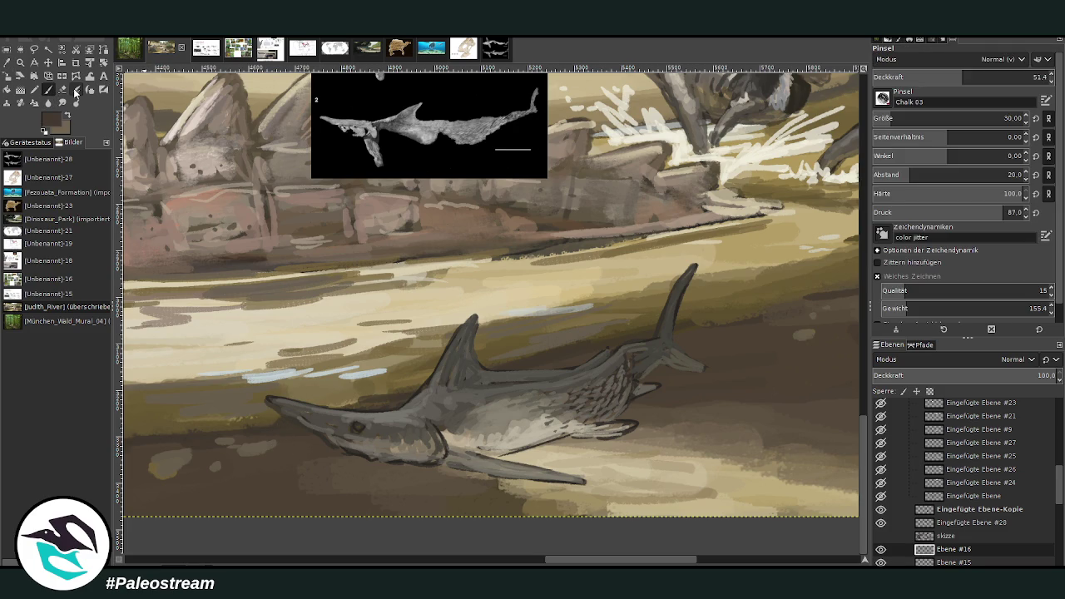
left_click_drag(983, 80, 1026, 81)
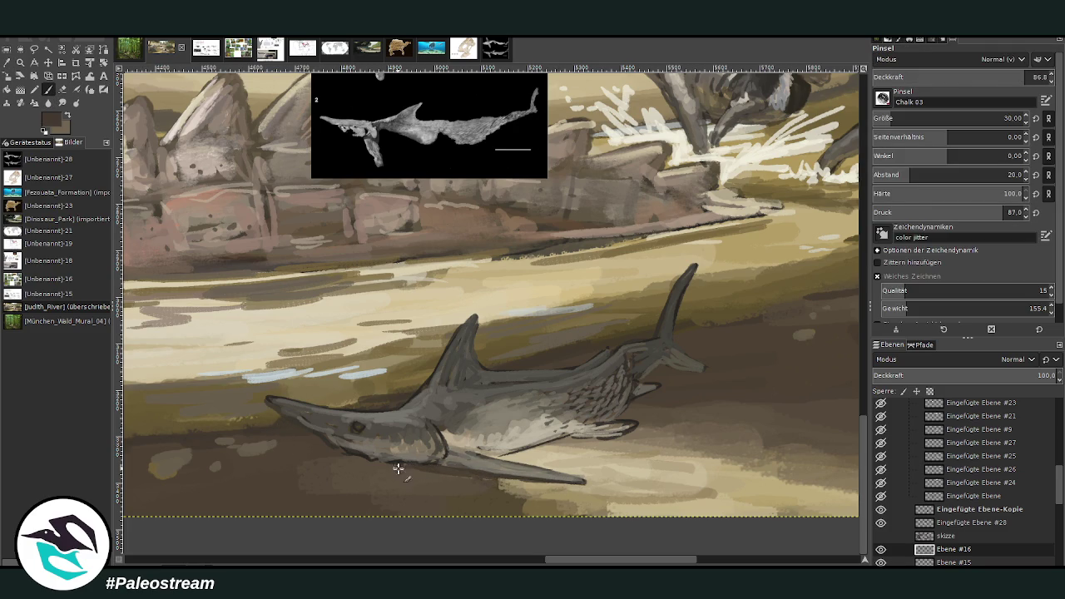
Shade under the jaw, hatch the flank and darken the dorsal fin base at about 60 opacity
left_click_drag(392, 460, 300, 459)
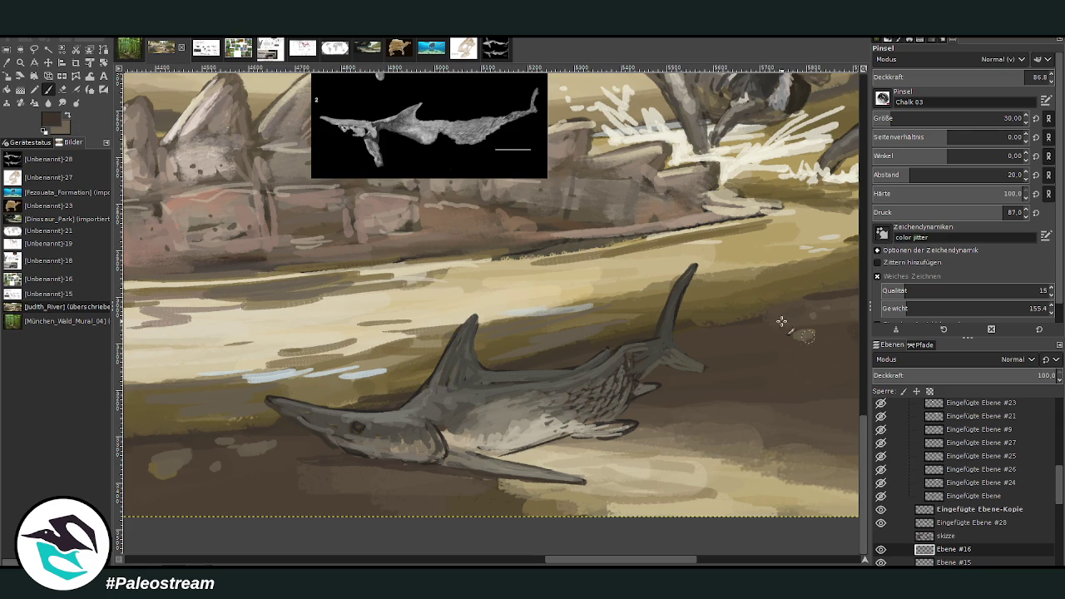
left_click_drag(399, 465, 355, 461)
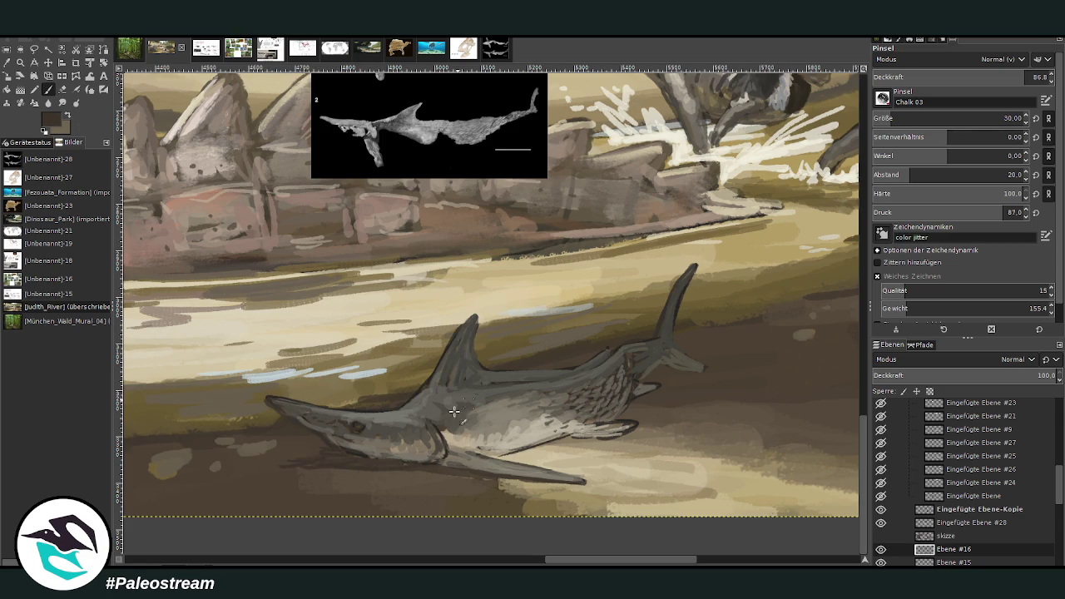
left_click_drag(996, 77, 978, 77)
mouse_move(594, 375)
left_mouse_down()
mouse_move(620, 367)
mouse_move(637, 380)
mouse_move(658, 366)
mouse_move(673, 295)
left_mouse_up()
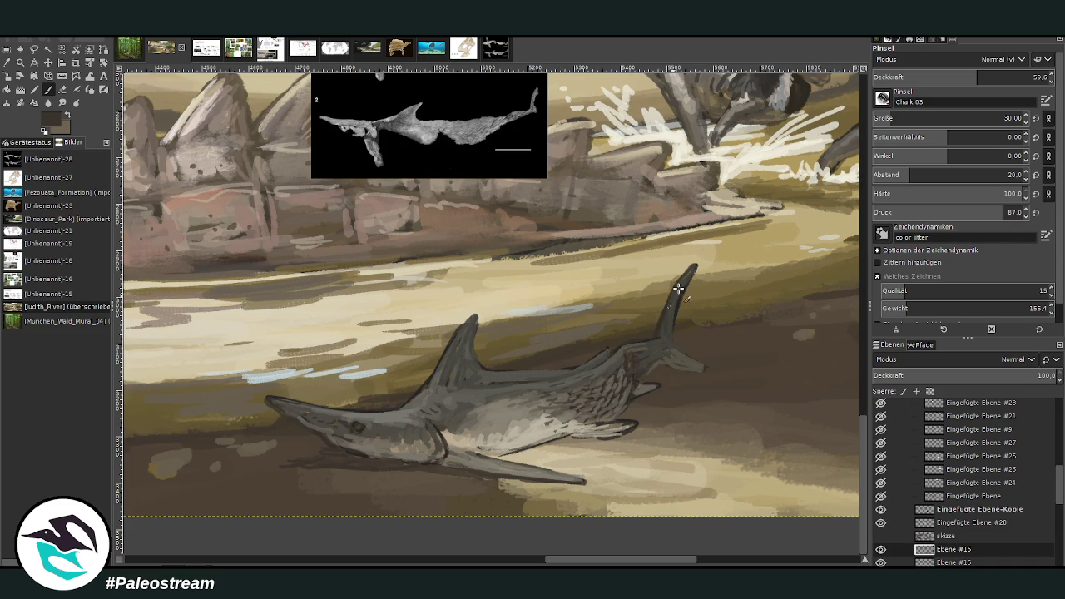
mouse_move(446, 366)
left_mouse_down()
mouse_move(456, 379)
mouse_move(480, 365)
left_mouse_up()
Add softer grey flank and fin-base marks, darken the lower jaw and reshape the pectoral fin
left_click(947, 74)
mouse_move(521, 407)
left_mouse_down()
mouse_move(443, 435)
mouse_move(468, 412)
mouse_move(460, 399)
mouse_move(528, 395)
left_mouse_up()
left_click_drag(427, 395, 438, 371)
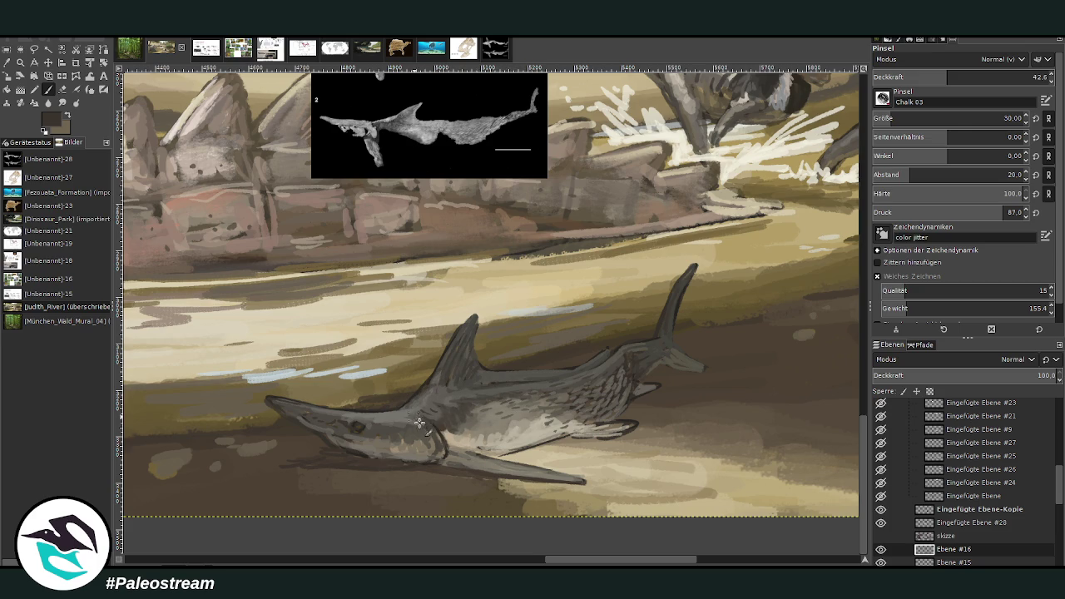
left_click_drag(438, 433, 416, 454)
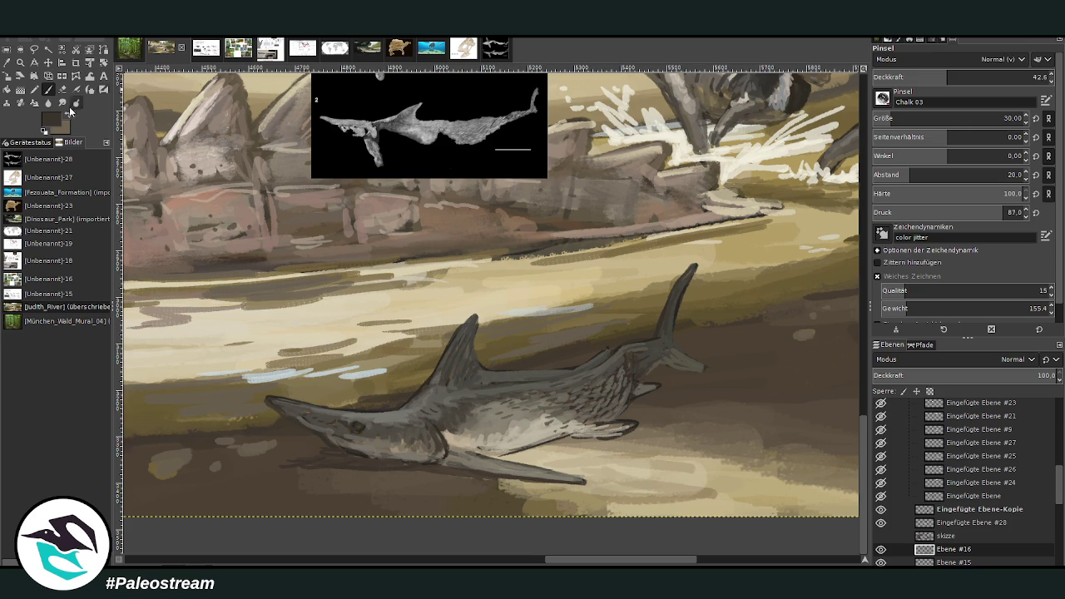
left_click(997, 73)
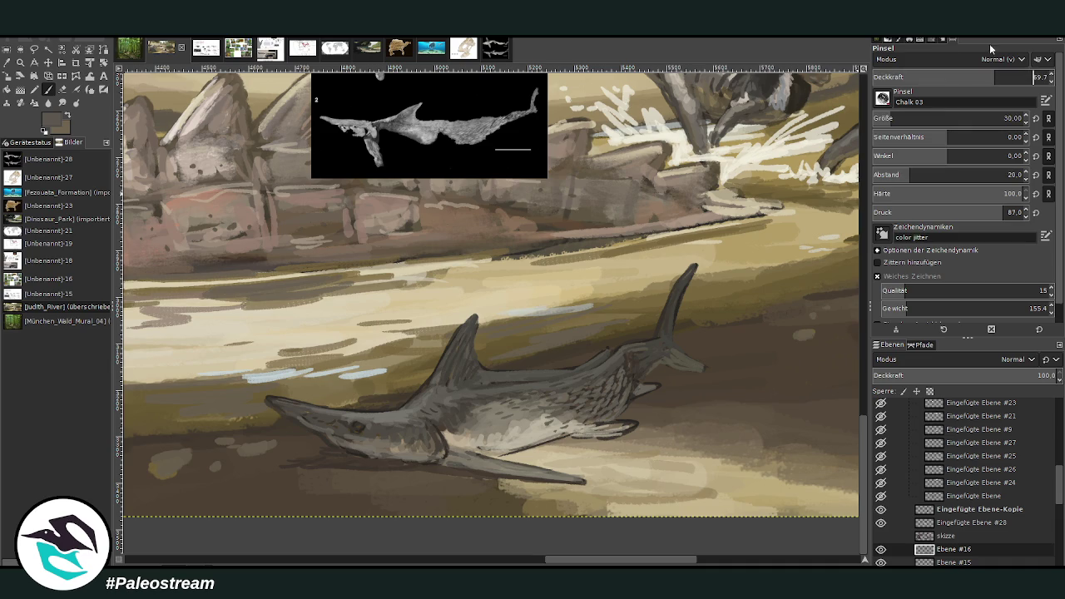
mouse_move(435, 448)
left_mouse_down()
mouse_move(441, 426)
mouse_move(526, 433)
left_mouse_up()
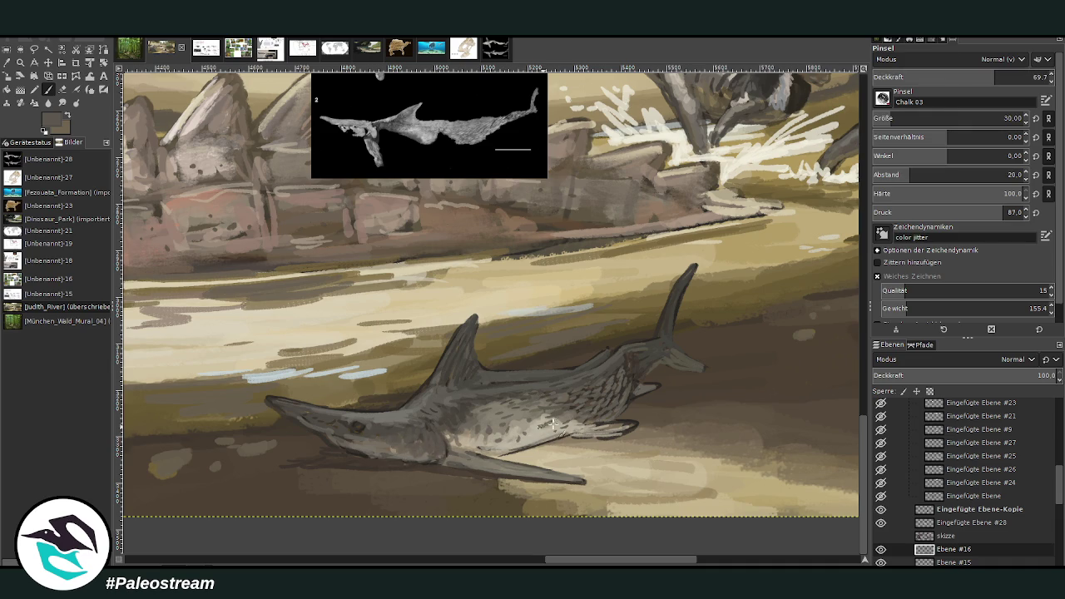
mouse_move(591, 428)
left_mouse_down()
mouse_move(637, 424)
mouse_move(579, 423)
mouse_move(663, 382)
left_mouse_up()
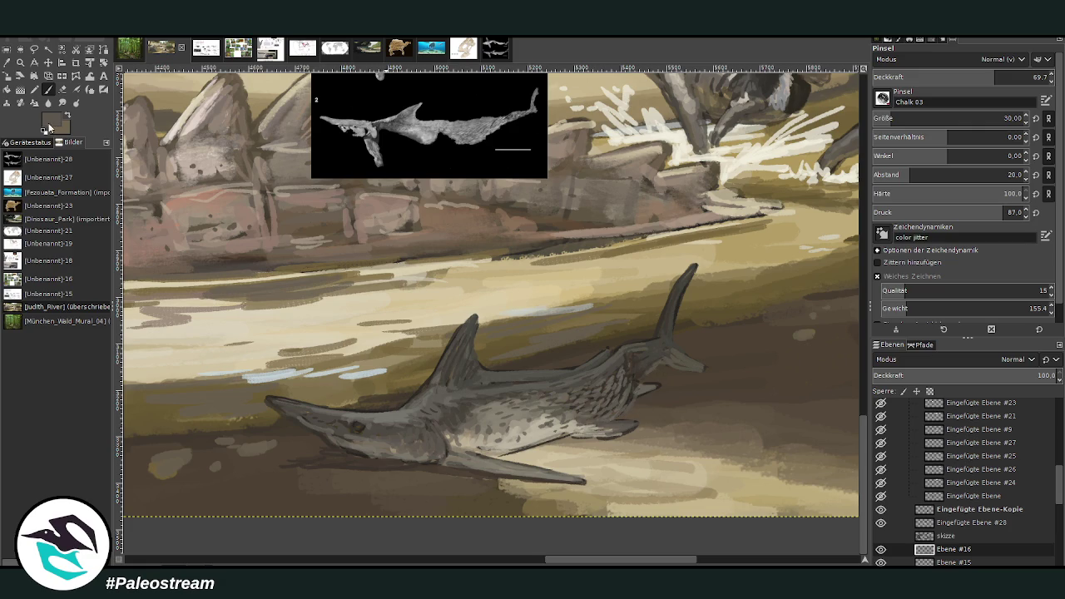
left_click(808, 319, "ctrl")
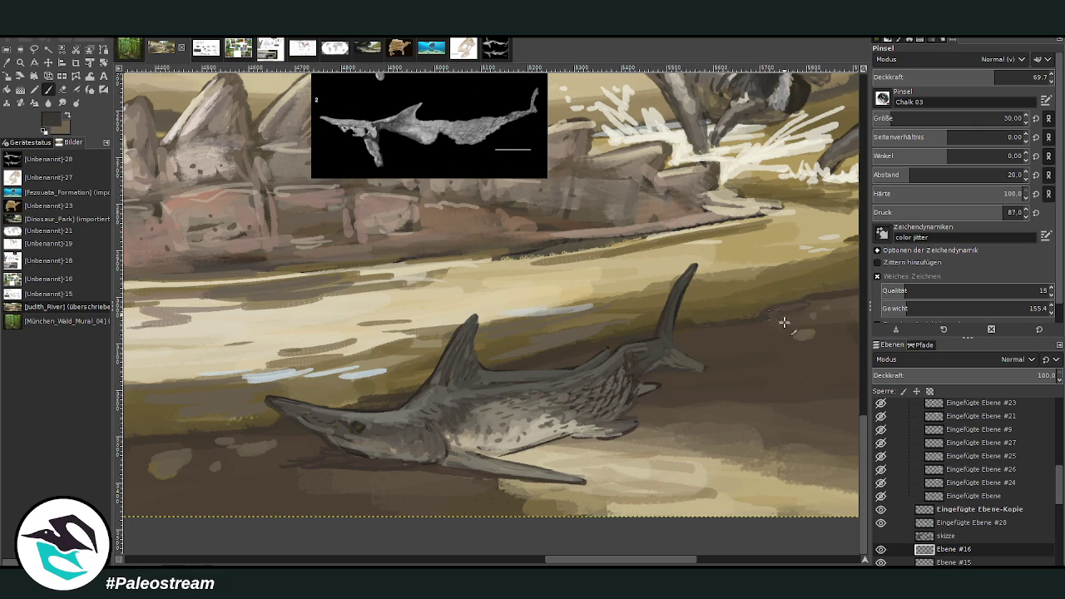
scroll(709, 556, "right", 4)
Dab light chalk highlights on the fish's belly at 48.6 opacity
scroll(709, 555, "right", 2)
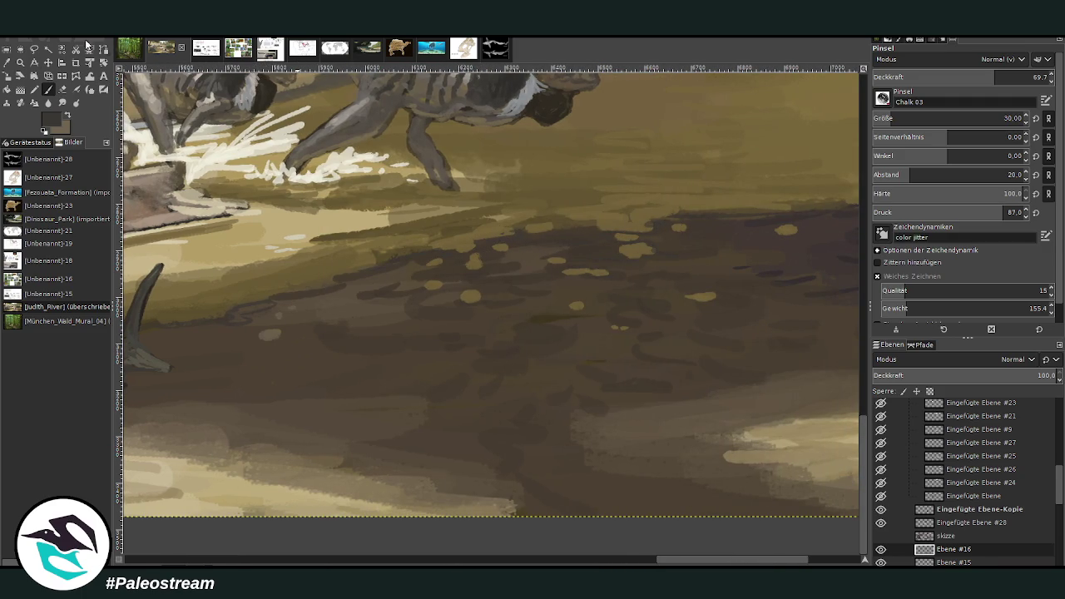
left_click(7, 63)
left_click(48, 89)
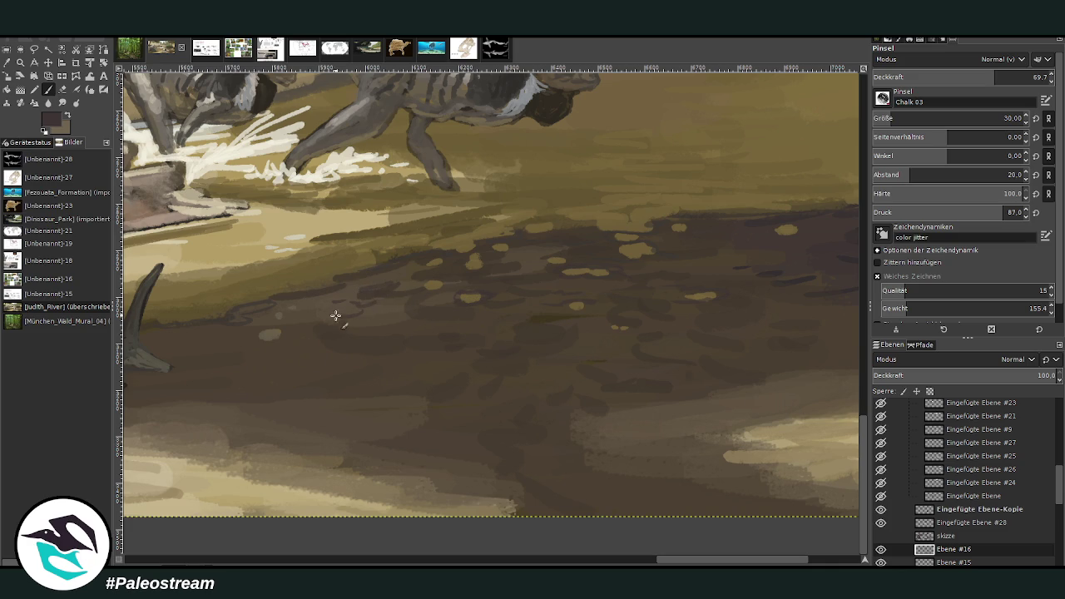
left_click(340, 559)
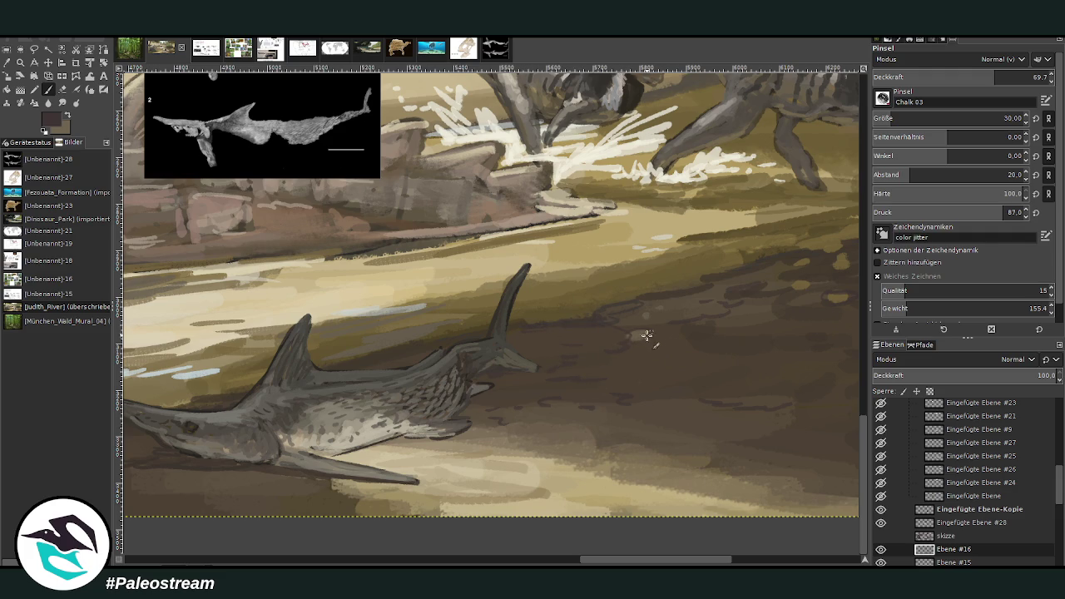
key("o")
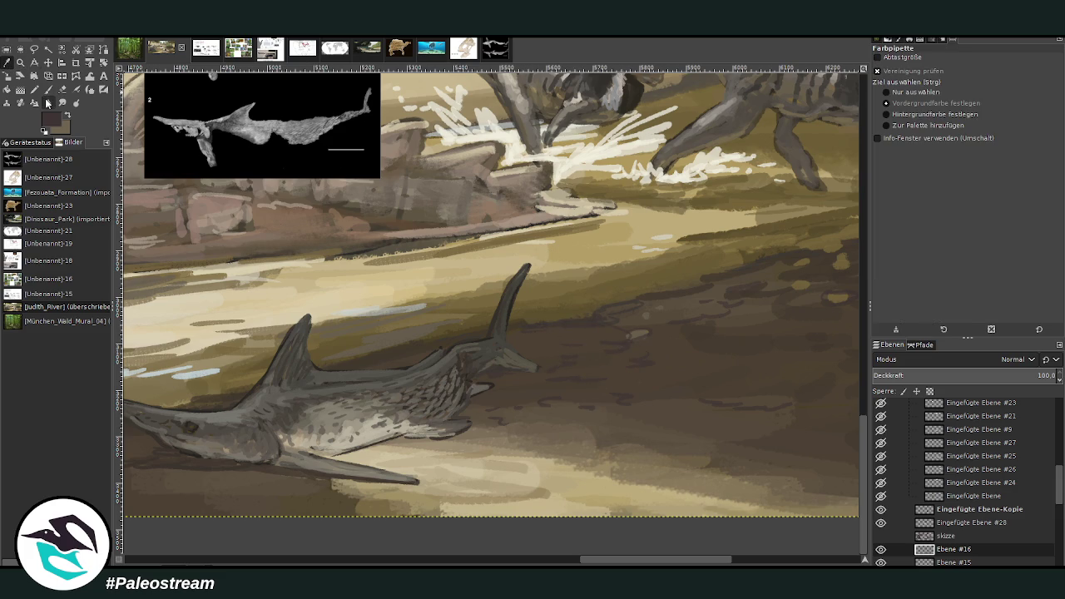
left_click(48, 90)
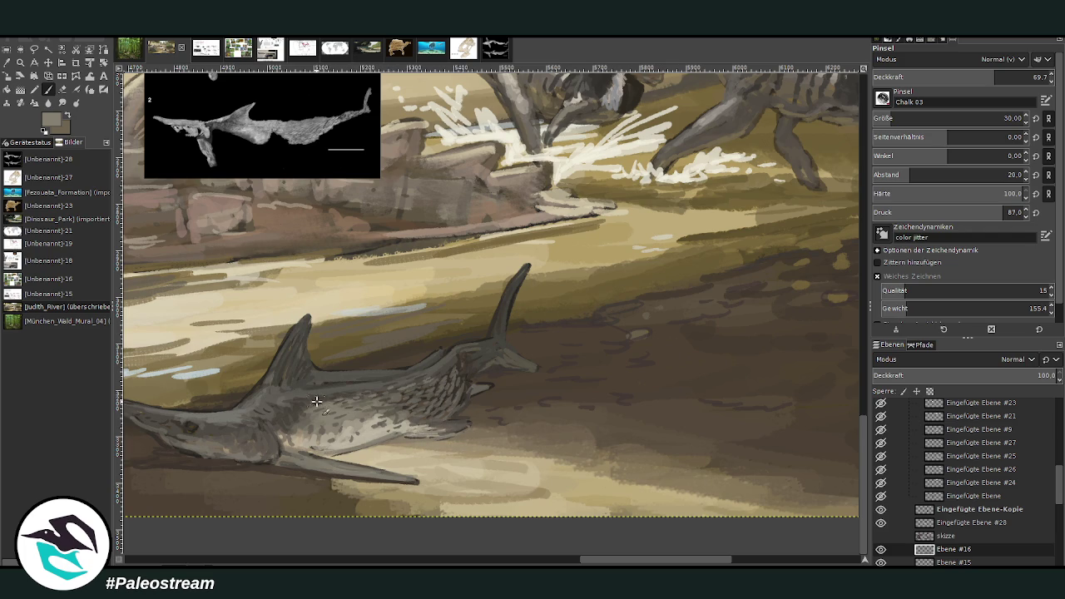
left_click(958, 76)
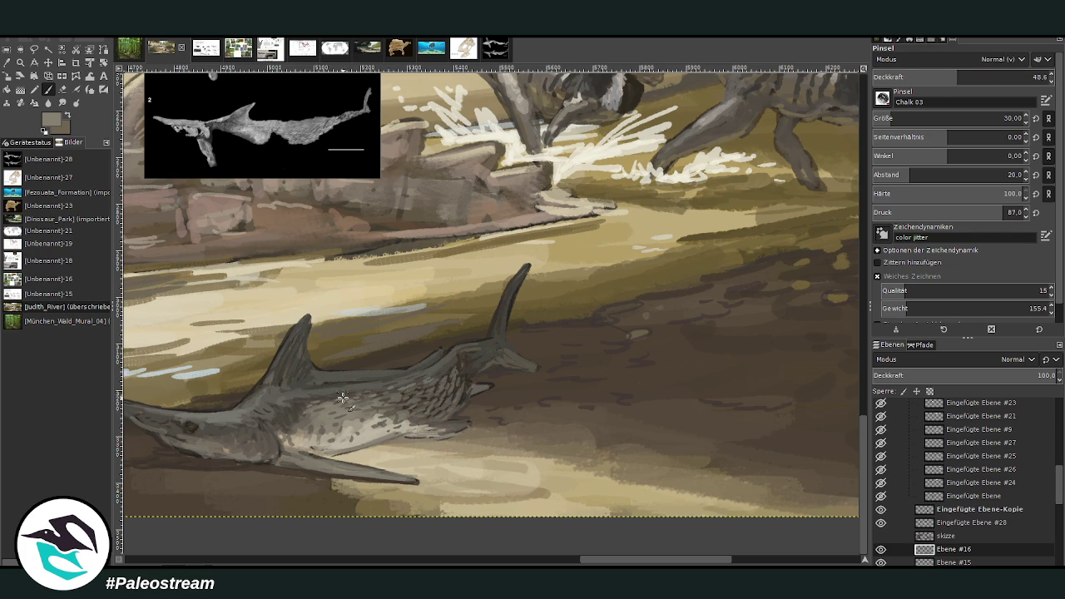
left_click_drag(300, 403, 336, 439)
With a sampled darker colour, mark the belly, darken the eye and highlight the snout
key("o")
left_click(484, 357)
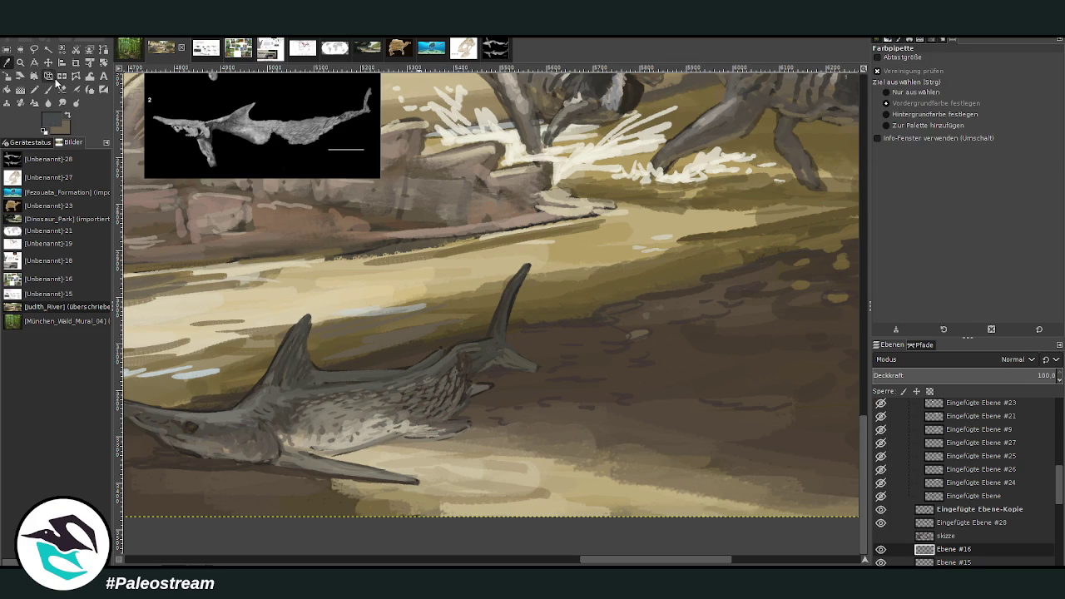
left_click(48, 89)
mouse_move(303, 438)
left_mouse_down()
mouse_move(361, 441)
mouse_move(279, 459)
left_mouse_up()
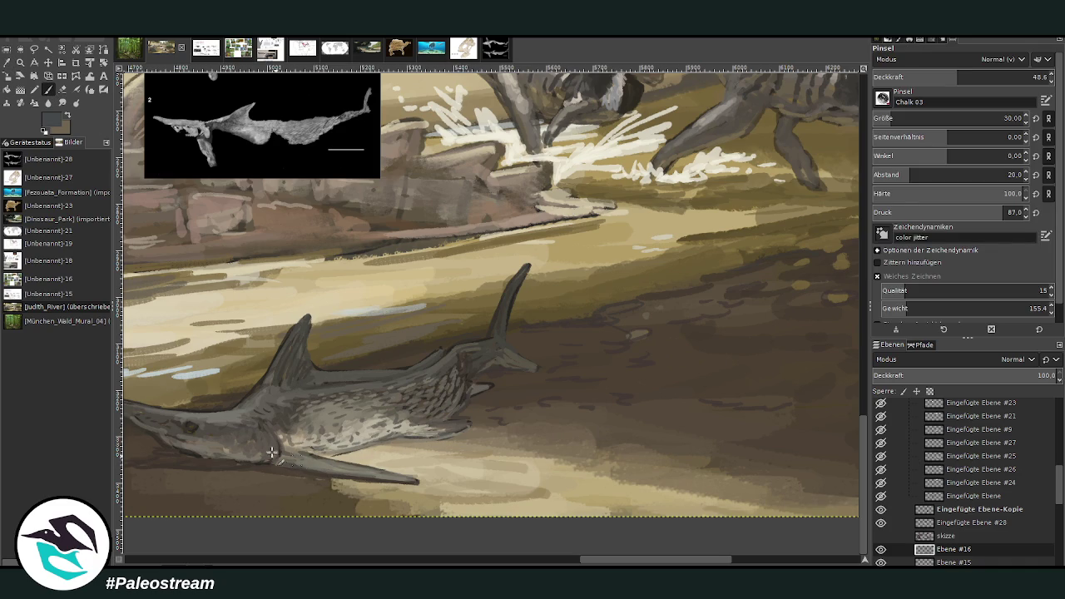
scroll(555, 566, "left", 3)
left_click_drag(296, 423, 250, 401)
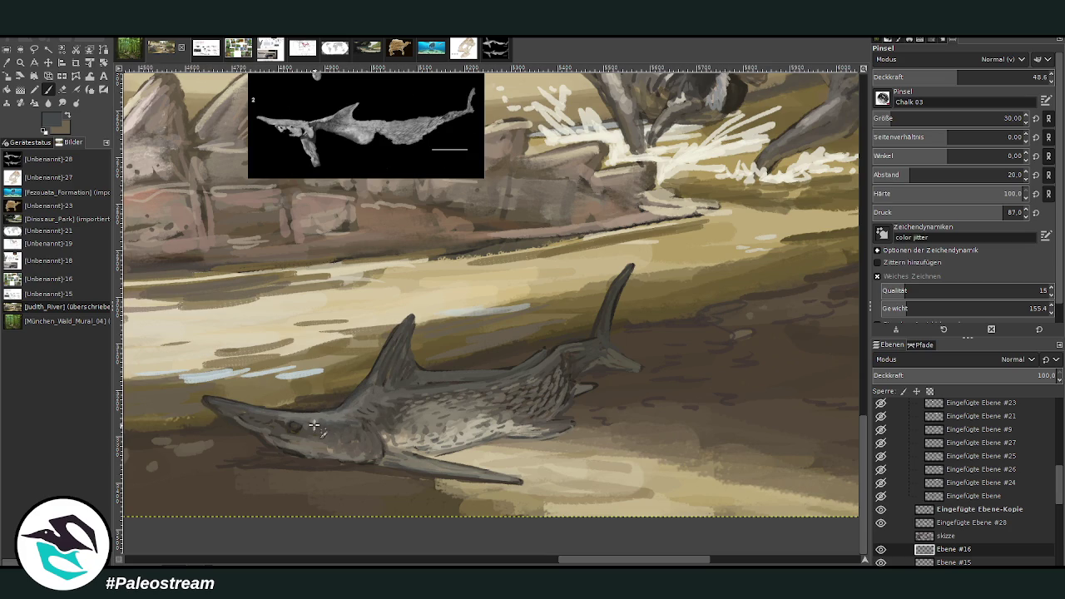
scroll(256, 422, "down", 5)
left_click(20, 62)
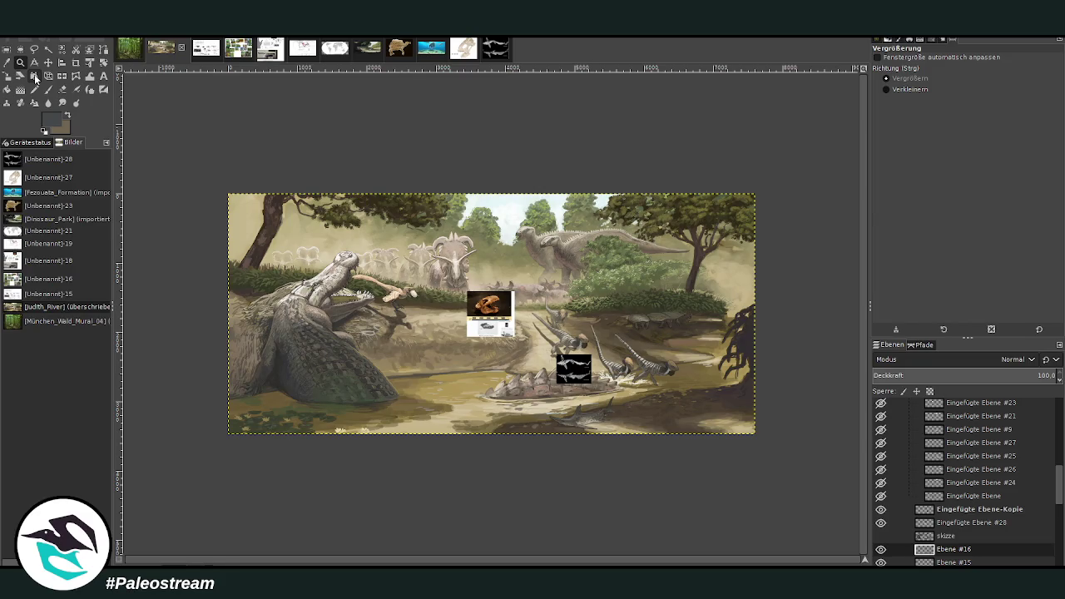
Restack the sawfish skeleton reference layer in the Layers panel so it no longer covers the painting
left_click_drag(530, 303, 671, 450)
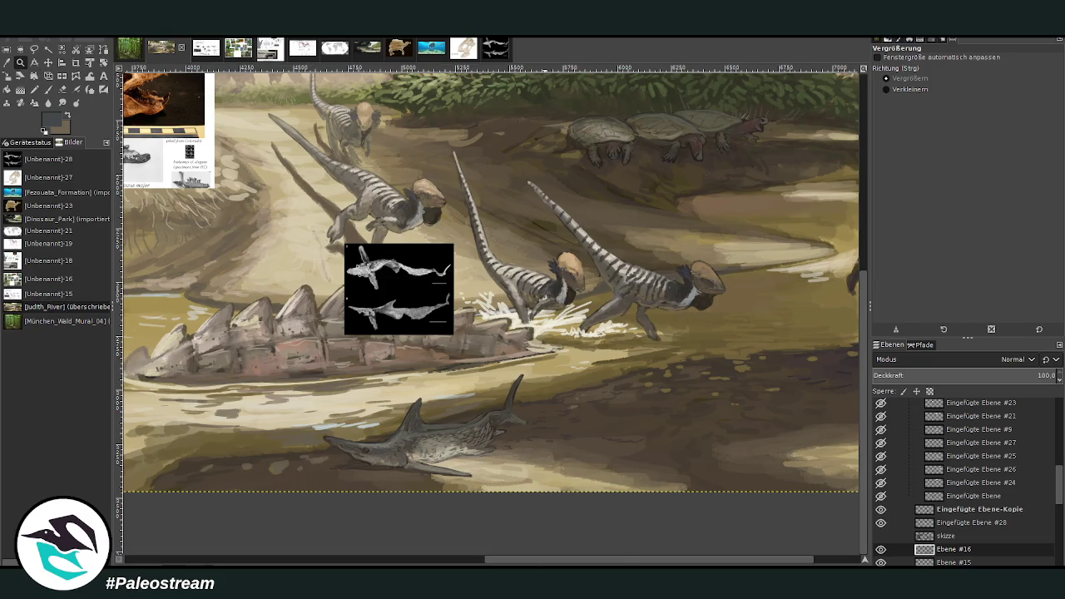
left_click_drag(562, 558, 610, 557)
scroll(555, 169, "up", 3)
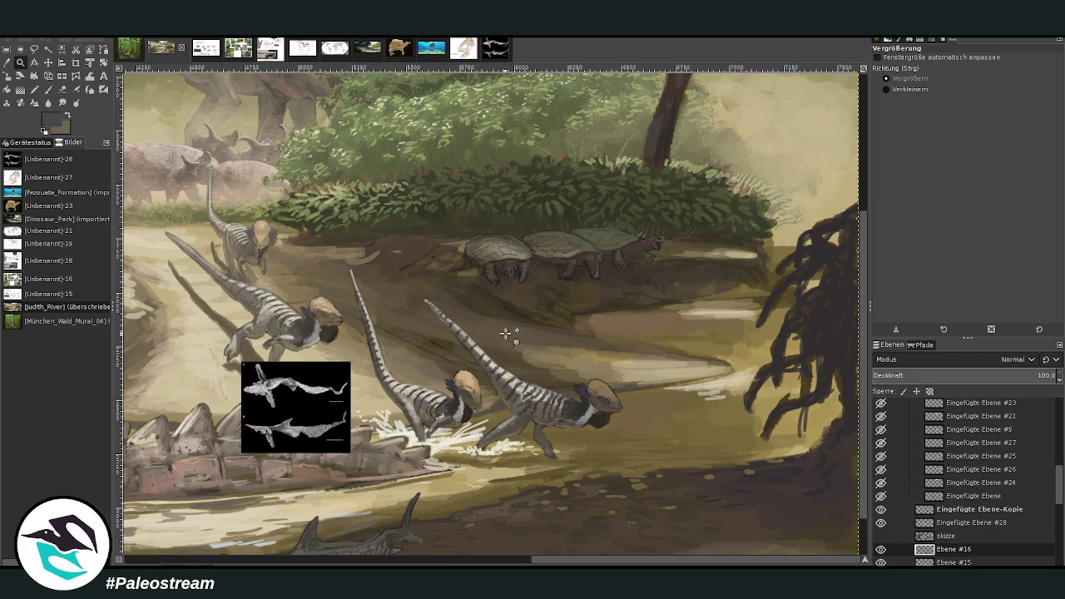
left_click(881, 509)
left_click(880, 510)
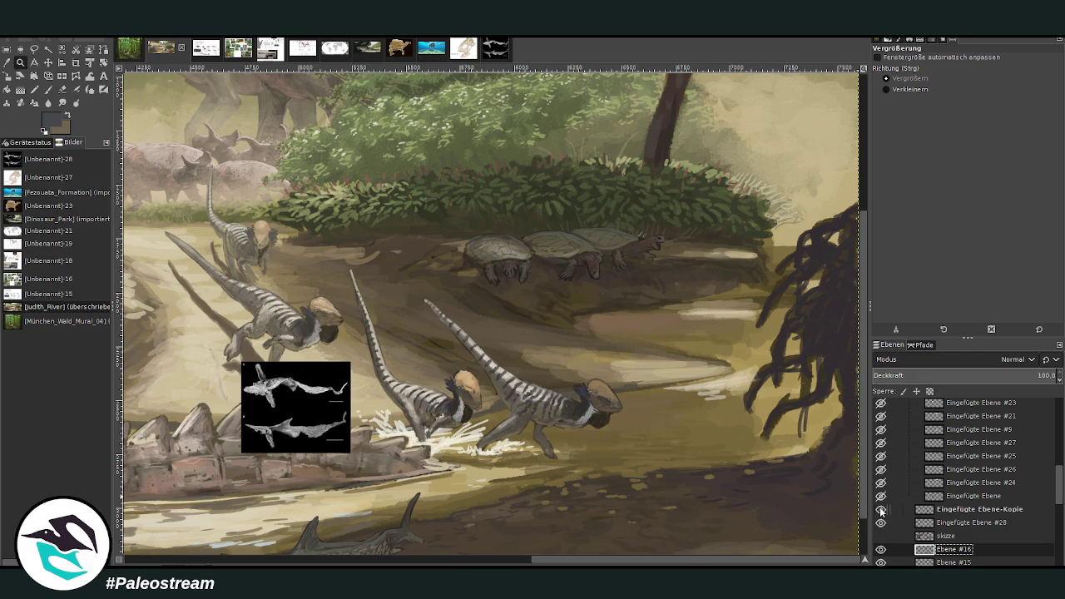
left_click_drag(934, 510, 949, 469)
left_click(950, 522)
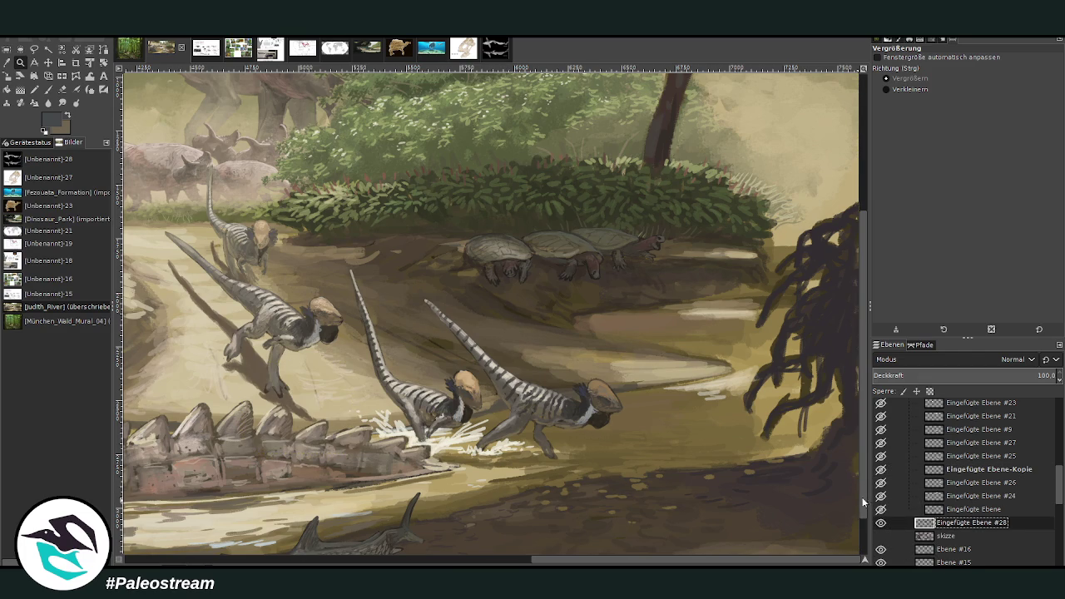
scroll(862, 496, "down", 2)
left_click_drag(756, 560, 617, 560)
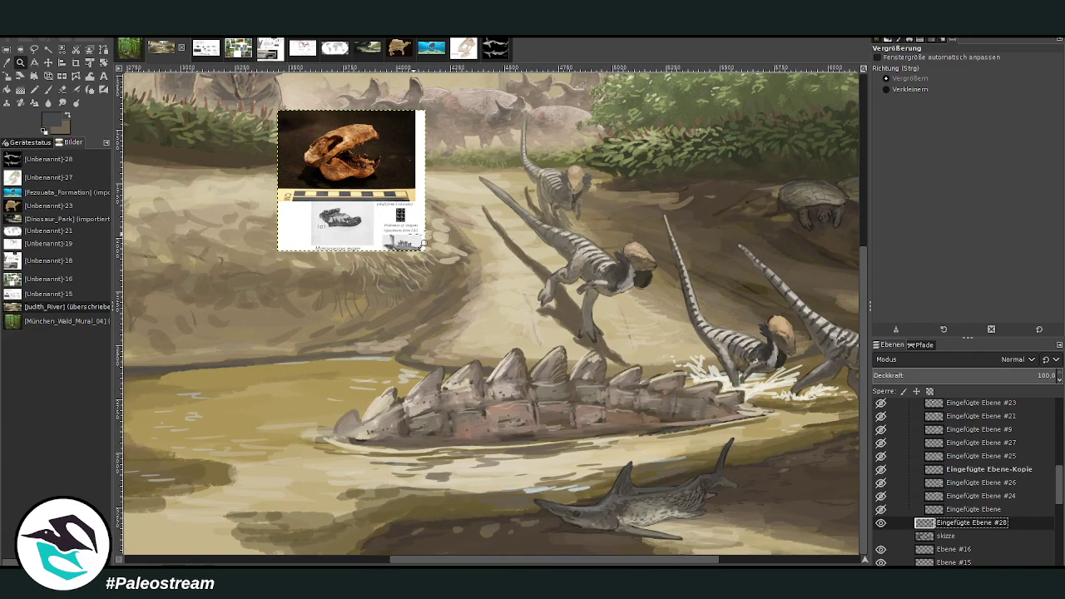
left_click_drag(480, 556, 492, 559)
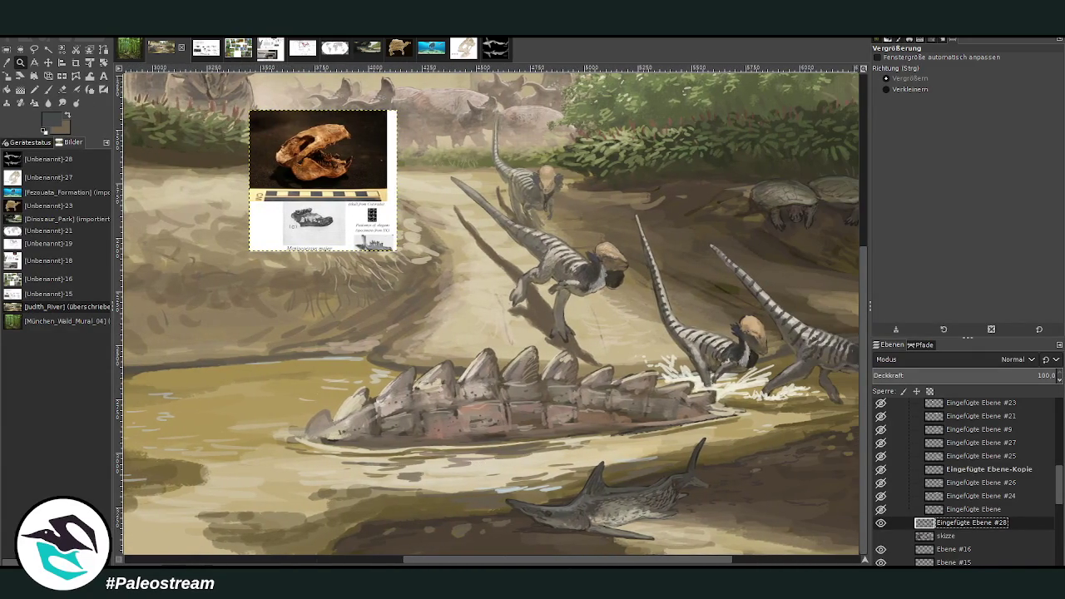
Move the skull reference inset to the lower right and bring up the reference sheet image
left_click(48, 62)
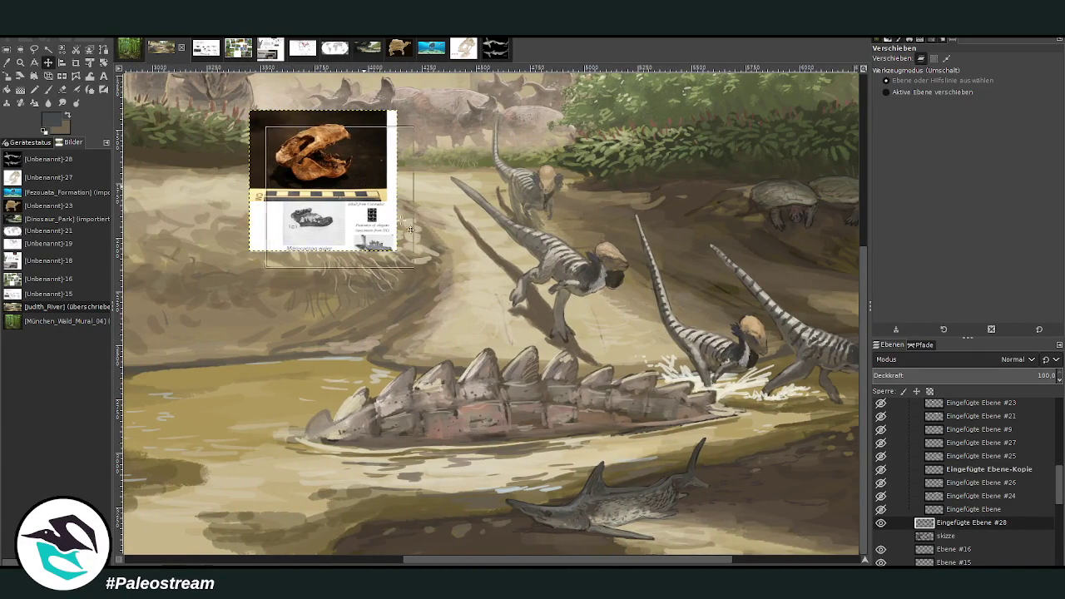
left_click_drag(351, 174, 786, 370)
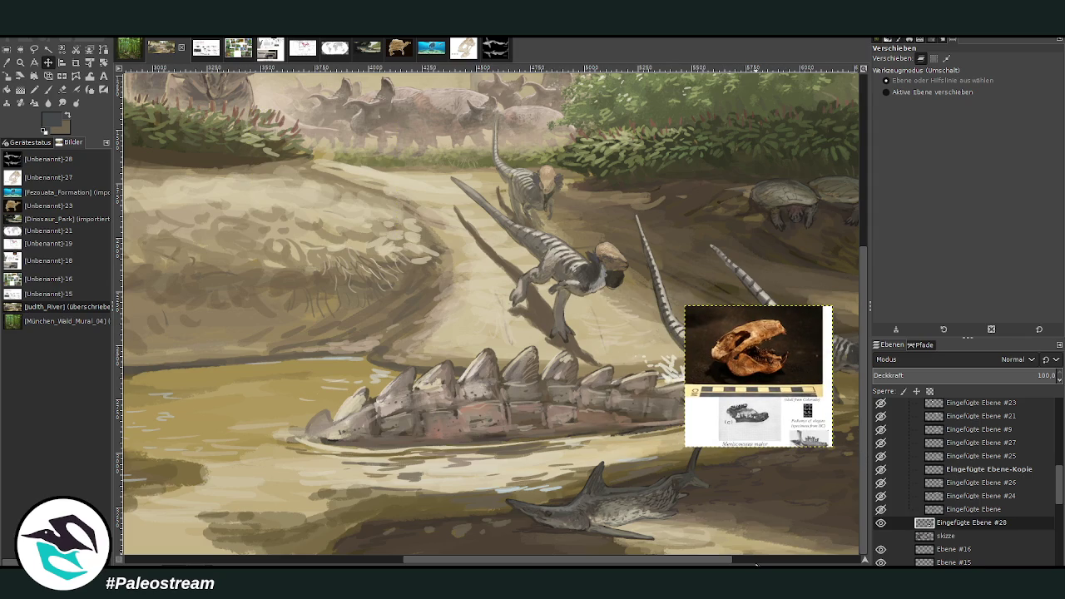
scroll(753, 565, "right", 5)
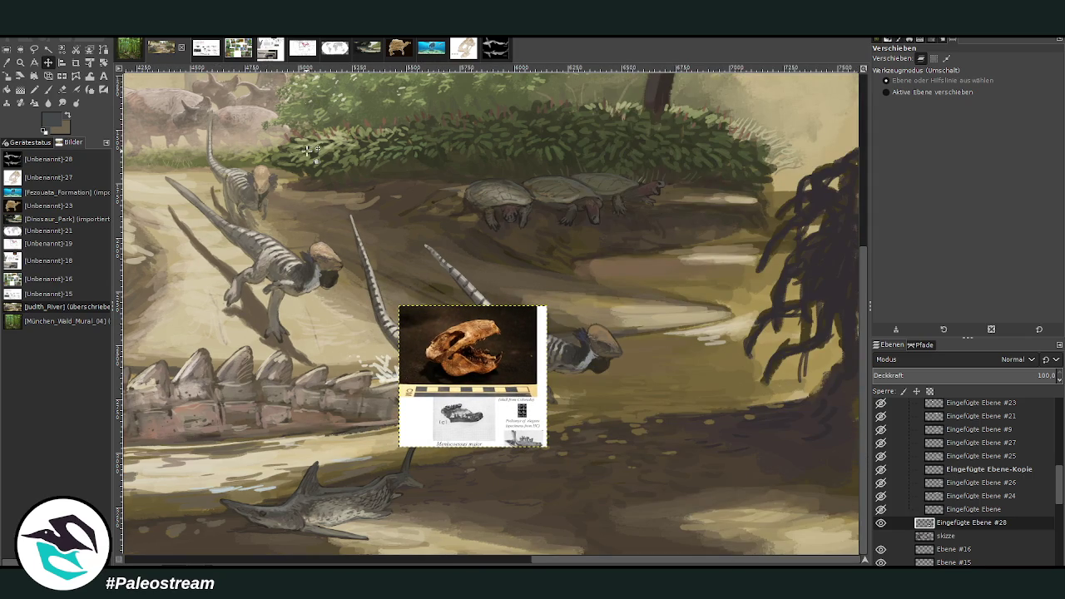
left_click(20, 62)
left_click(318, 502)
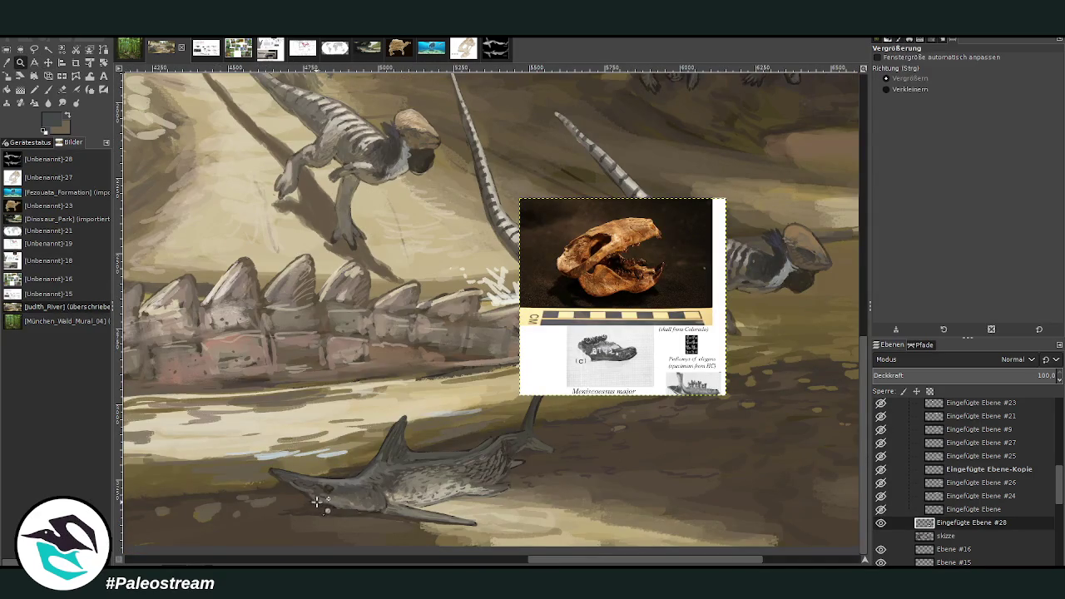
scroll(566, 565, "right", 1)
scroll(566, 565, "right", 5)
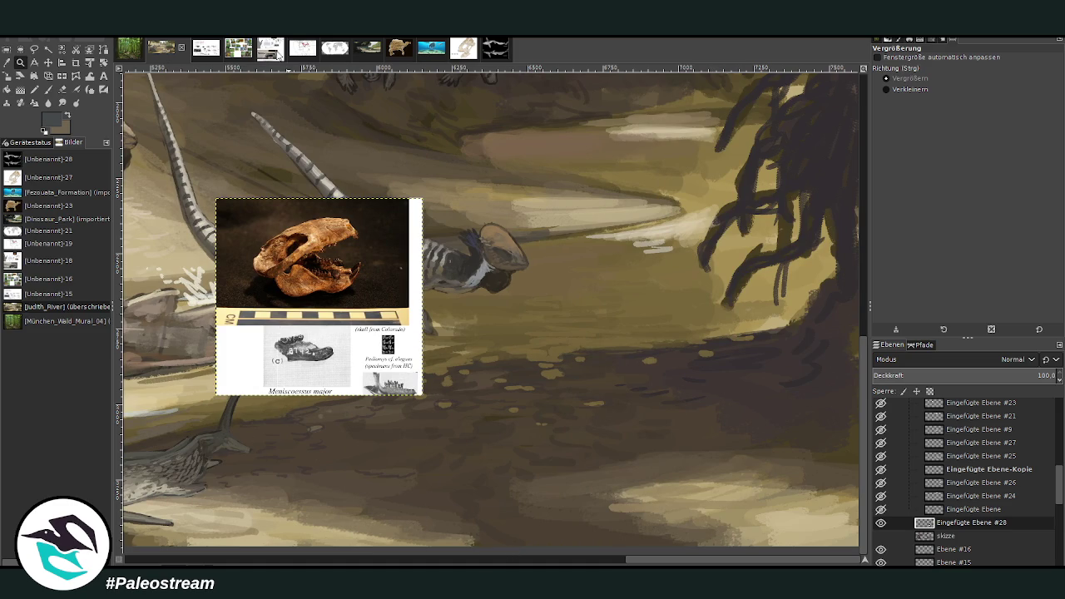
left_click(275, 50)
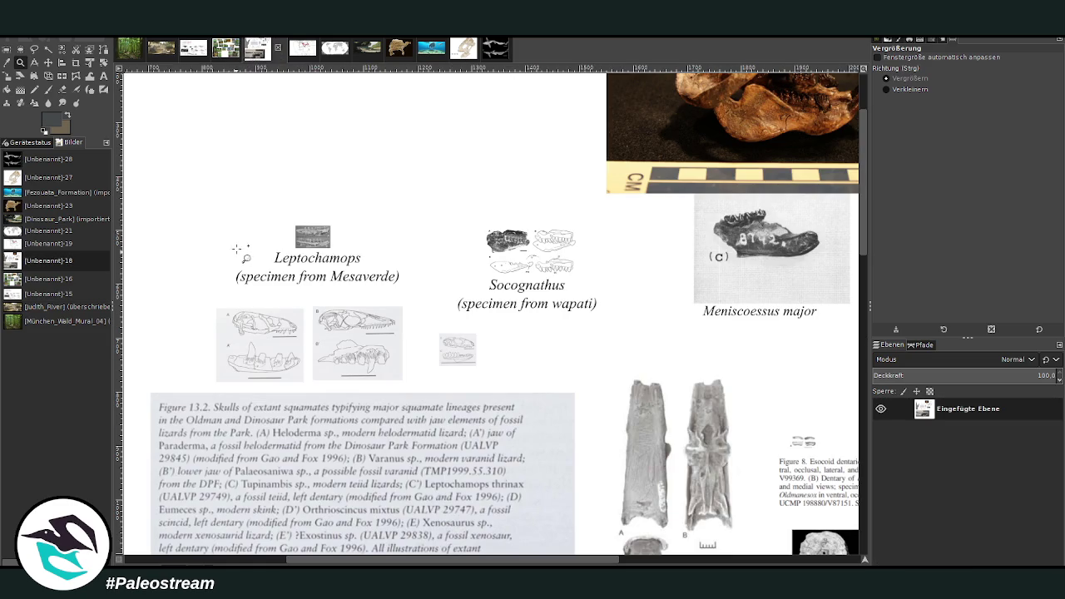
Rectangle-select the Leptochamops figures on the reference sheet and return to the river painting
key("m")
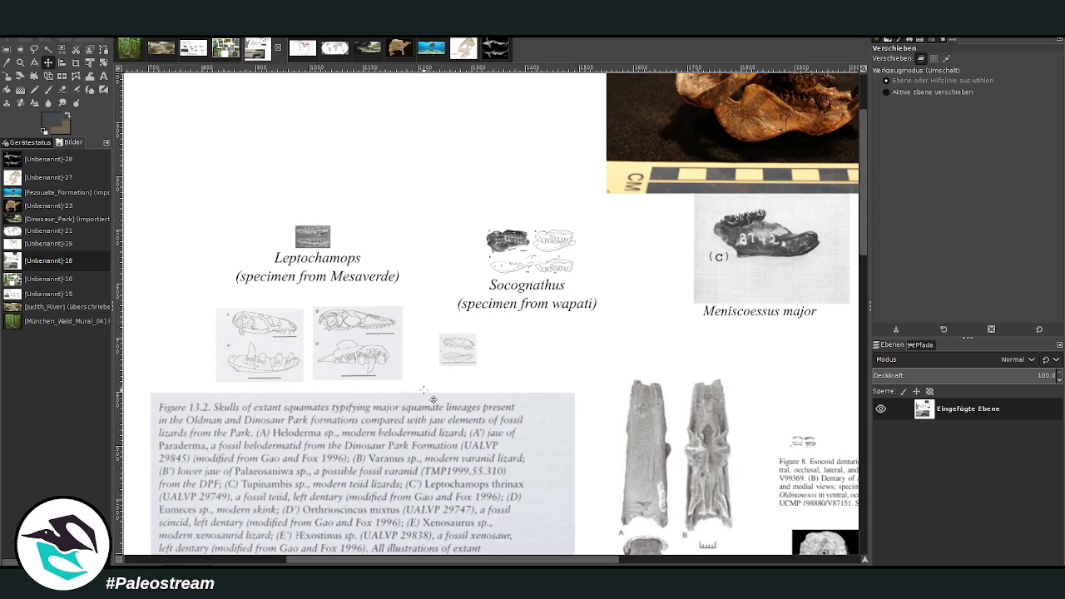
scroll(388, 447, "down", 3)
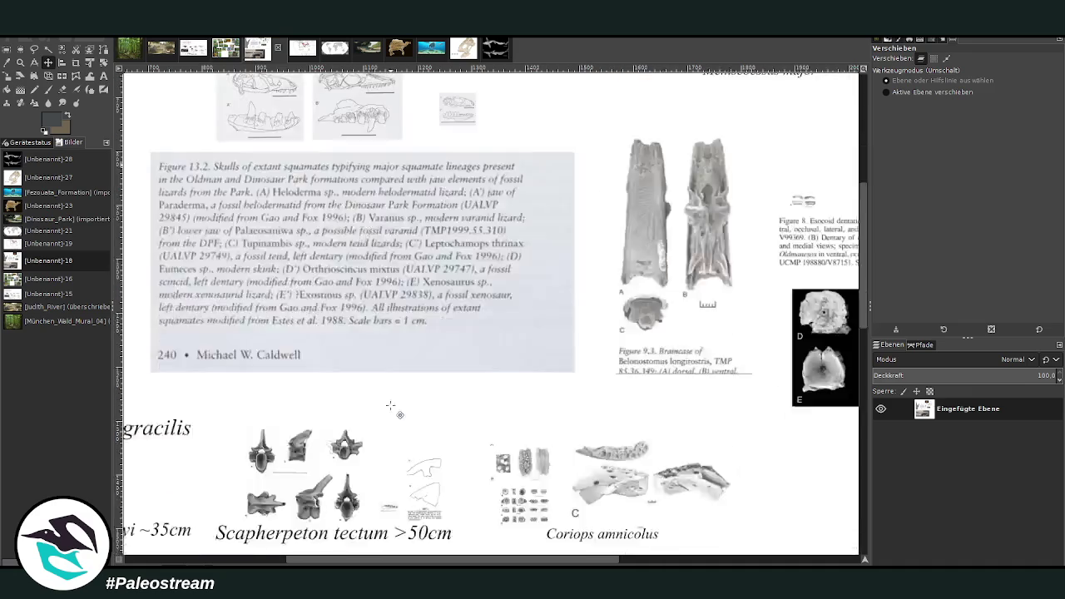
scroll(388, 447, "down", 3)
scroll(390, 406, "up", 2)
scroll(390, 406, "up", 2)
scroll(377, 485, "up", 2)
scroll(377, 485, "up", 2)
key("r")
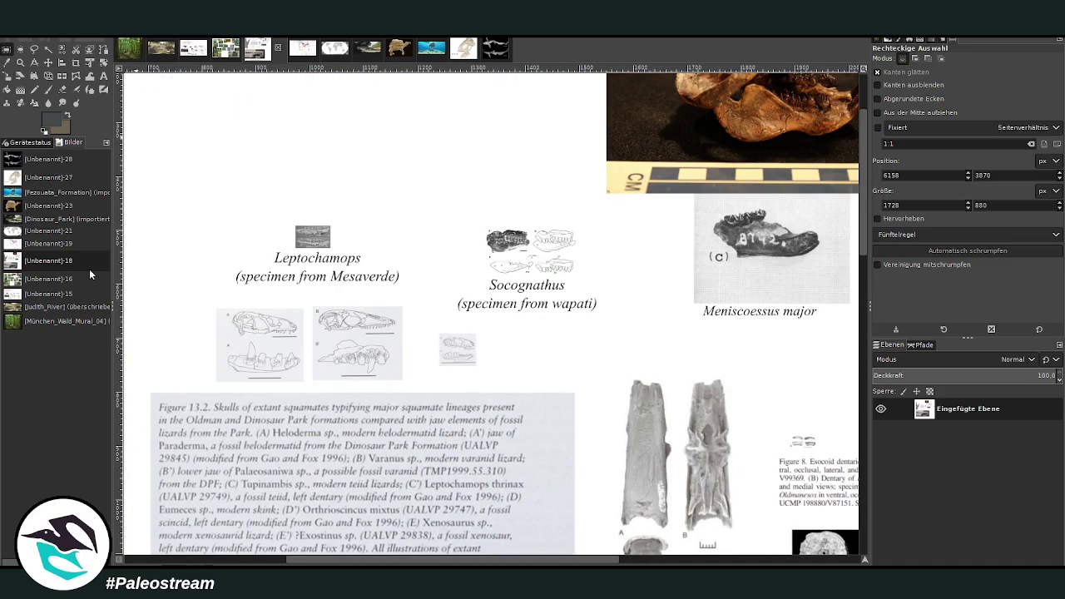
mouse_move(401, 563)
left_mouse_down()
mouse_move(250, 563)
mouse_move(359, 564)
left_mouse_up()
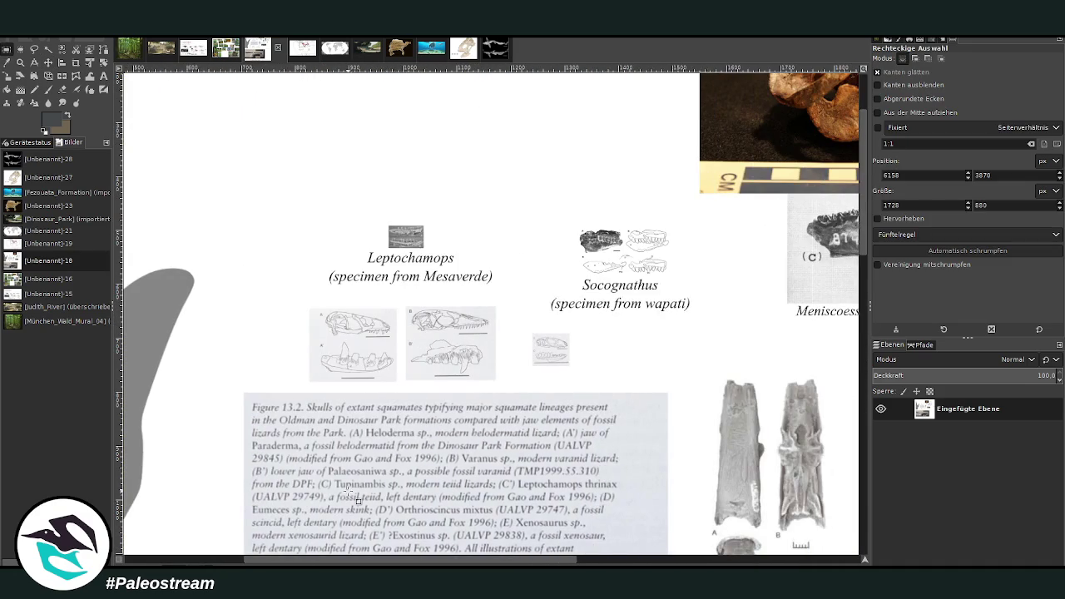
left_click_drag(289, 213, 509, 386)
key("alt+1")
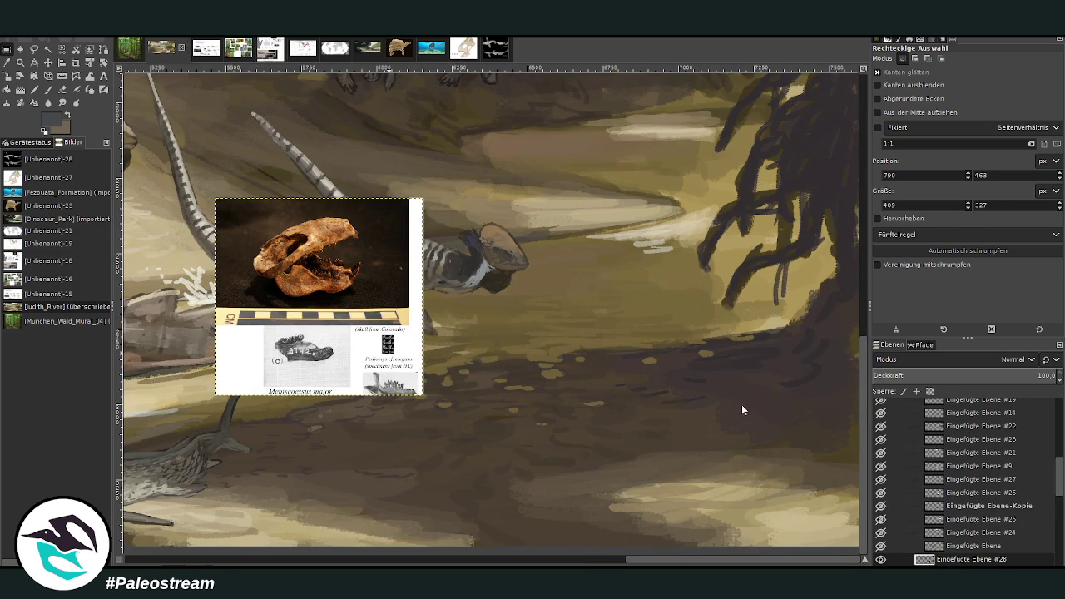
Paste the Leptochamops figures as a new layer, then clear the reference sheet's selection
key("ctrl+v")
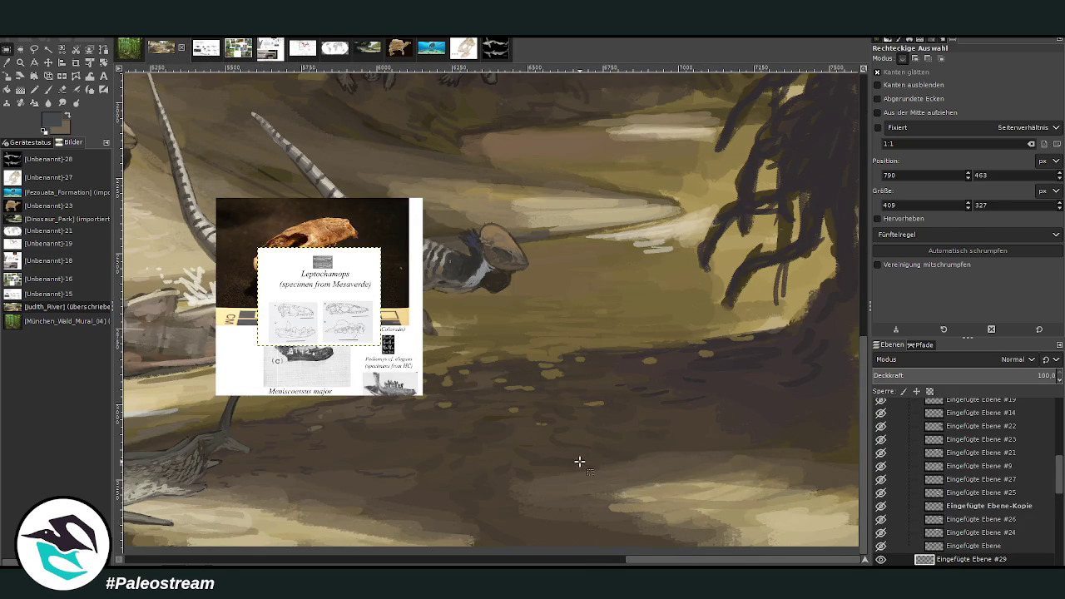
left_click_drag(645, 561, 547, 561)
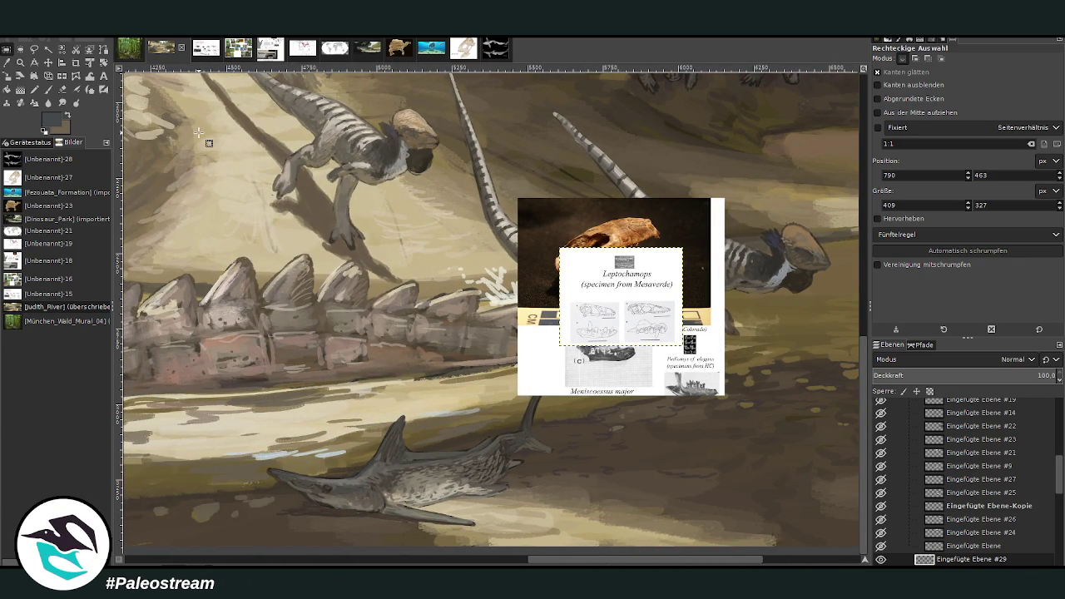
left_click(240, 48)
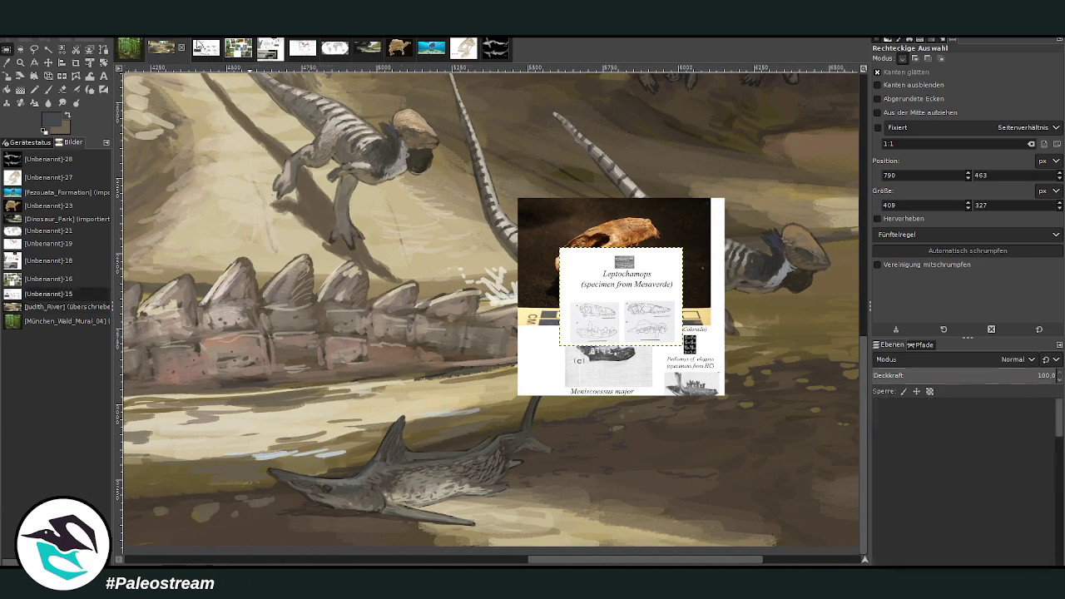
left_click(268, 48)
left_click(315, 196)
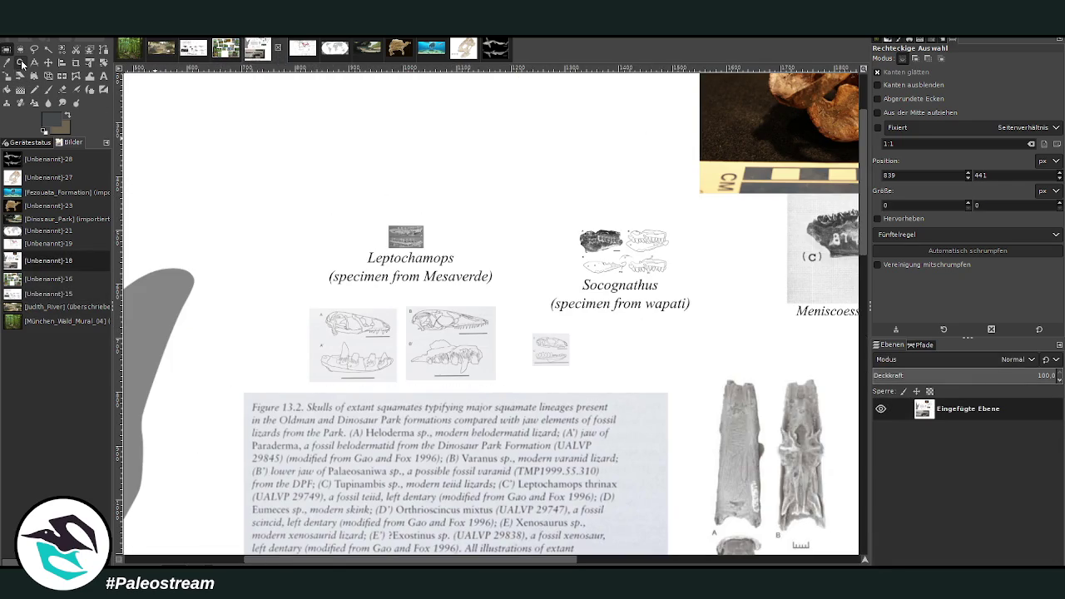
left_click(20, 63)
left_click_drag(287, 183, 563, 432)
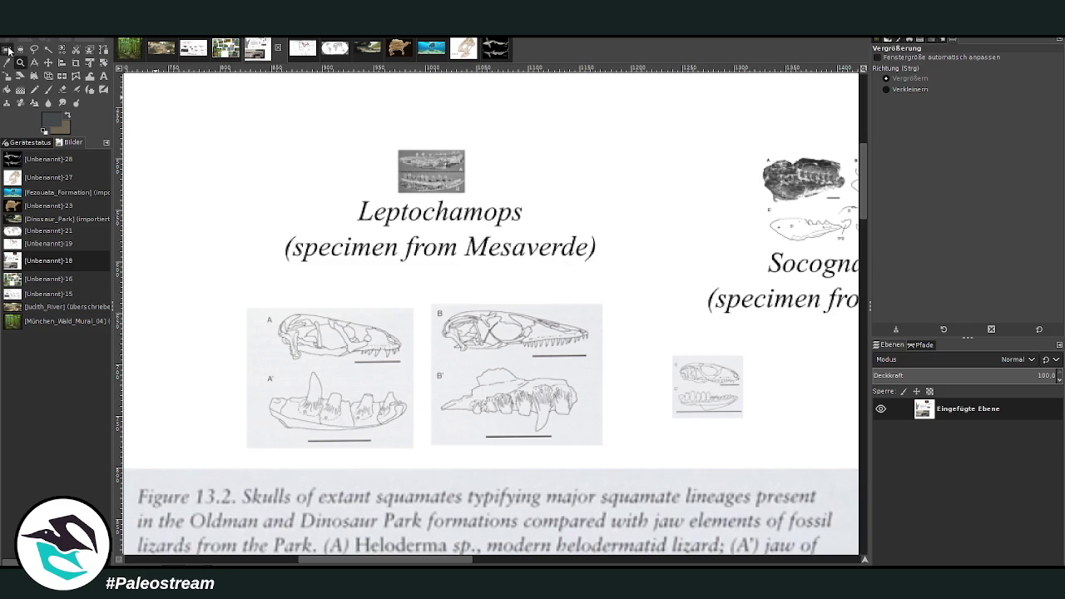
left_click(6, 49)
mouse_move(271, 135)
left_mouse_down()
mouse_move(512, 285)
mouse_move(618, 286)
left_mouse_up()
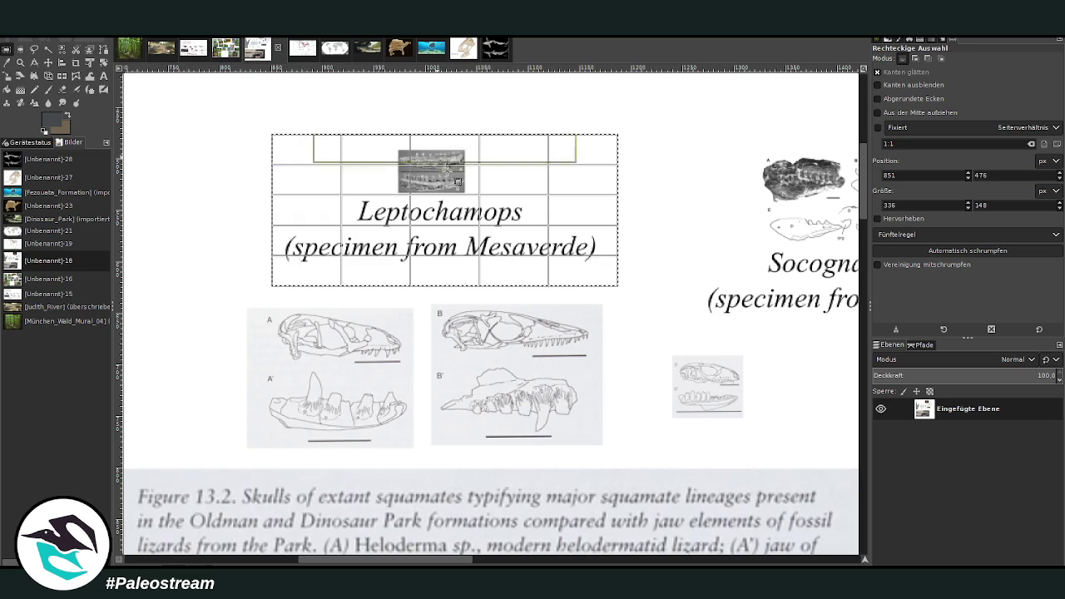
left_click_drag(432, 144, 474, 161)
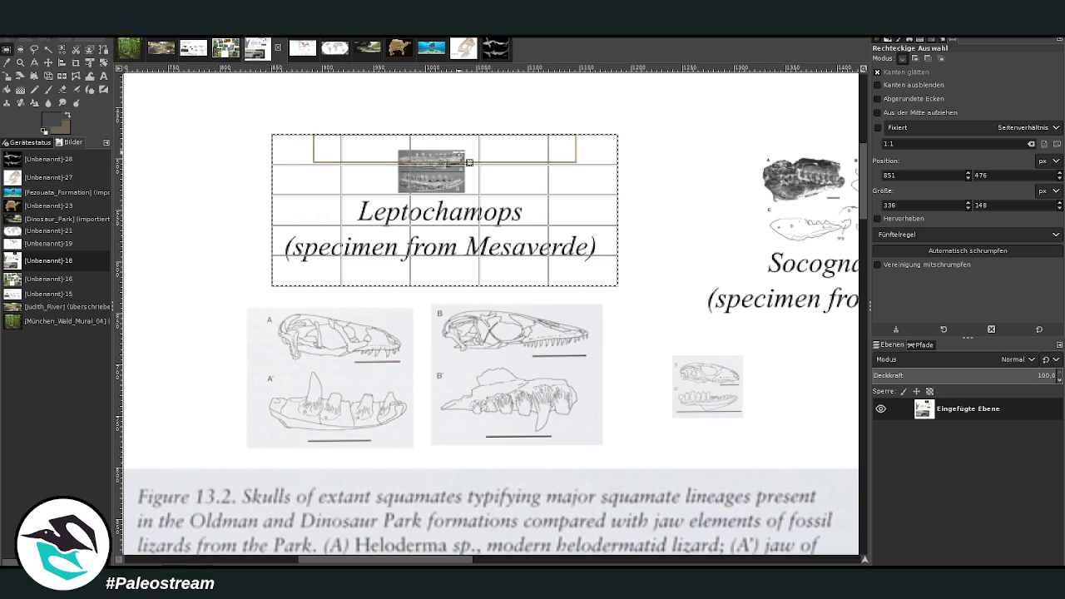
left_click(672, 231)
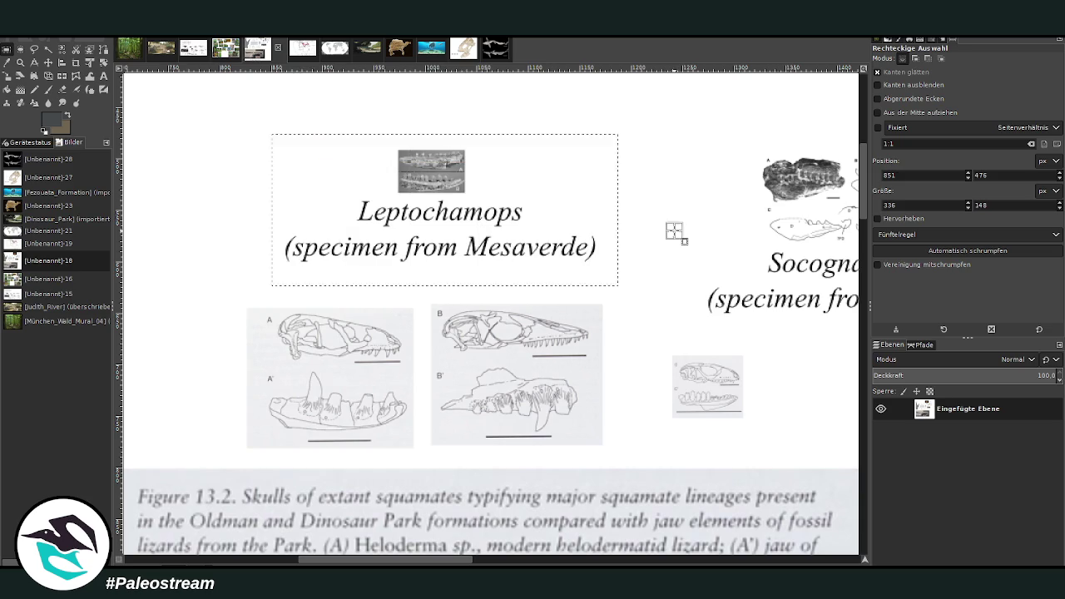
scroll(432, 277, "down", 3)
left_click_drag(227, 173, 621, 348)
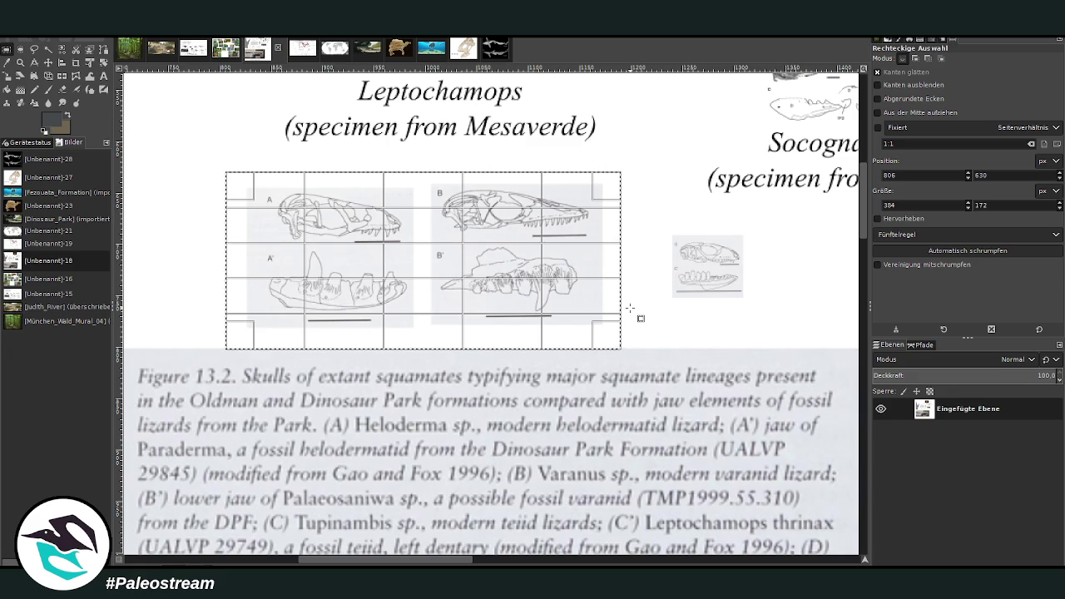
left_click(630, 308)
left_click(21, 63)
left_click(887, 89)
left_click(379, 269)
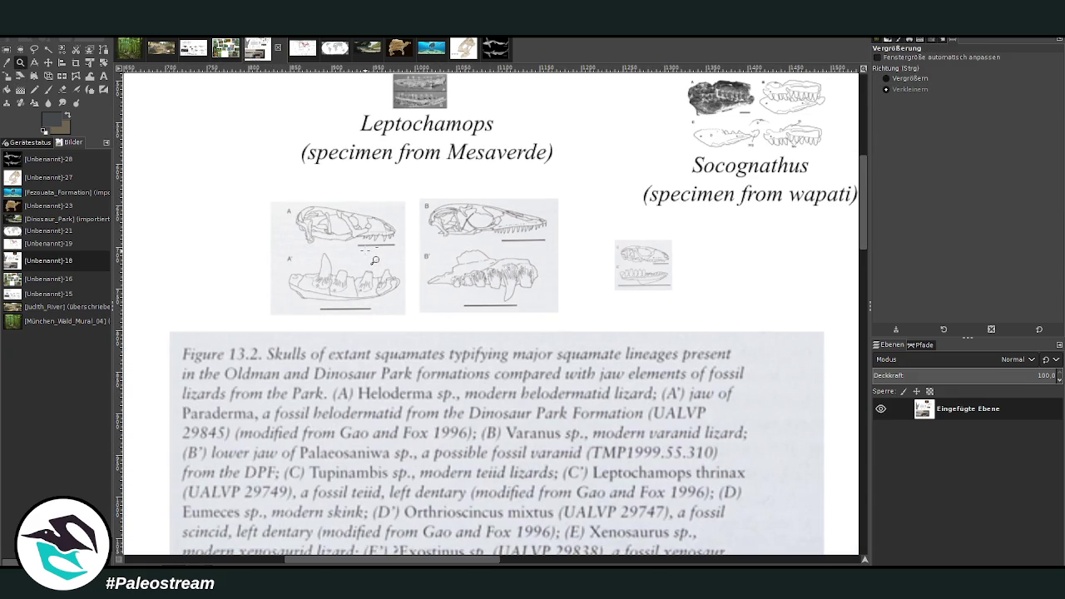
scroll(376, 261, "down", 5)
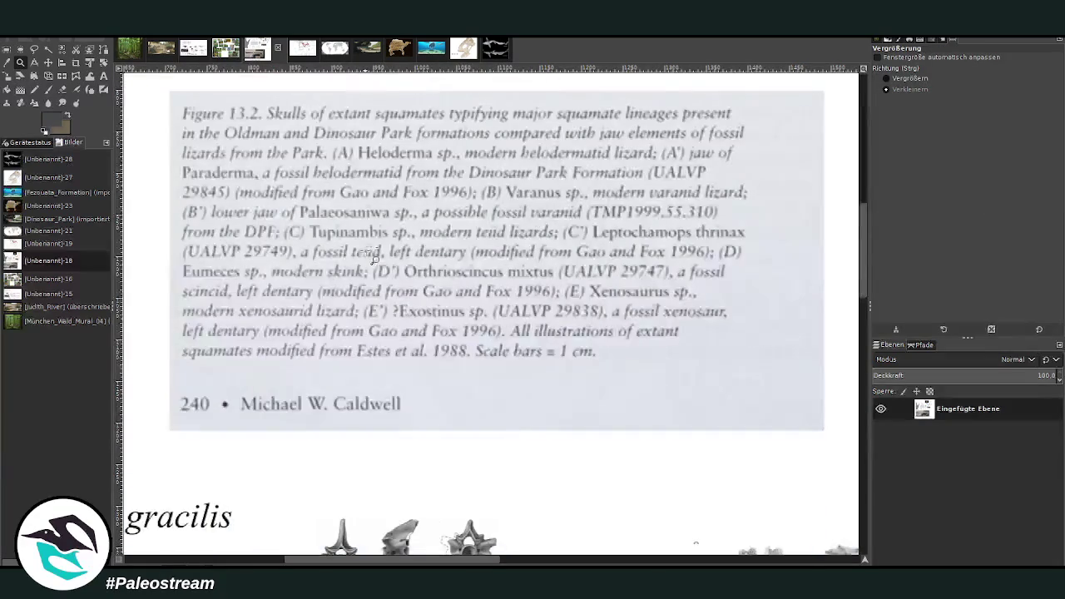
scroll(376, 261, "up", 5)
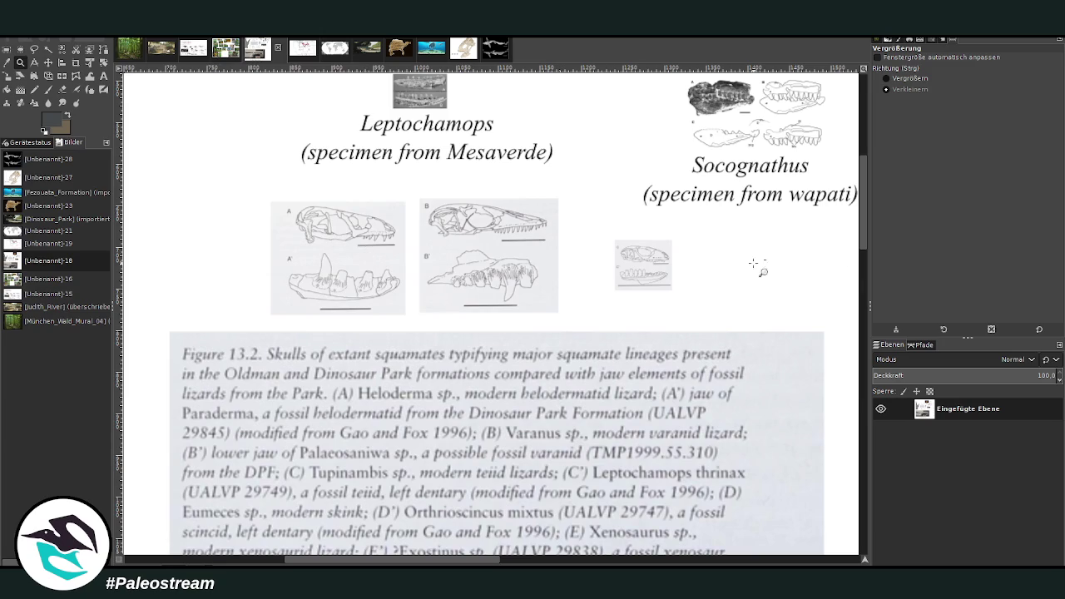
mouse_move(862, 231)
left_mouse_down()
mouse_move(861, 255)
mouse_move(861, 244)
left_mouse_up()
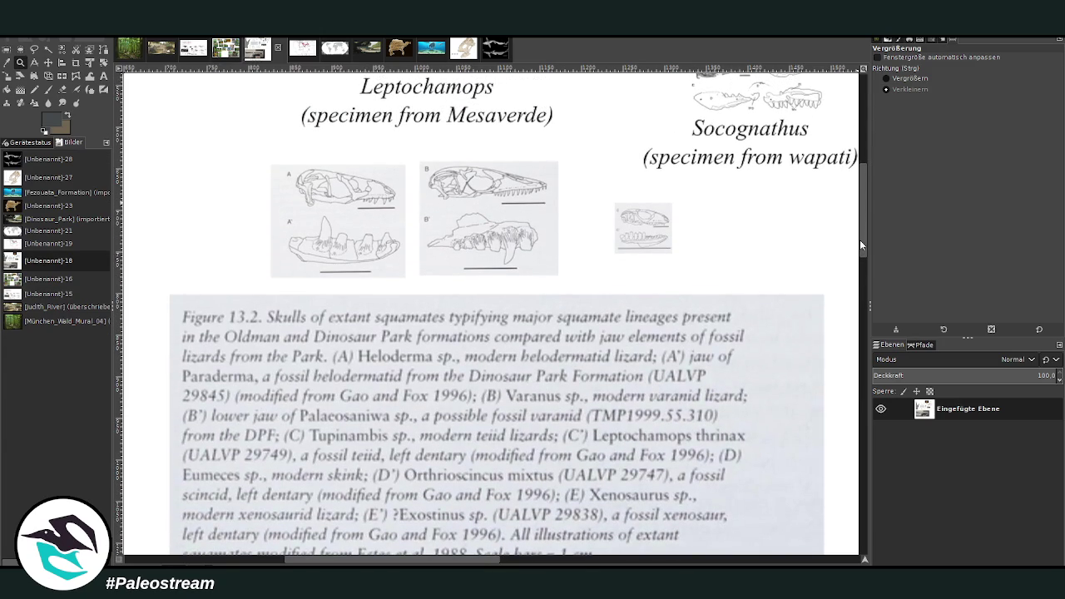
left_click_drag(861, 242, 856, 247)
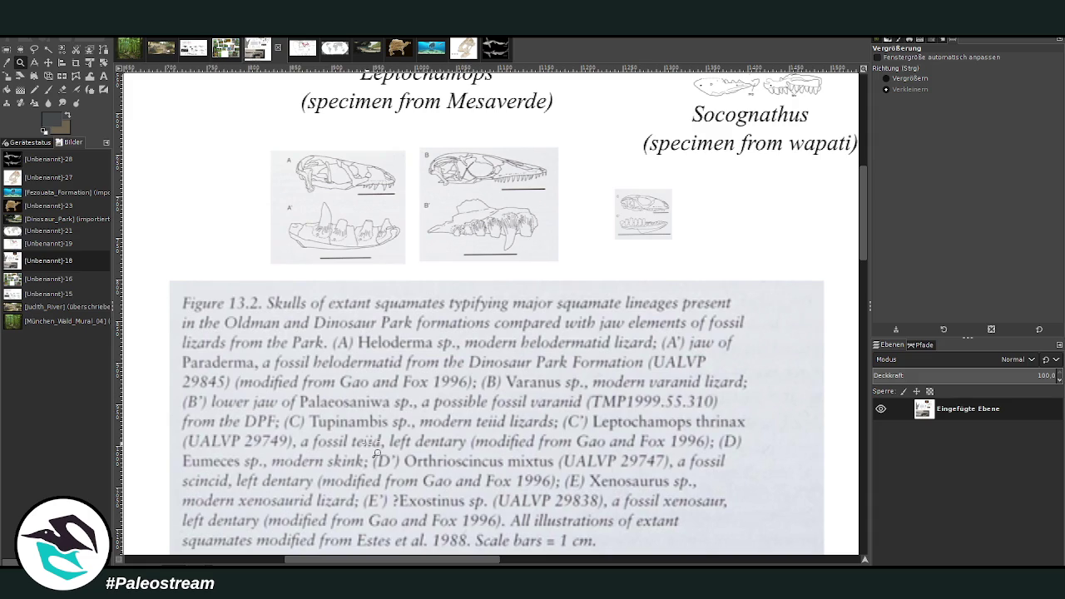
scroll(402, 429, "up", 3)
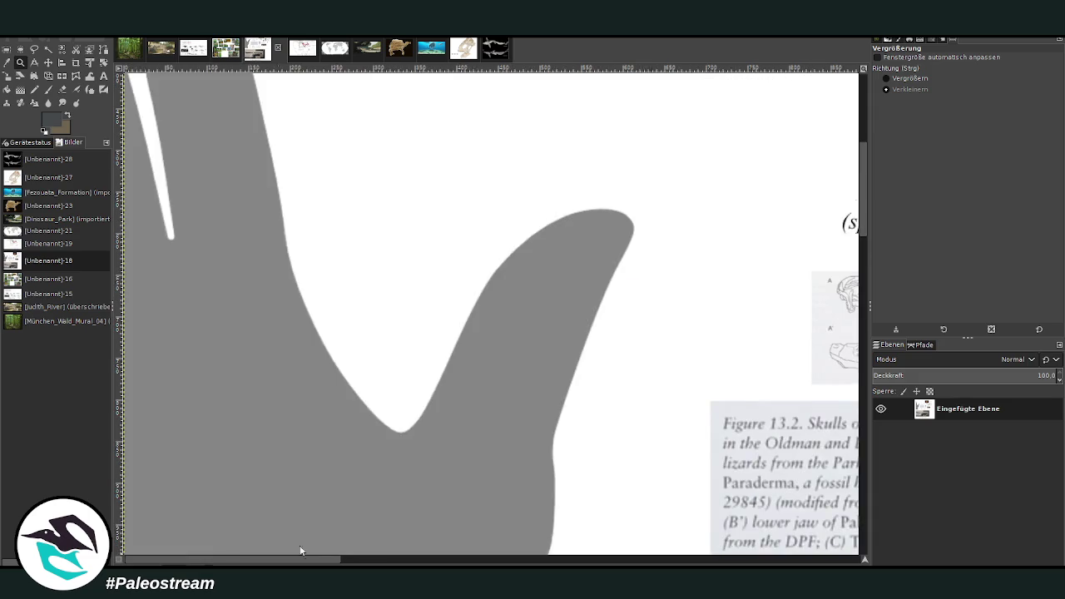
scroll(442, 393, "right", 2)
scroll(444, 394, "down", 3)
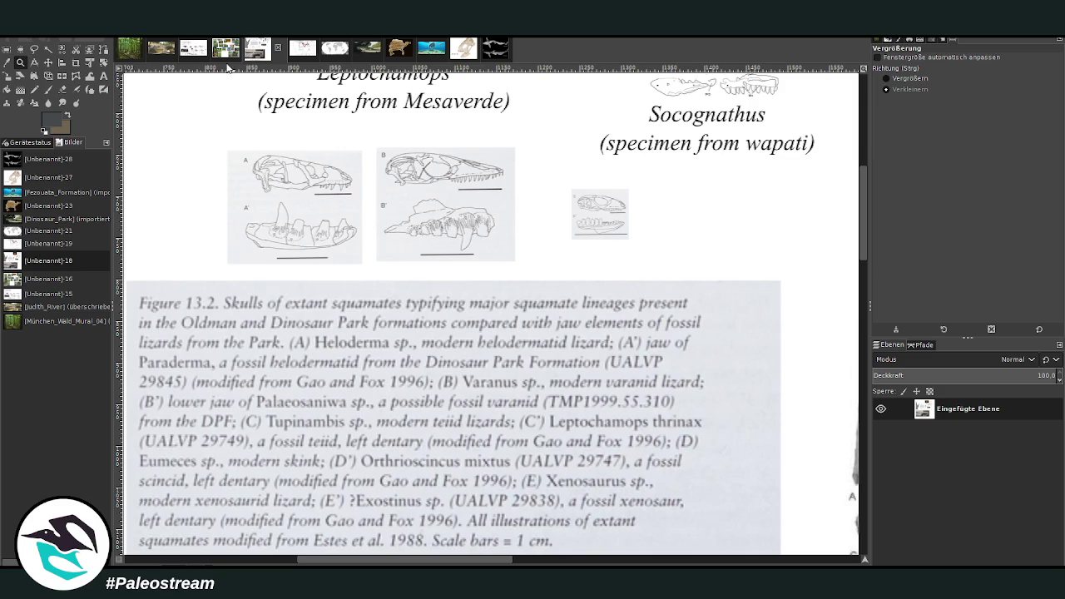
left_click(184, 56)
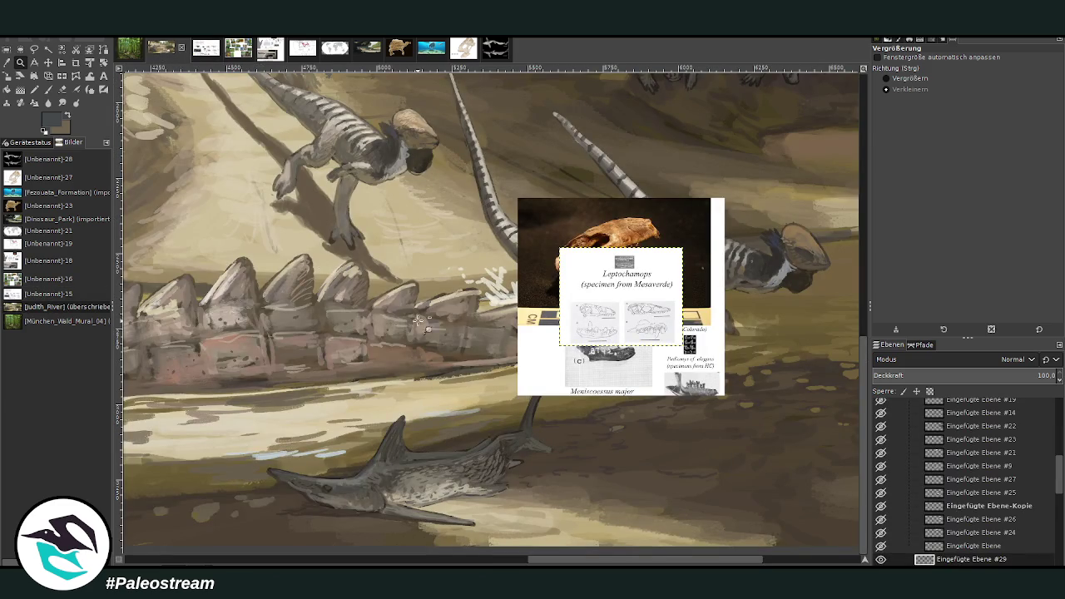
Move the Leptochamops reference up-left and Meniscoessus up-right, then zoom in on the sawfish and bank
left_click(48, 62)
left_click_drag(621, 326, 433, 279)
left_click_drag(595, 356, 671, 246)
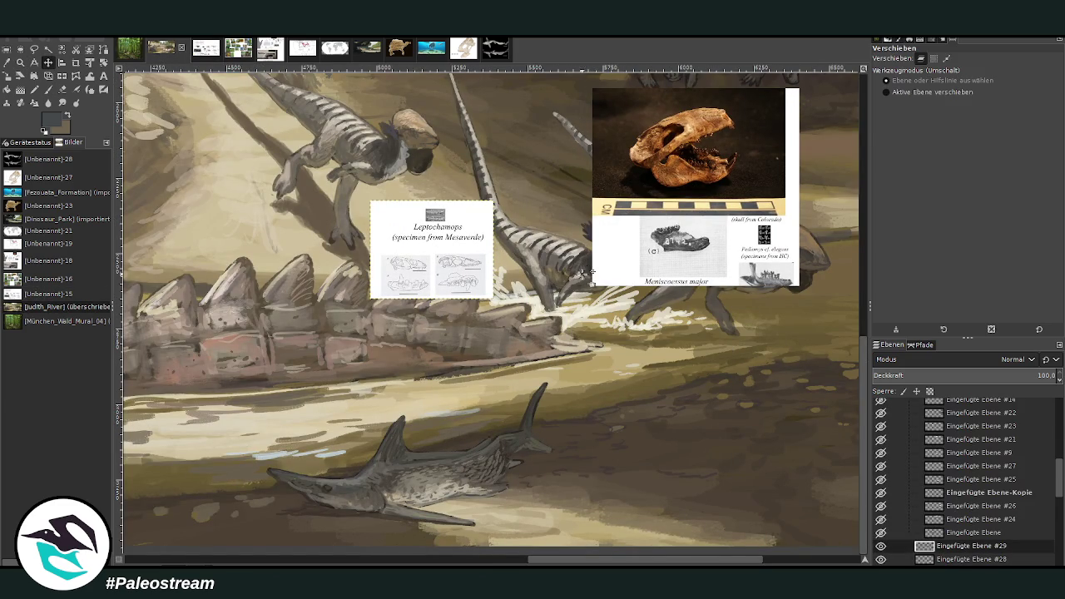
left_click(20, 62)
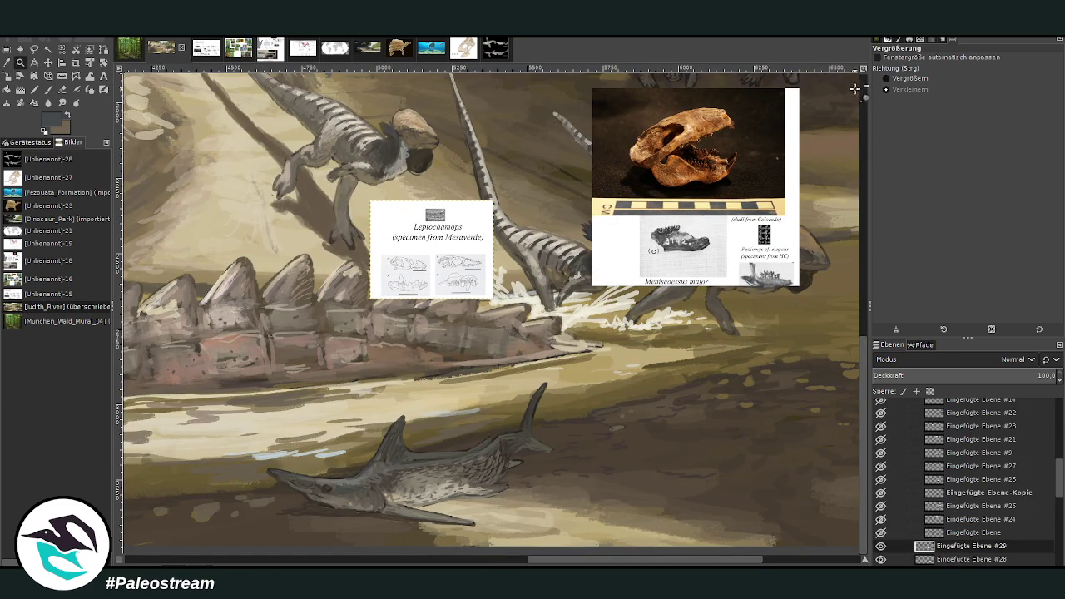
left_click_drag(255, 184, 709, 542)
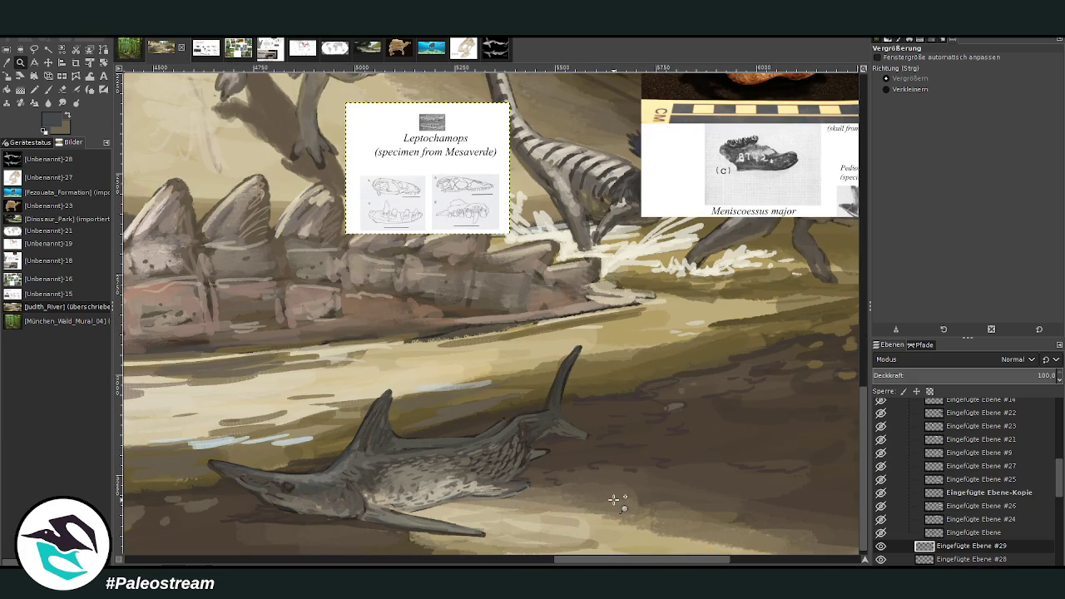
Add a new layer above Ebene #16 and set the chalk paintbrush to opacity 77, size 59
scroll(957, 500, "down", 3)
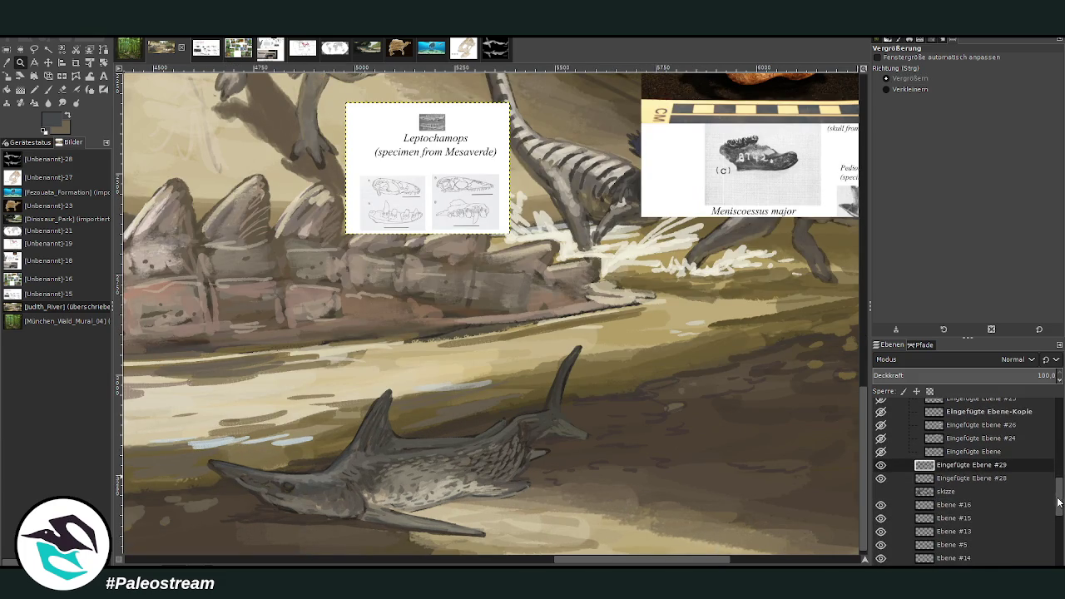
left_click(949, 505)
key("shift+ctrl+n")
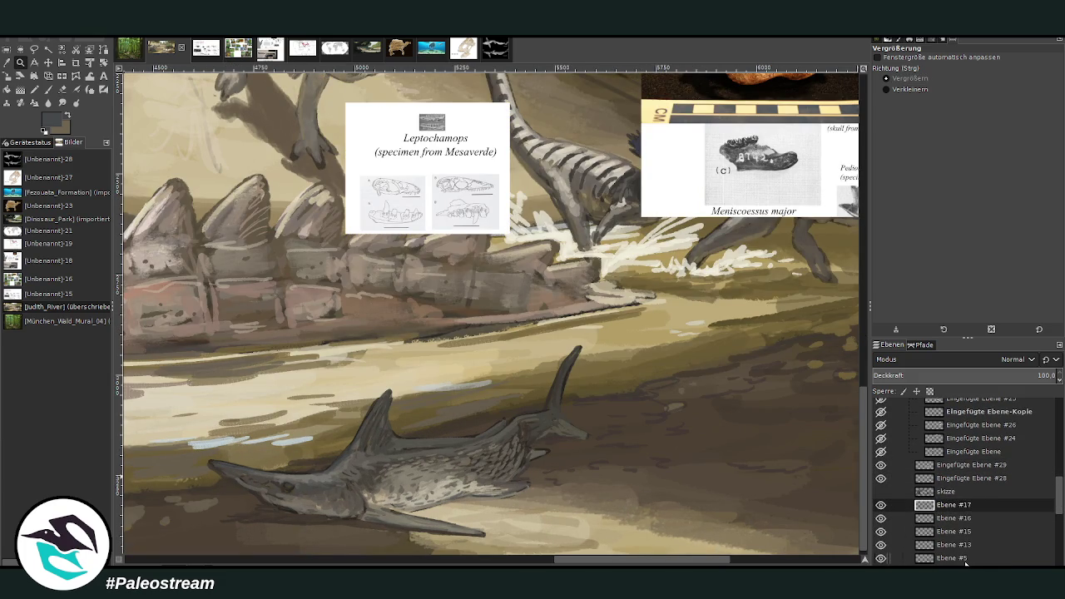
left_click(48, 89)
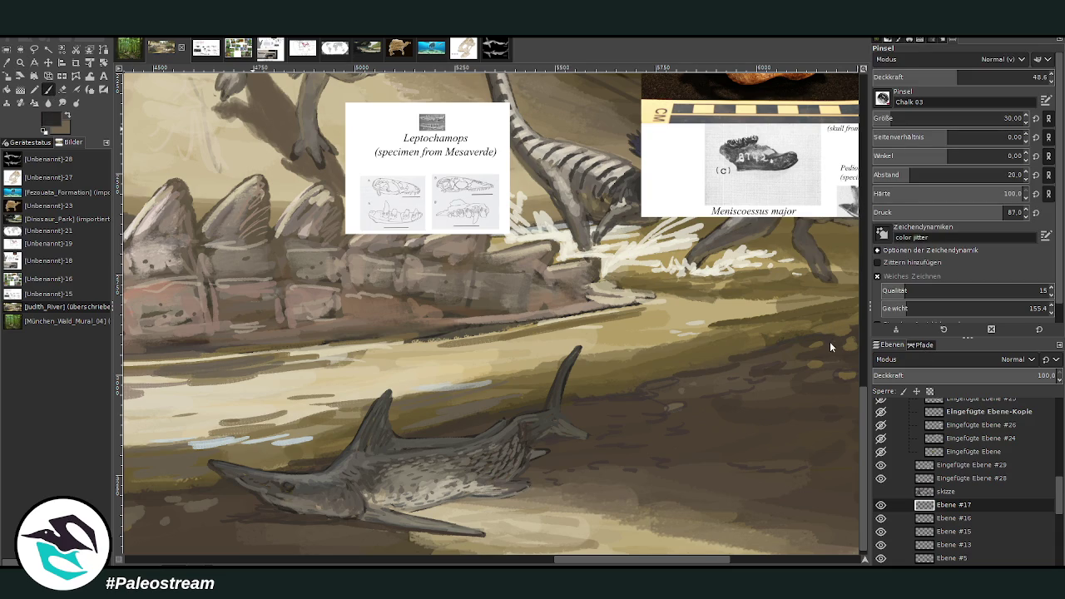
key("shift+p")
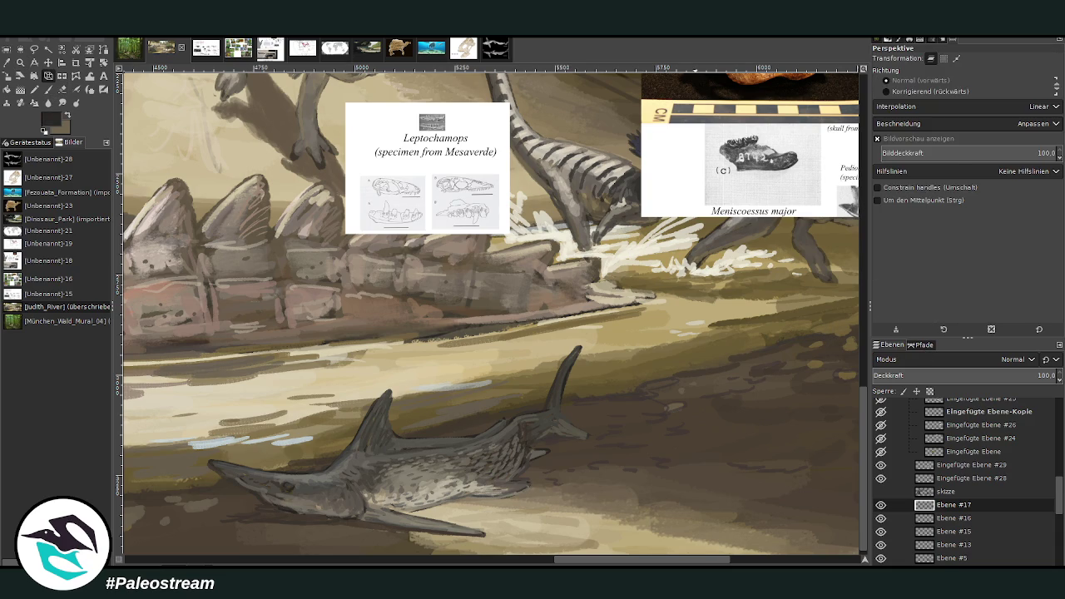
left_click(48, 89)
left_click(989, 75)
left_click(1004, 118)
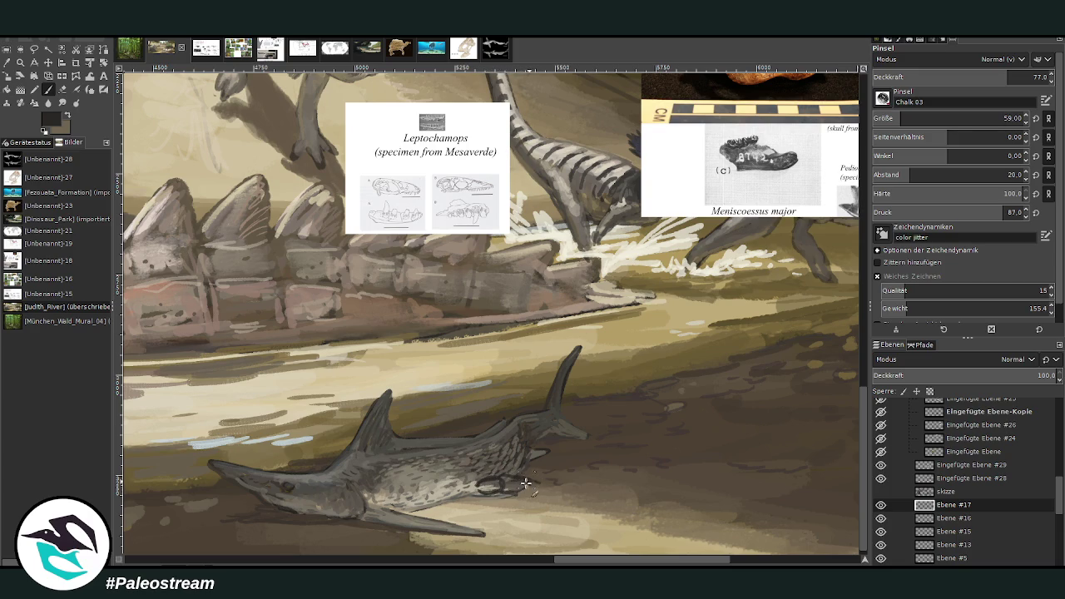
Sketch the small animal's outline, dark leg lines and claws beside the sawfish's tail
mouse_move(522, 487)
left_mouse_down()
mouse_move(542, 498)
mouse_move(591, 481)
mouse_move(613, 491)
mouse_move(539, 500)
mouse_move(546, 511)
left_mouse_up()
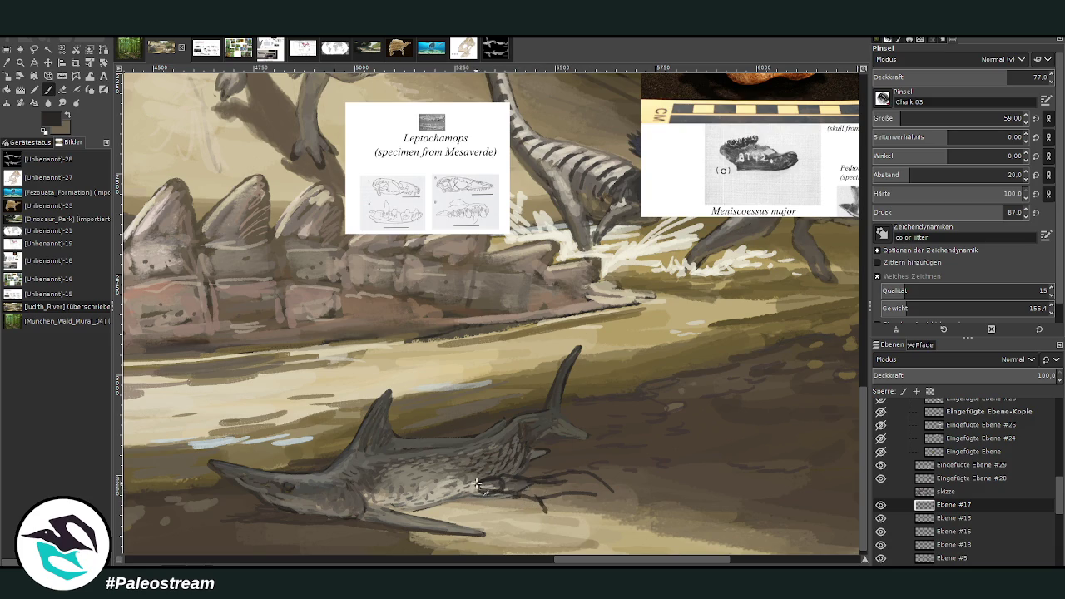
left_click(896, 113)
left_click(887, 115)
mouse_move(593, 490)
left_mouse_down()
mouse_move(576, 499)
mouse_move(580, 520)
mouse_move(545, 513)
left_mouse_up()
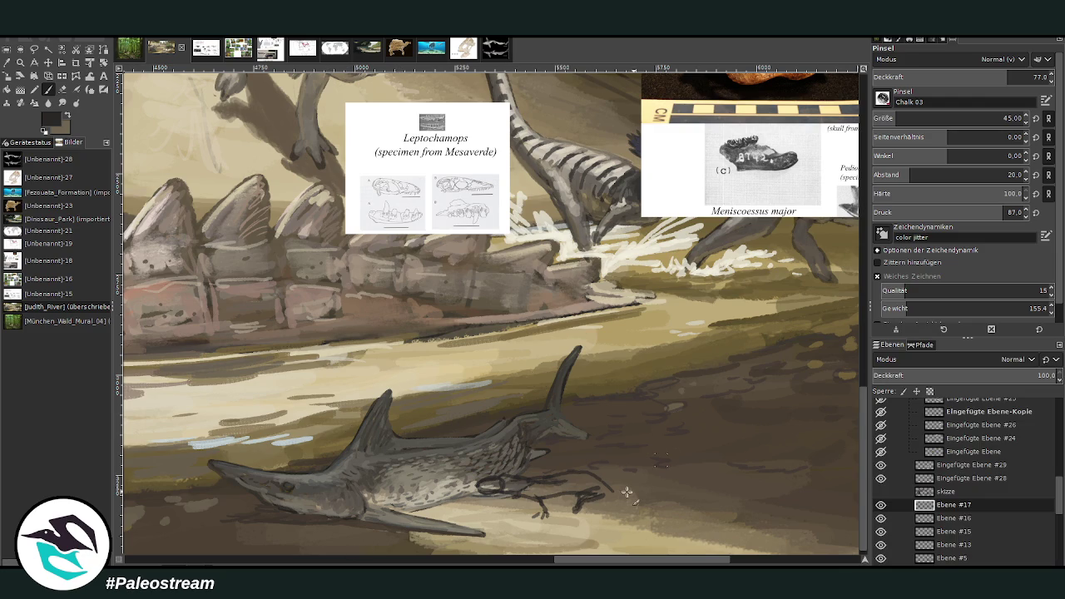
mouse_move(614, 500)
left_mouse_down()
mouse_move(716, 524)
mouse_move(630, 504)
mouse_move(601, 485)
left_mouse_up()
Sketch the small animal's head, neck and curled tail, refining the rounded head outline
left_click_drag(604, 563, 646, 563)
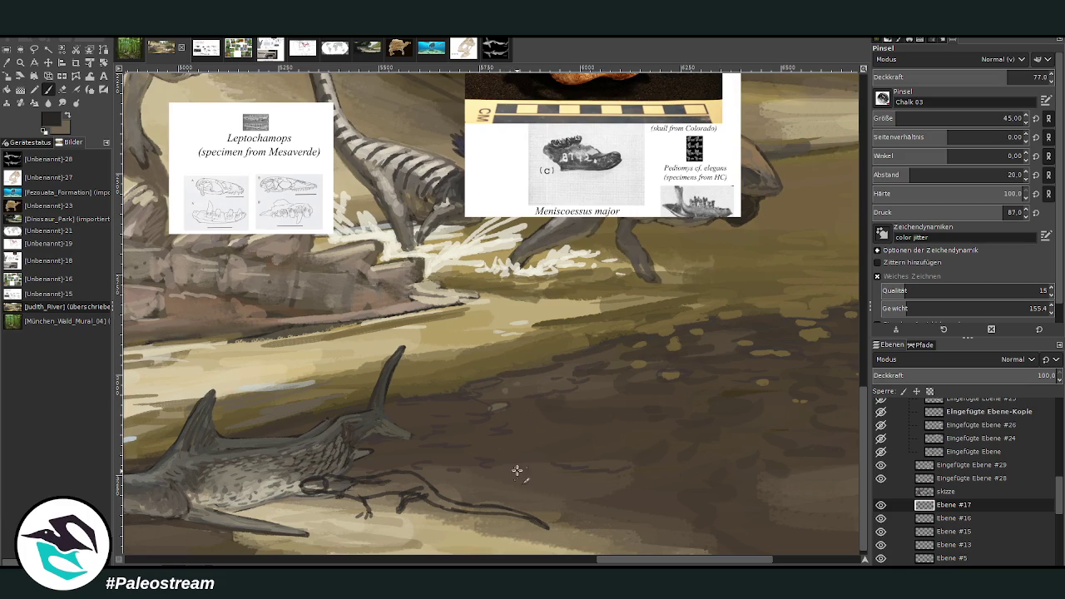
mouse_move(510, 481)
left_mouse_down()
mouse_move(496, 483)
mouse_move(511, 492)
mouse_move(505, 516)
mouse_move(486, 485)
mouse_move(521, 466)
mouse_move(513, 483)
mouse_move(508, 469)
mouse_move(521, 497)
left_mouse_up()
left_click_drag(516, 459, 454, 415)
mouse_move(512, 438)
left_mouse_down()
mouse_move(524, 465)
mouse_move(498, 474)
mouse_move(531, 498)
left_mouse_up()
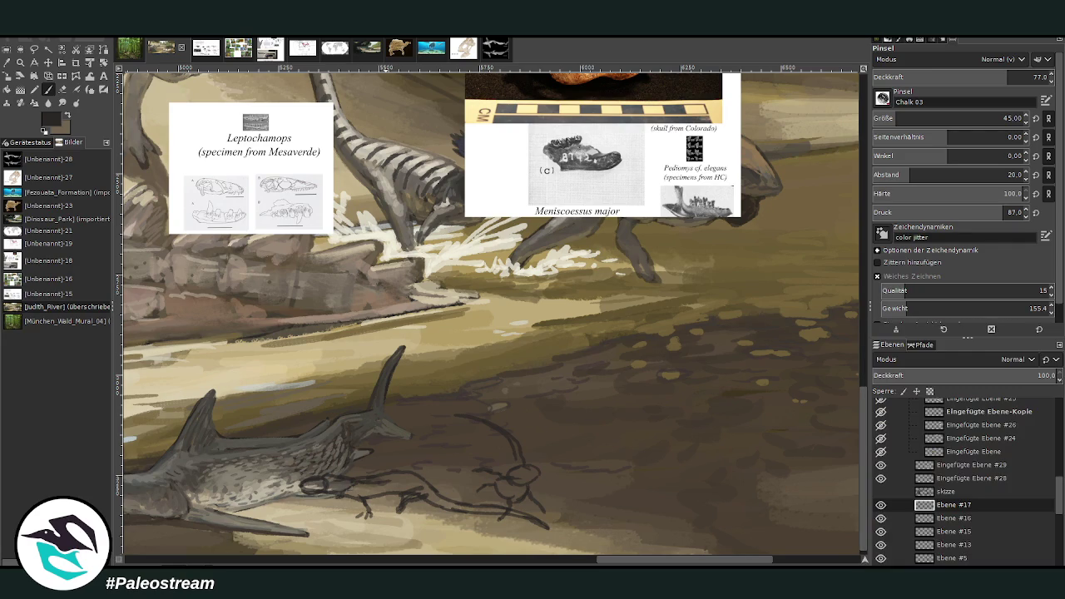
left_click(63, 89)
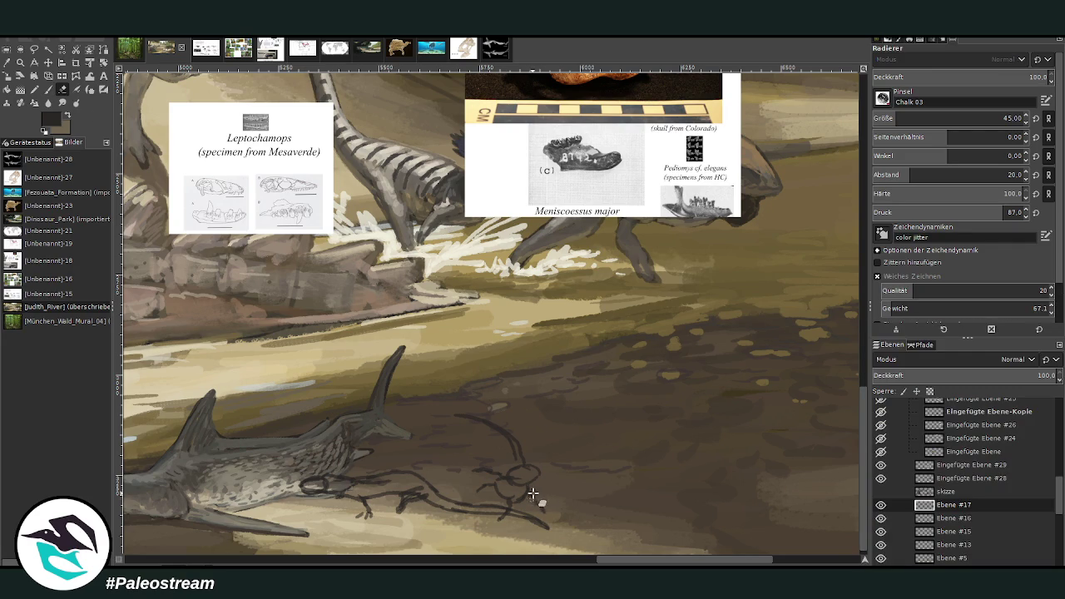
left_click(49, 89)
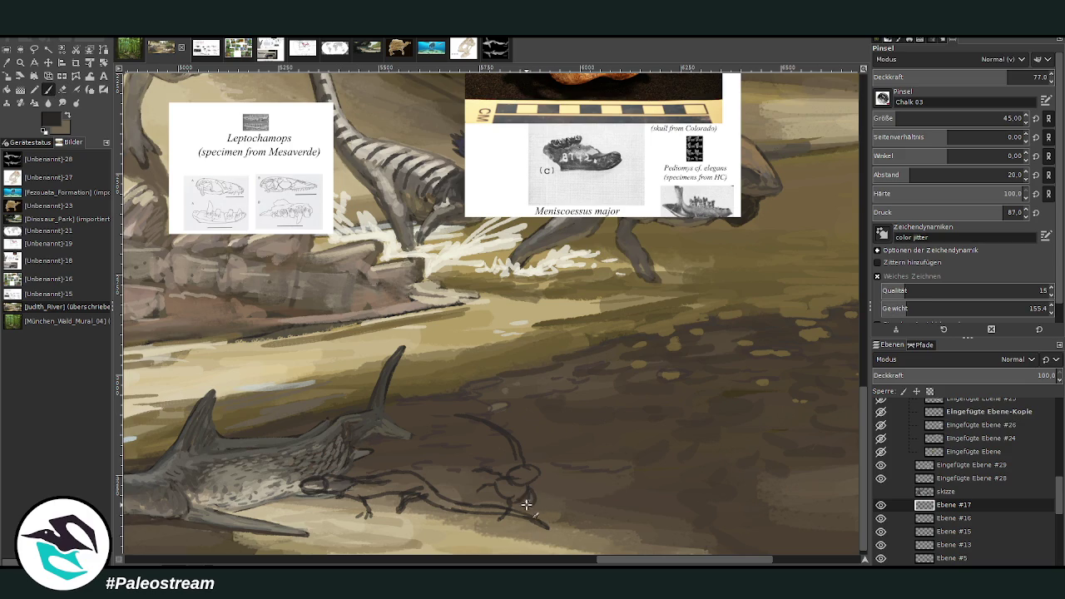
left_click_drag(531, 492, 547, 518)
mouse_move(474, 452)
left_mouse_down()
mouse_move(478, 470)
mouse_move(491, 466)
mouse_move(507, 483)
left_mouse_up()
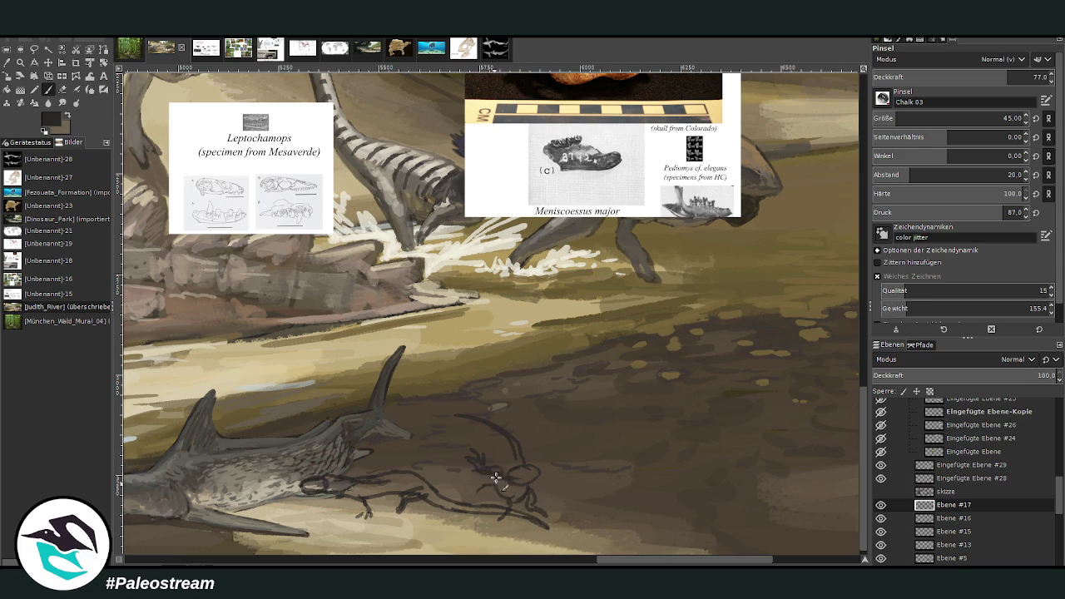
left_click_drag(502, 435, 533, 466)
Sample a dark colour and paint the lizard's body dark along its sketch
scroll(577, 543, "left", 4)
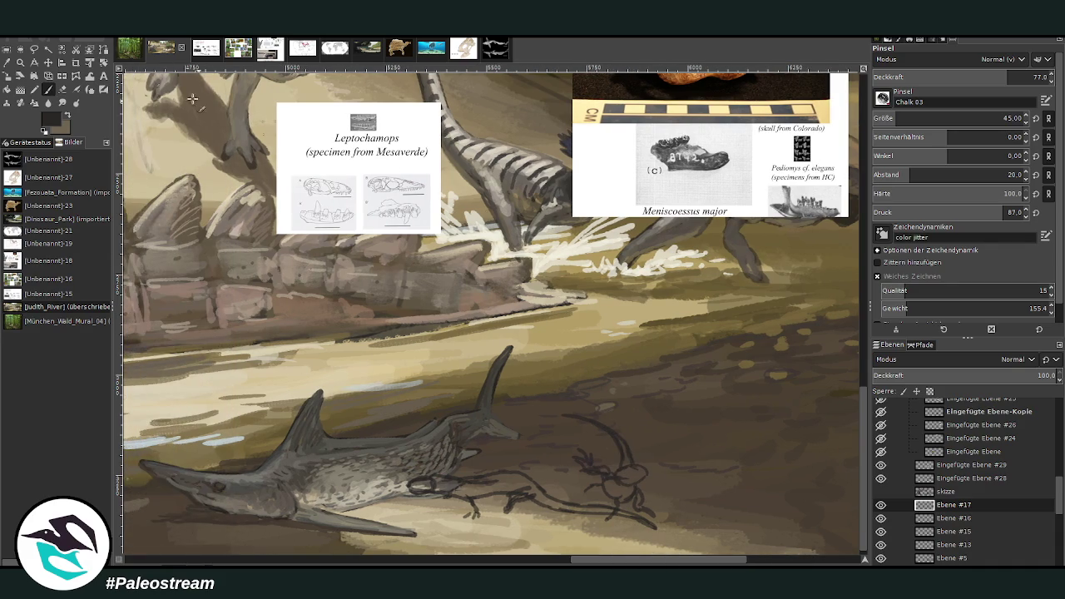
left_click(831, 330, "ctrl")
mouse_move(450, 488)
left_mouse_down()
mouse_move(443, 483)
mouse_move(626, 513)
mouse_move(541, 503)
mouse_move(516, 481)
mouse_move(416, 483)
mouse_move(473, 499)
mouse_move(456, 487)
left_mouse_up()
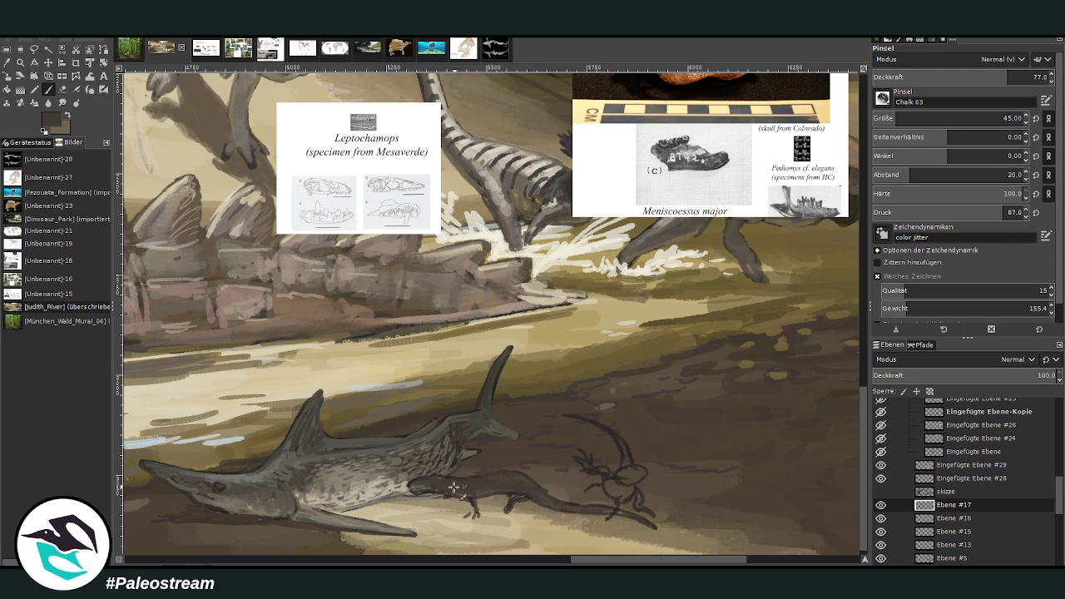
left_click_drag(528, 494, 518, 491)
Paint the small curled-tail animal's body dark at opacity 86.1, size 29
left_click(1029, 76)
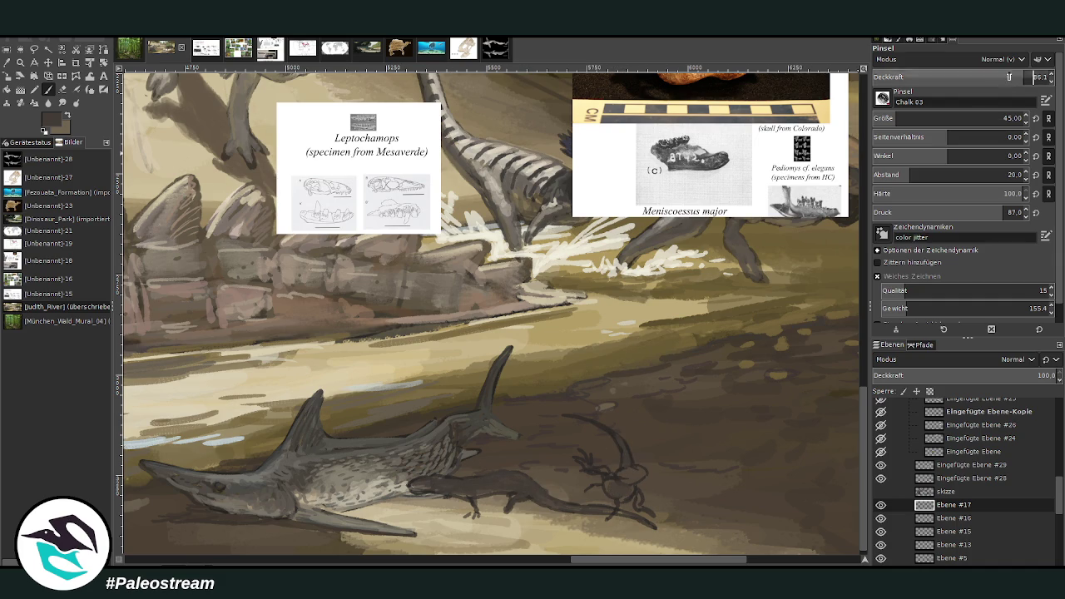
left_click(896, 119)
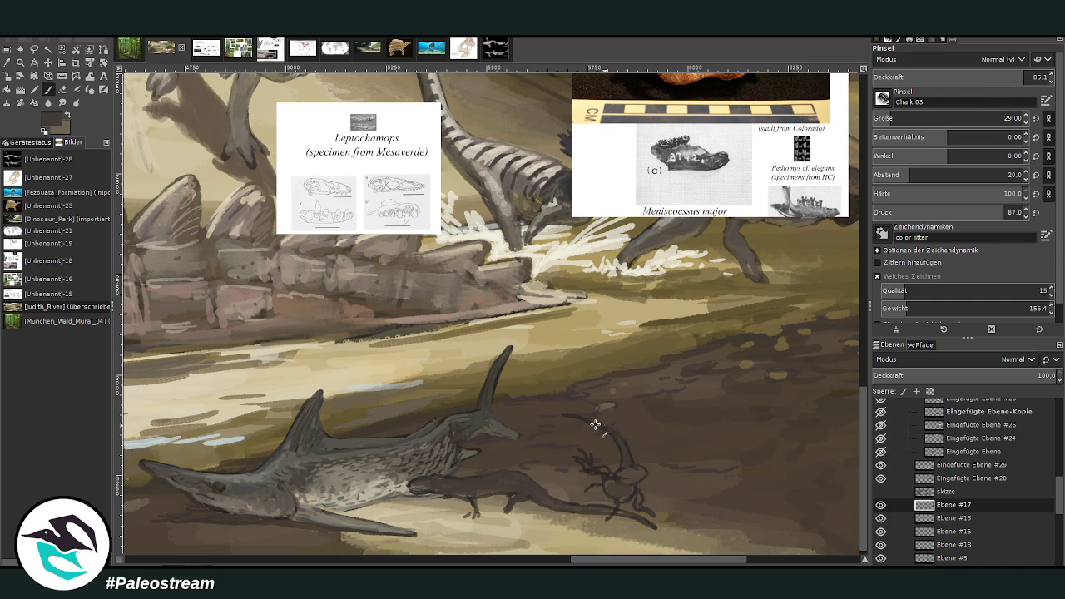
left_click_drag(621, 478, 638, 506)
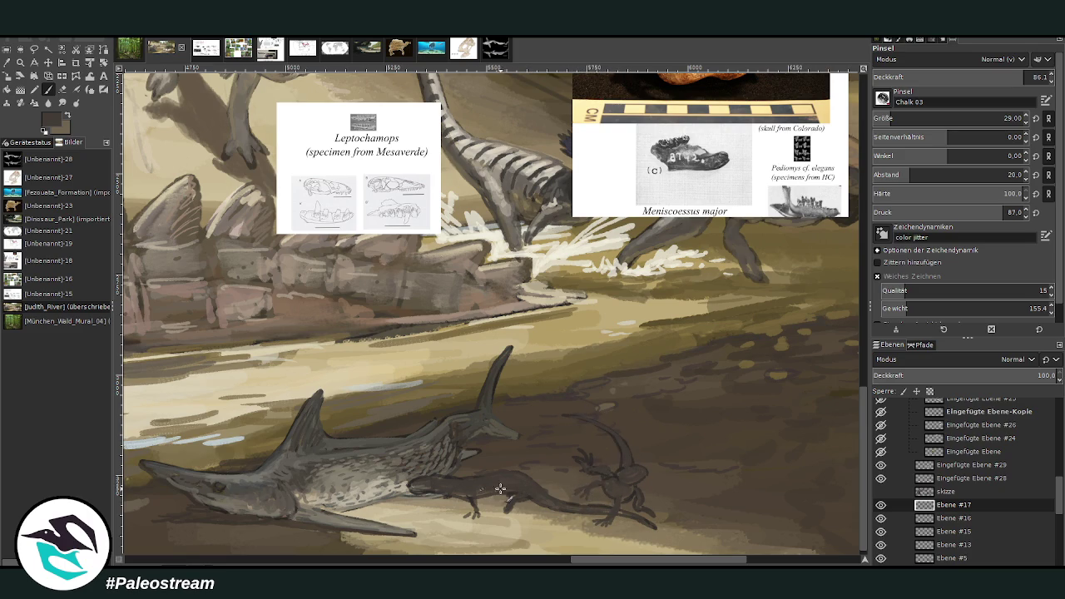
Sample a light tan and dab spots on the lizard's back
left_click(855, 316, "ctrl")
left_click(511, 480)
left_click(533, 490)
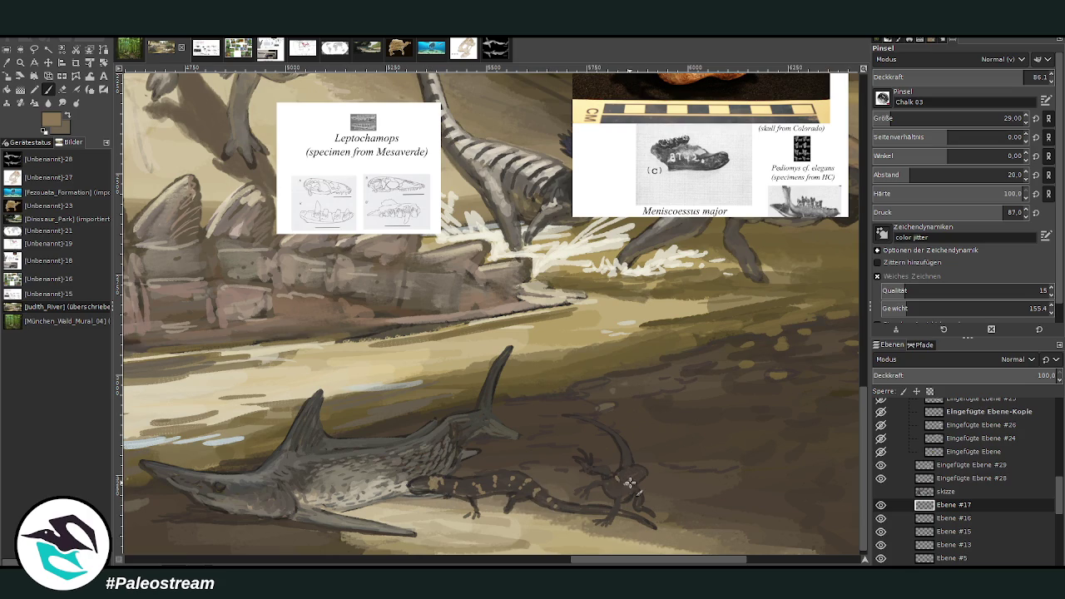
Repaint the small salamander's body, tail, neck and head with sampled browns
left_click_drag(633, 488, 618, 493)
left_click(849, 307, "ctrl")
left_click_drag(619, 480, 633, 500)
left_click_drag(625, 448, 602, 429)
left_click(839, 311, "ctrl")
mouse_move(616, 493)
left_mouse_down()
mouse_move(628, 508)
mouse_move(623, 499)
mouse_move(609, 521)
mouse_move(631, 496)
left_mouse_up()
mouse_move(595, 451)
left_mouse_down()
mouse_move(613, 441)
mouse_move(595, 424)
left_mouse_up()
At 52.4 opacity, tone down the salamander's yellow spots and darken the second salamander's head
left_click(20, 63)
left_click(608, 499)
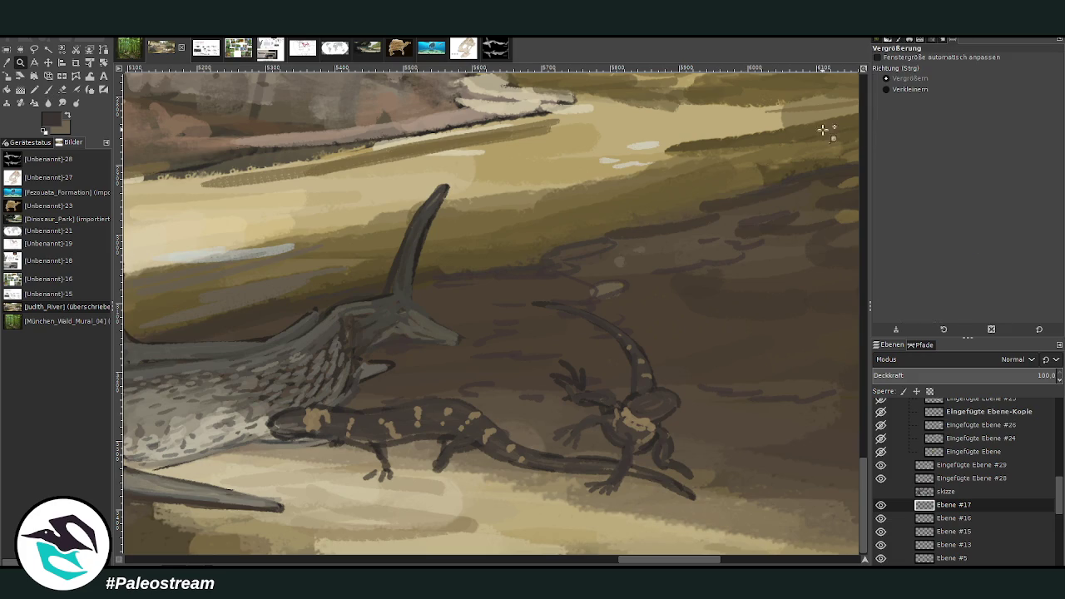
left_click(47, 89)
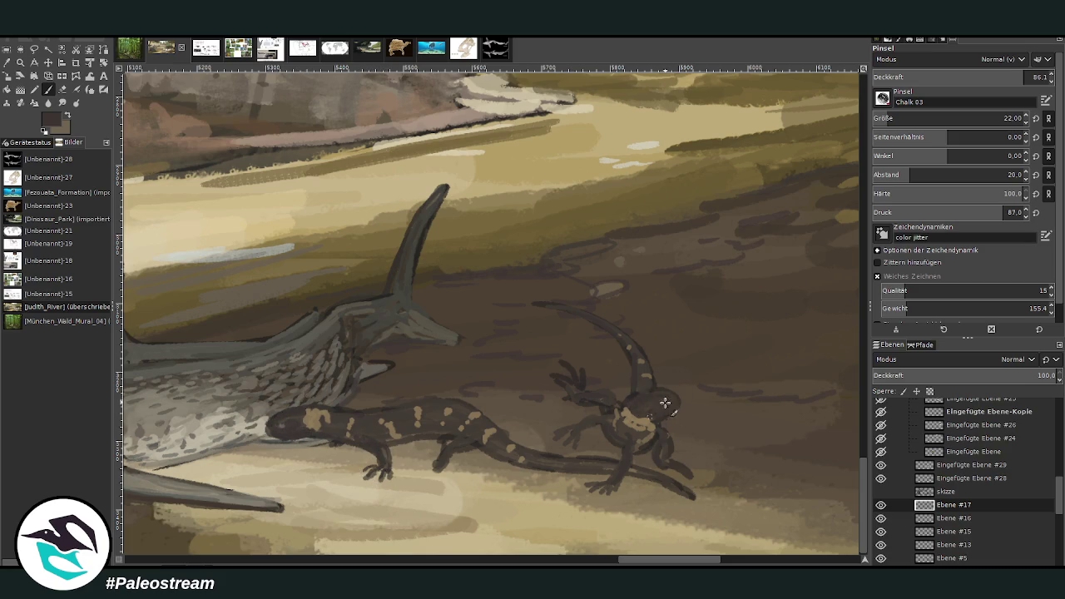
left_click(6, 63)
left_click(47, 89)
left_click(845, 326, "ctrl")
left_click(965, 76)
mouse_move(377, 429)
left_mouse_down()
mouse_move(289, 414)
mouse_move(408, 431)
mouse_move(430, 416)
mouse_move(453, 421)
mouse_move(465, 439)
mouse_move(470, 431)
mouse_move(535, 457)
left_mouse_up()
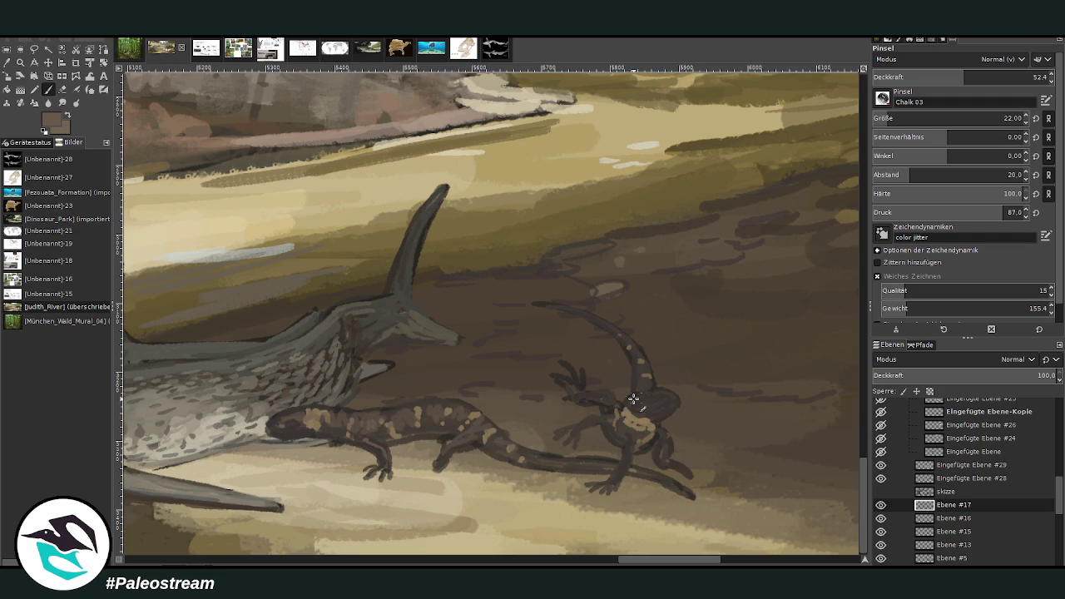
left_click_drag(647, 388, 670, 398)
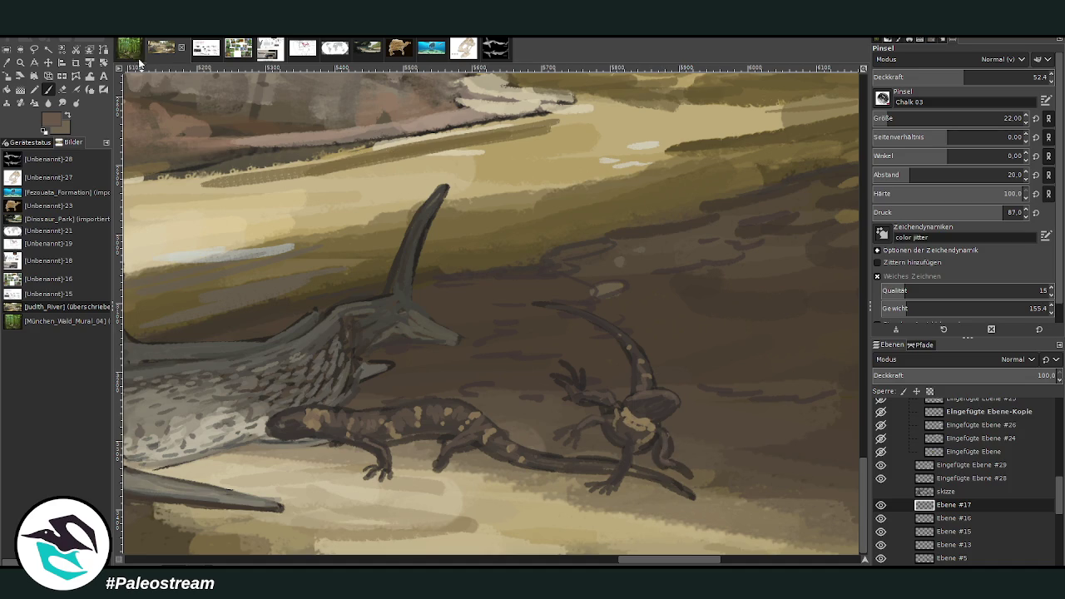
Pick a light beige and dab spots on the salamander's head and along its back
left_click(814, 302, "ctrl")
left_click(846, 296, "ctrl")
left_click(840, 280, "ctrl")
left_click(313, 415)
left_click(350, 422)
left_click(385, 424)
left_click(416, 413)
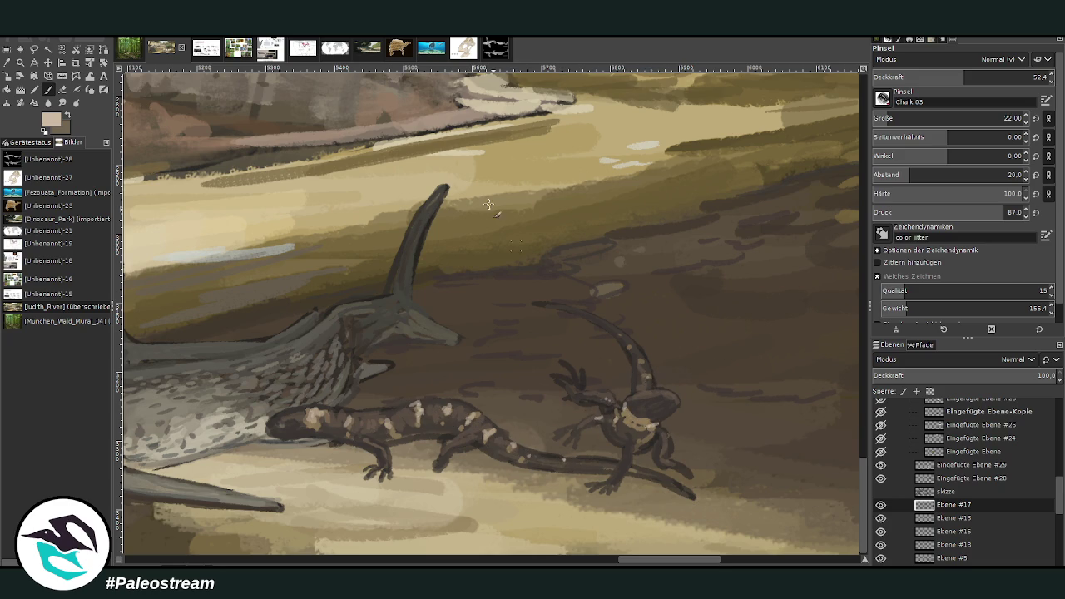
Paint the salamander's front hand and a tail band dark brown at 76.7 opacity
key("x")
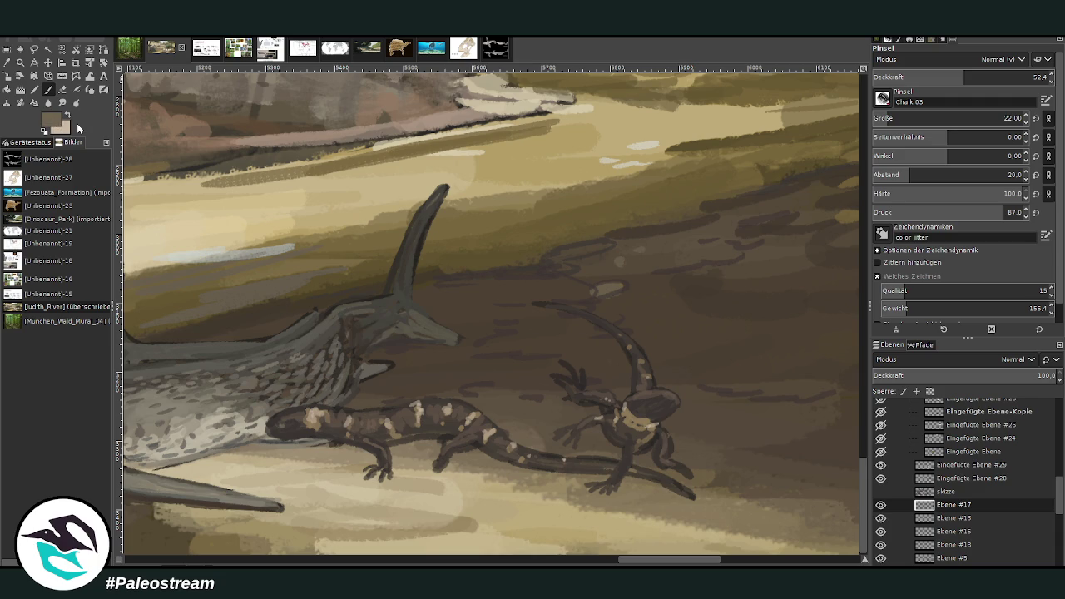
left_click_drag(958, 77, 908, 77)
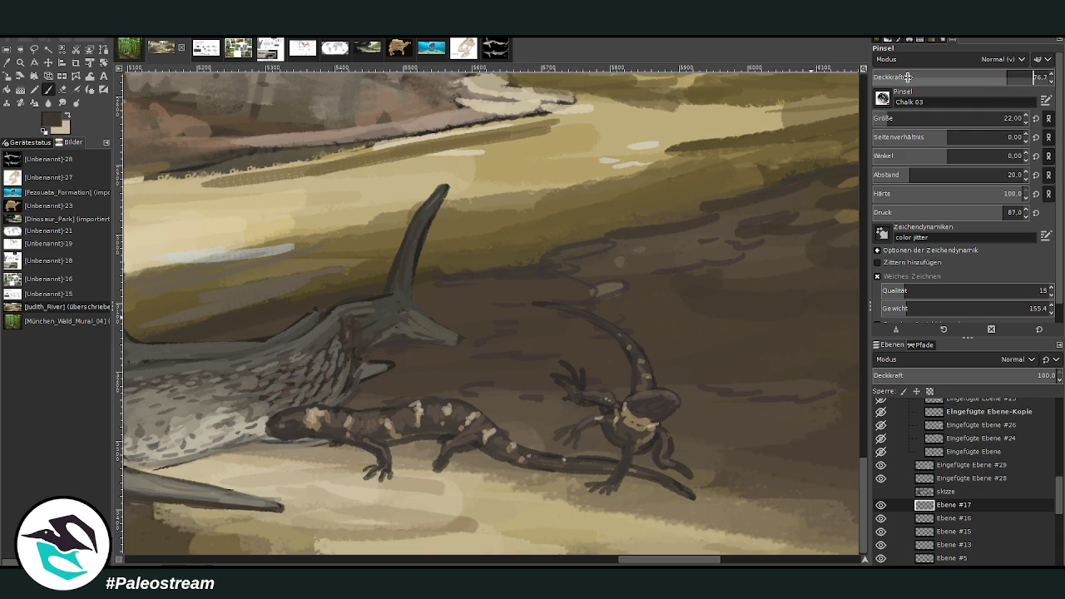
left_click_drag(438, 462, 416, 478)
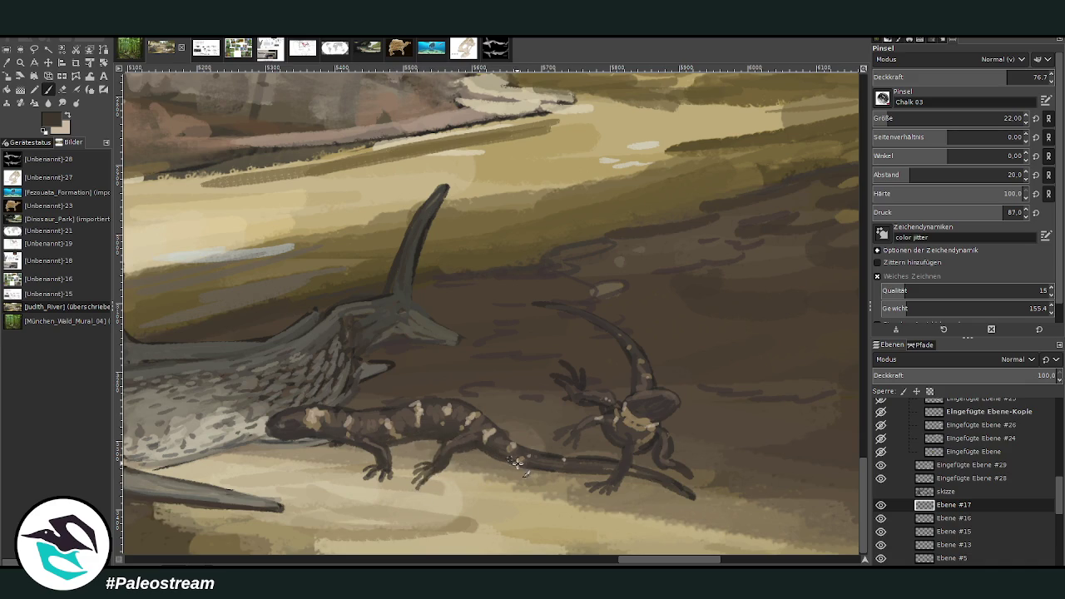
mouse_move(580, 463)
left_mouse_down()
mouse_move(621, 454)
mouse_move(563, 458)
left_mouse_up()
left_click(8, 63)
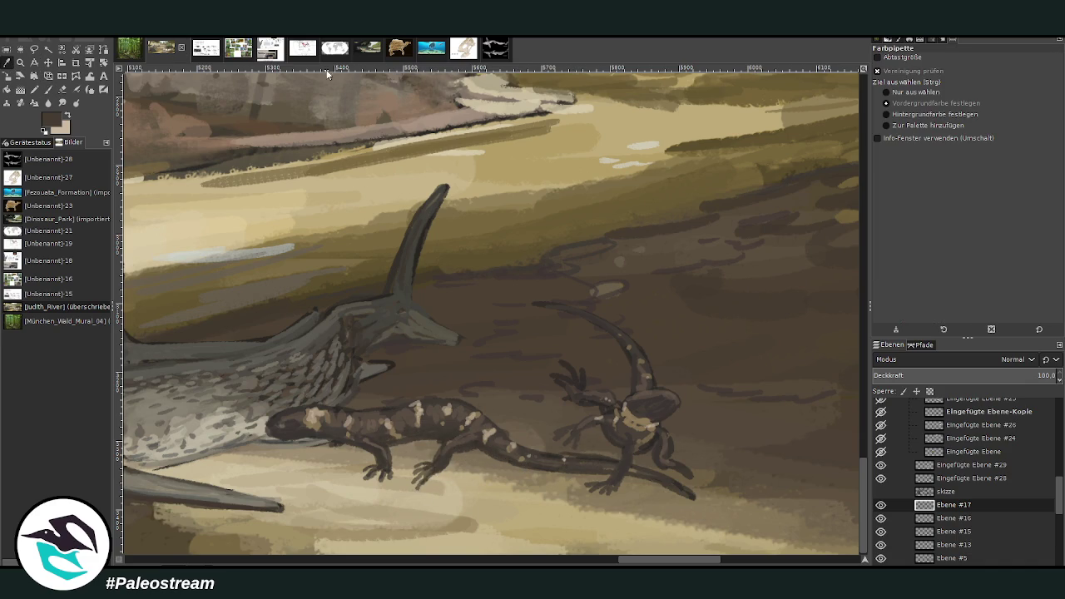
left_click(51, 94)
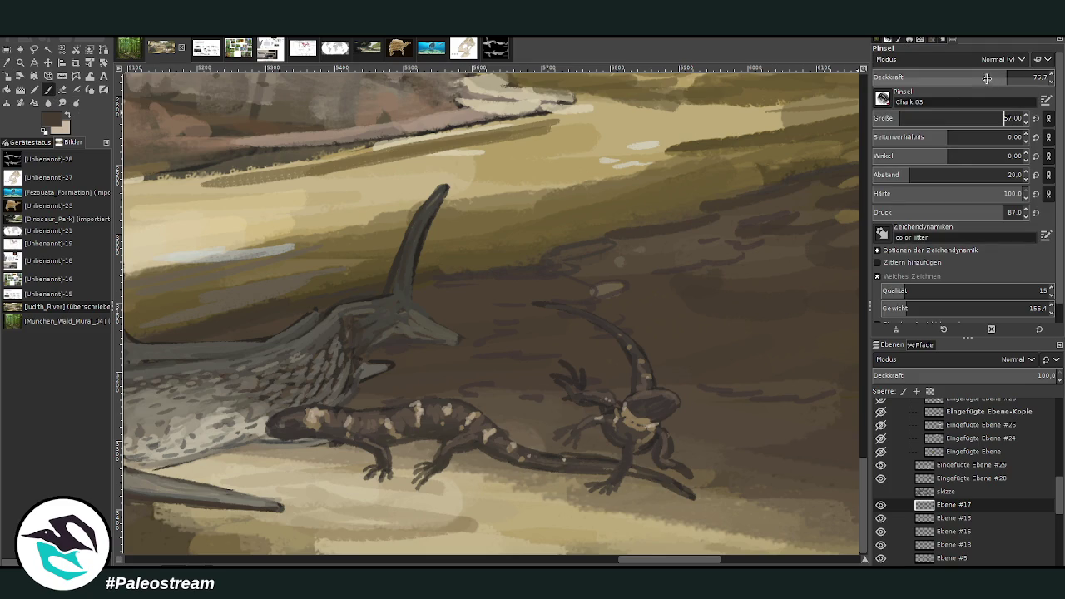
left_click(953, 519)
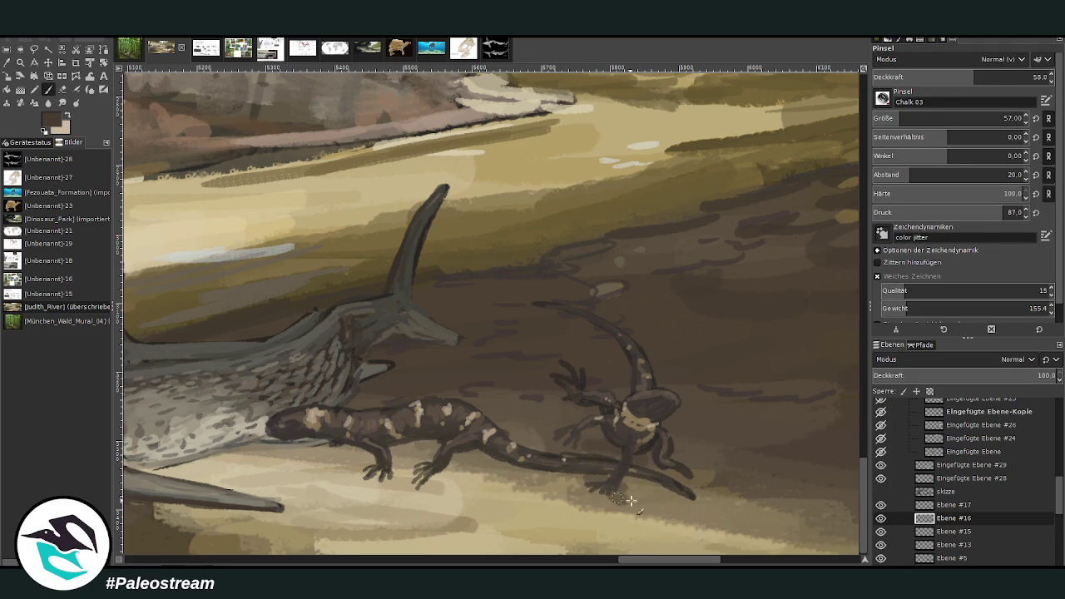
Shade a soft shadow under the salamander at 41.3 opacity, then sample a light beige
left_click_drag(965, 76, 941, 77)
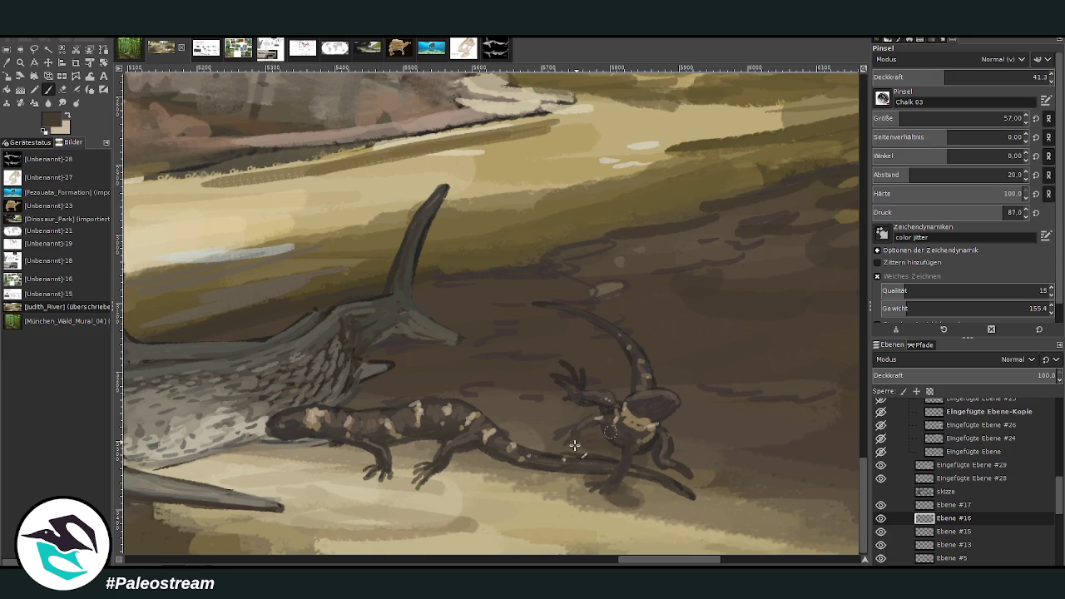
mouse_move(463, 458)
left_mouse_down()
mouse_move(307, 449)
mouse_move(456, 455)
mouse_move(387, 466)
mouse_move(503, 456)
mouse_move(583, 475)
mouse_move(418, 445)
left_mouse_up()
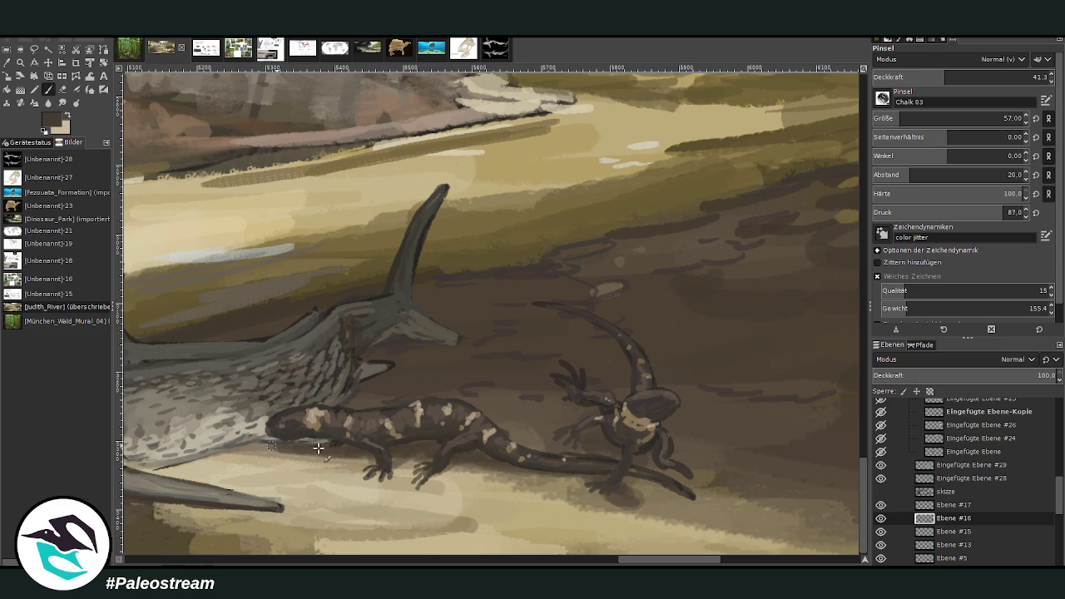
left_click_drag(701, 563, 657, 564)
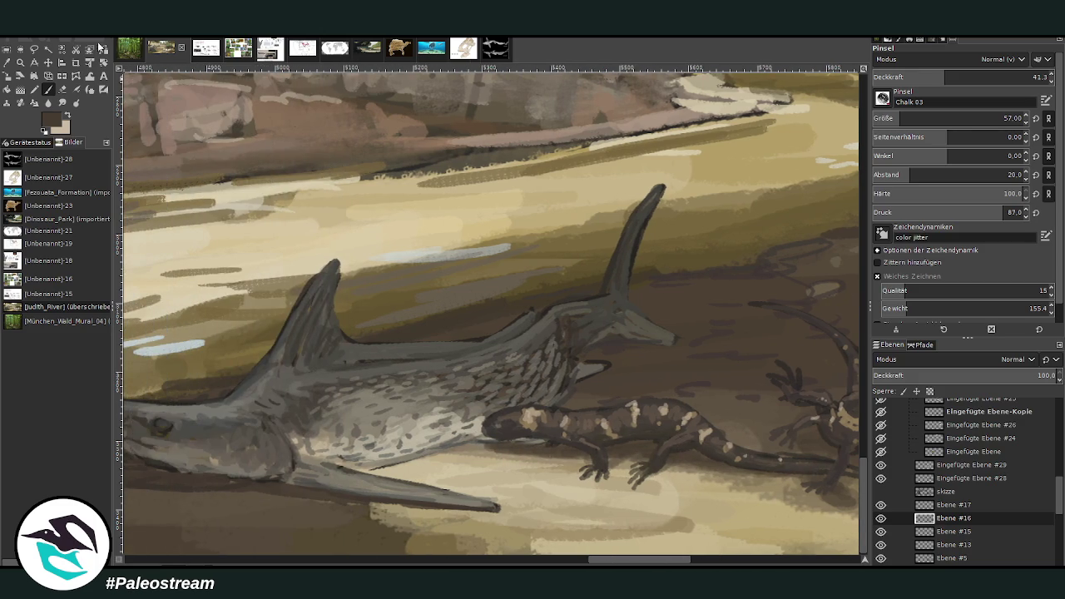
left_click(7, 62)
left_click(453, 432)
left_click(50, 89)
left_click(1003, 76)
Dab light pink on the sawfish's belly at size 30, then paint over it in grey-brown
left_click(1005, 118)
mouse_move(442, 437)
left_mouse_down()
mouse_move(488, 436)
mouse_move(441, 429)
mouse_move(448, 434)
mouse_move(425, 441)
left_mouse_up()
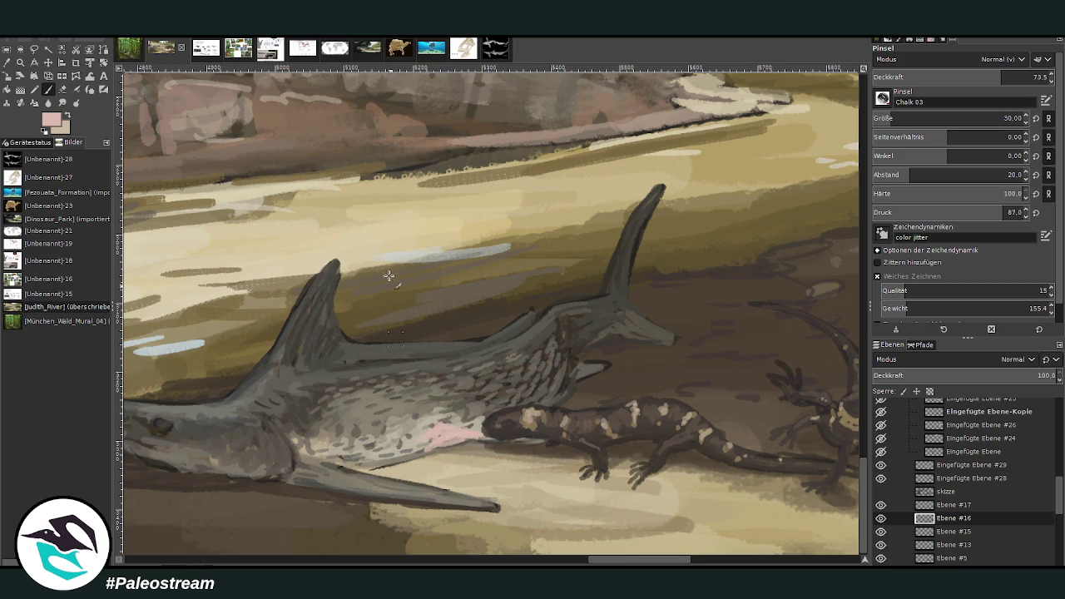
left_click(838, 305, "ctrl")
left_click(641, 274, "ctrl")
mouse_move(434, 435)
left_mouse_down()
mouse_move(423, 448)
mouse_move(449, 423)
left_mouse_up()
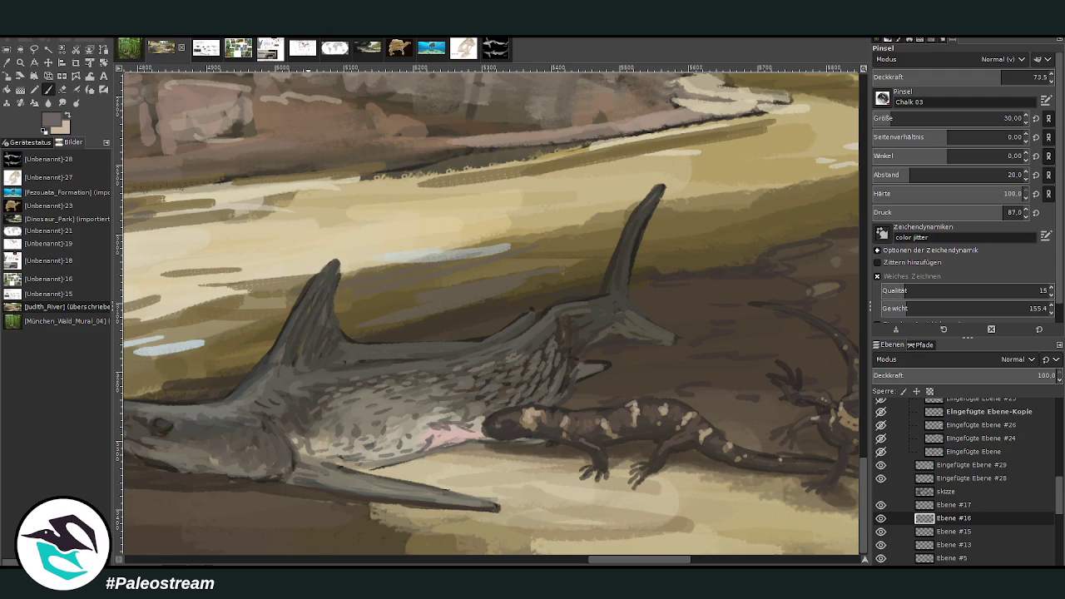
Sample dark brown from the salamander and shade the underside of its tail
key("o")
left_click(574, 450)
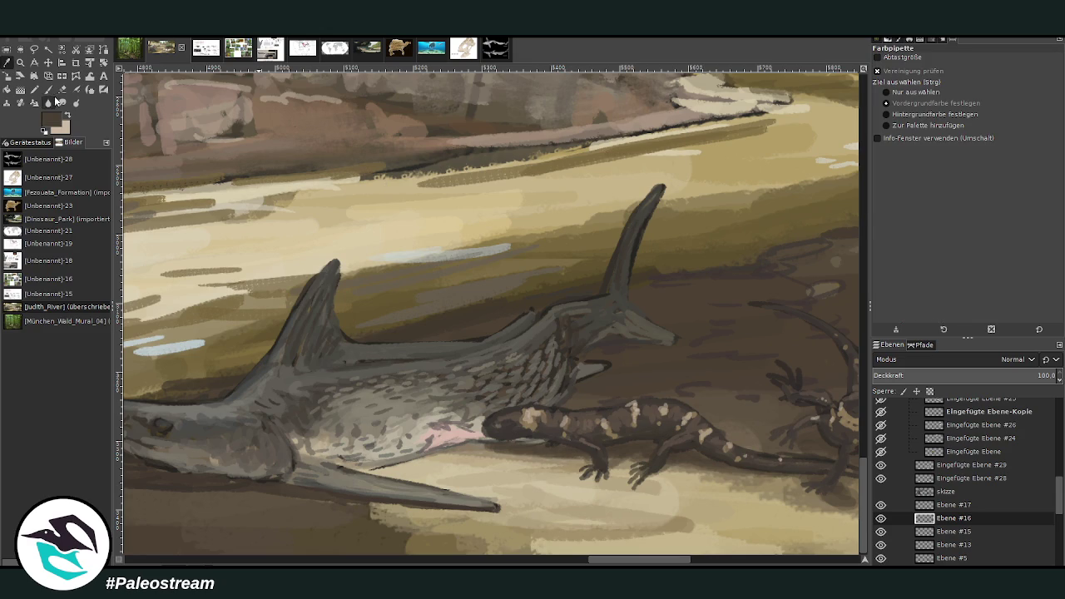
left_click(47, 89)
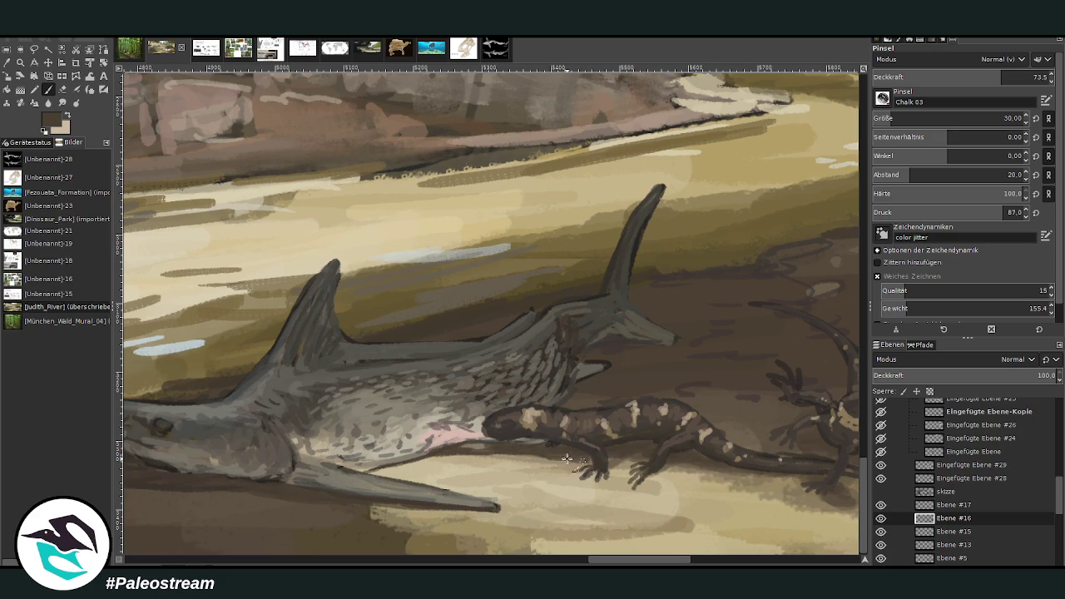
left_click_drag(712, 468, 771, 478)
left_click_drag(620, 561, 631, 565)
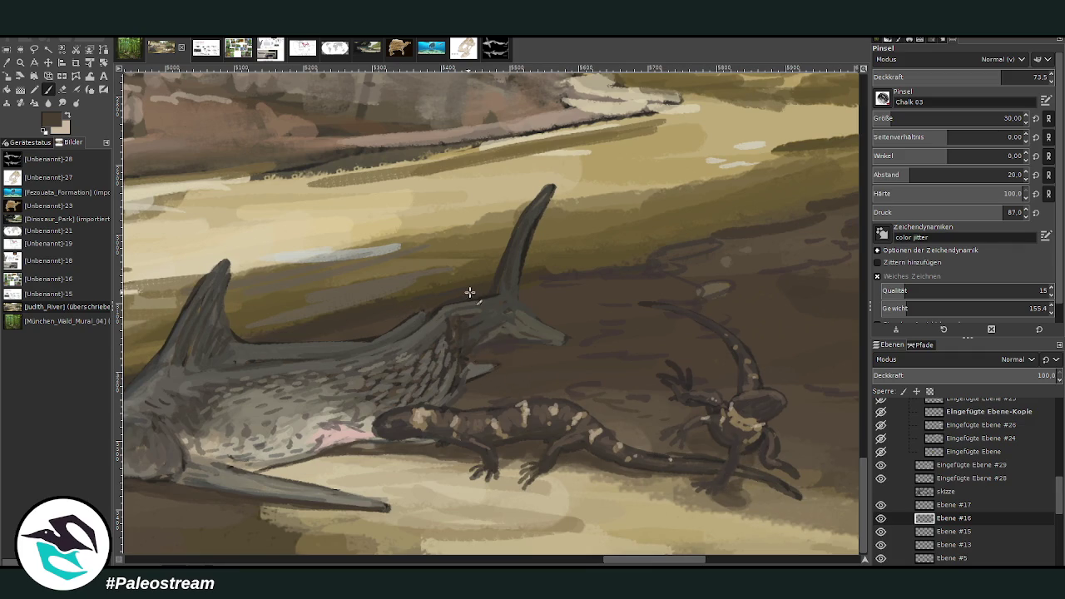
Brighten the pink on the sawfish's belly with light tan, then zoom onto the salamanders
left_click(66, 117)
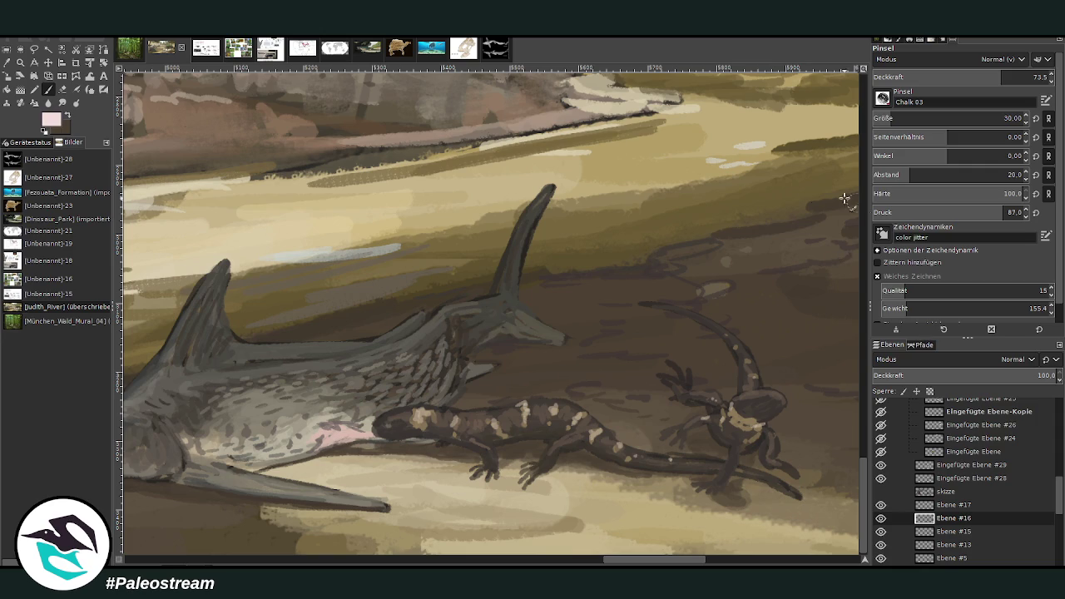
left_click_drag(346, 433, 317, 439)
scroll(283, 444, "down", 2)
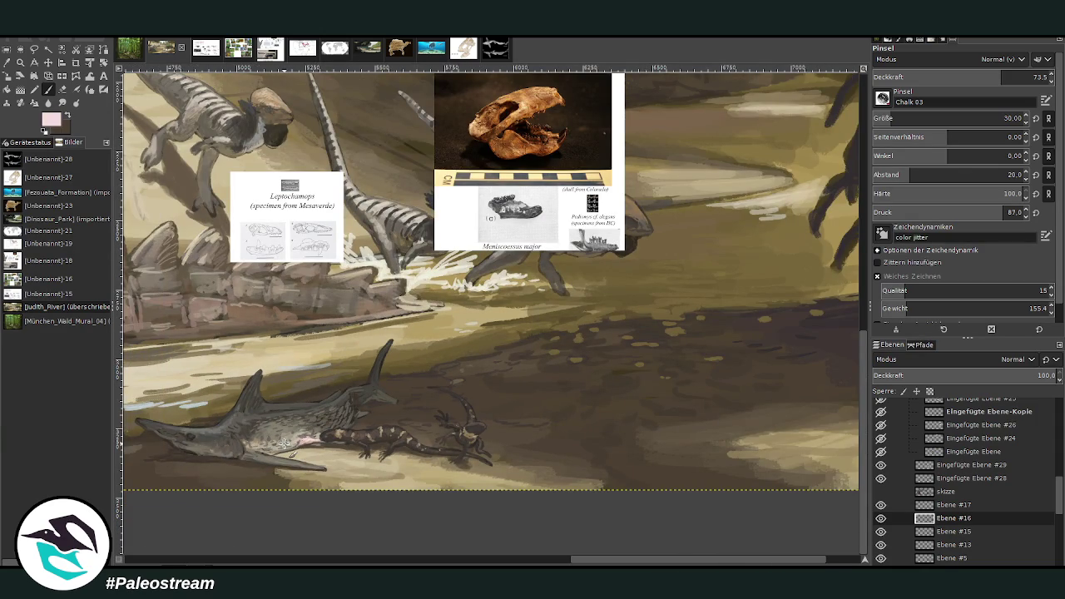
left_click(21, 63)
left_click_drag(298, 336, 493, 496)
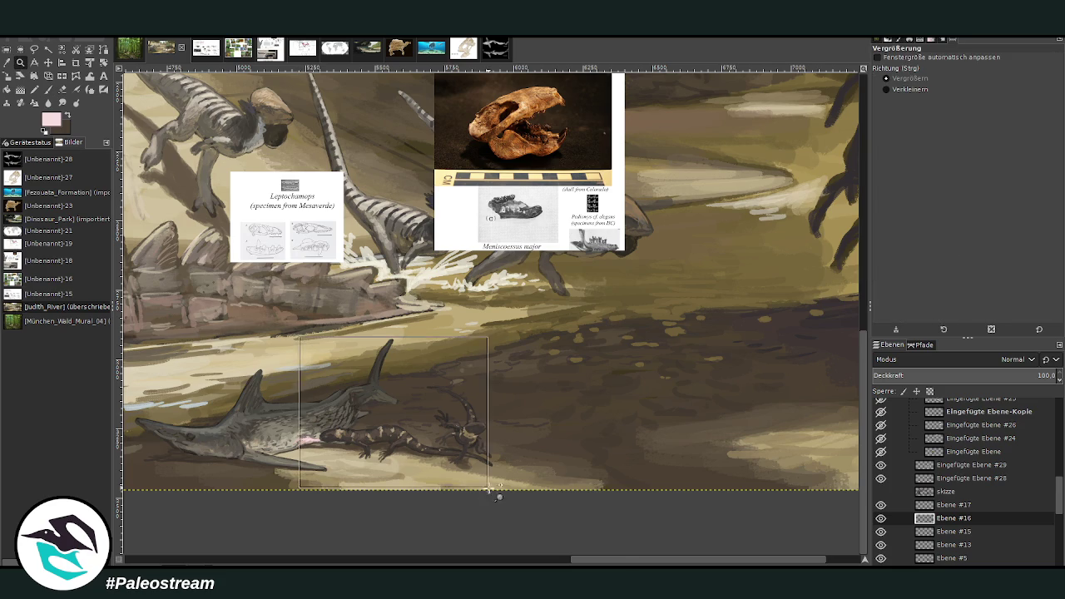
left_click(958, 506)
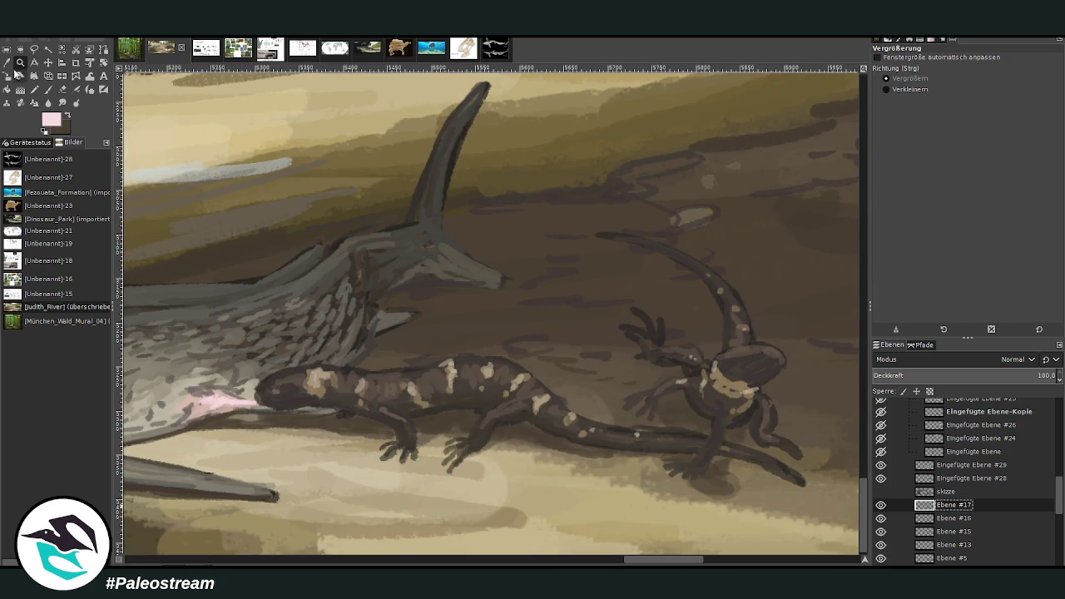
Paint the salamander's head in sampled dark brown, brush at opacity 91.2, size 17
left_click(7, 62)
left_click(395, 379)
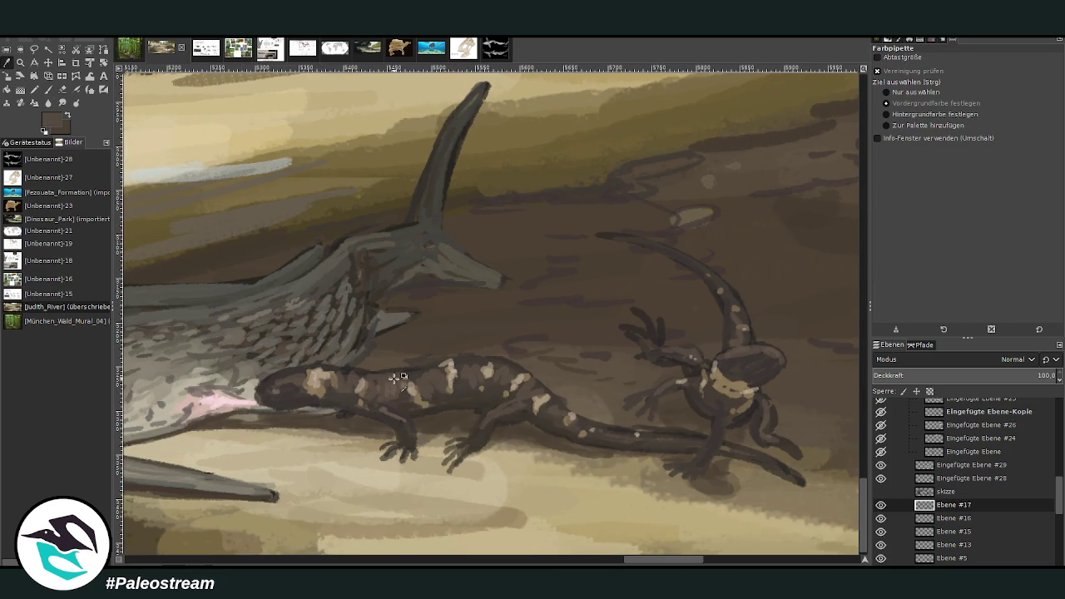
left_click(48, 89)
mouse_move(297, 383)
left_mouse_down()
mouse_move(275, 383)
mouse_move(282, 369)
left_mouse_up()
left_click(1033, 77)
left_click(1004, 118)
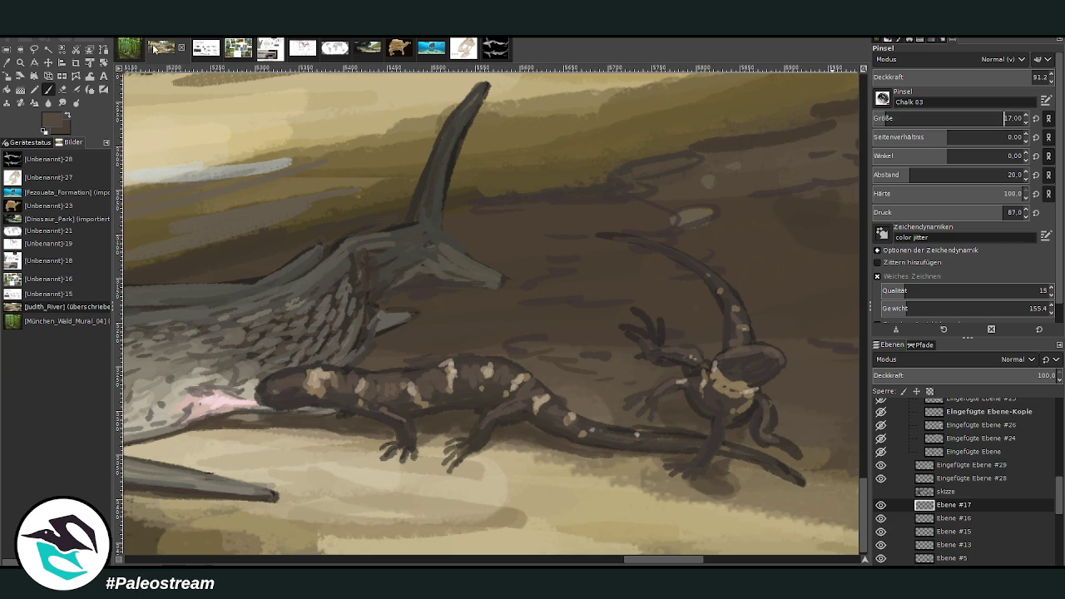
Repaint the salamander's back outline and darken its head with sampled browns
left_click(763, 261, "ctrl")
left_click_drag(263, 394, 425, 368)
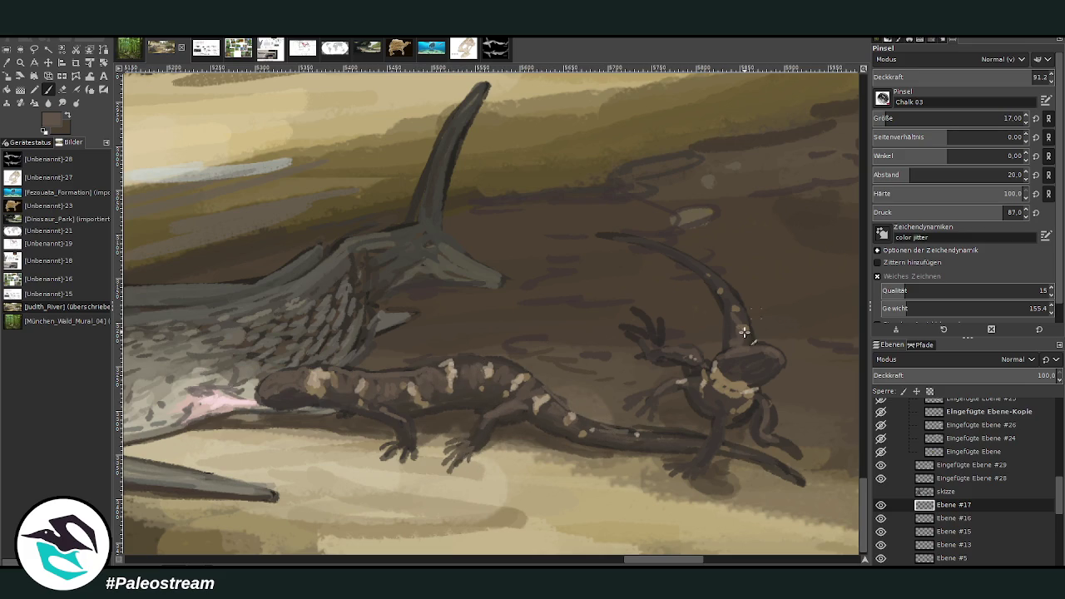
left_click_drag(738, 346, 789, 367)
left_click(841, 310, "ctrl")
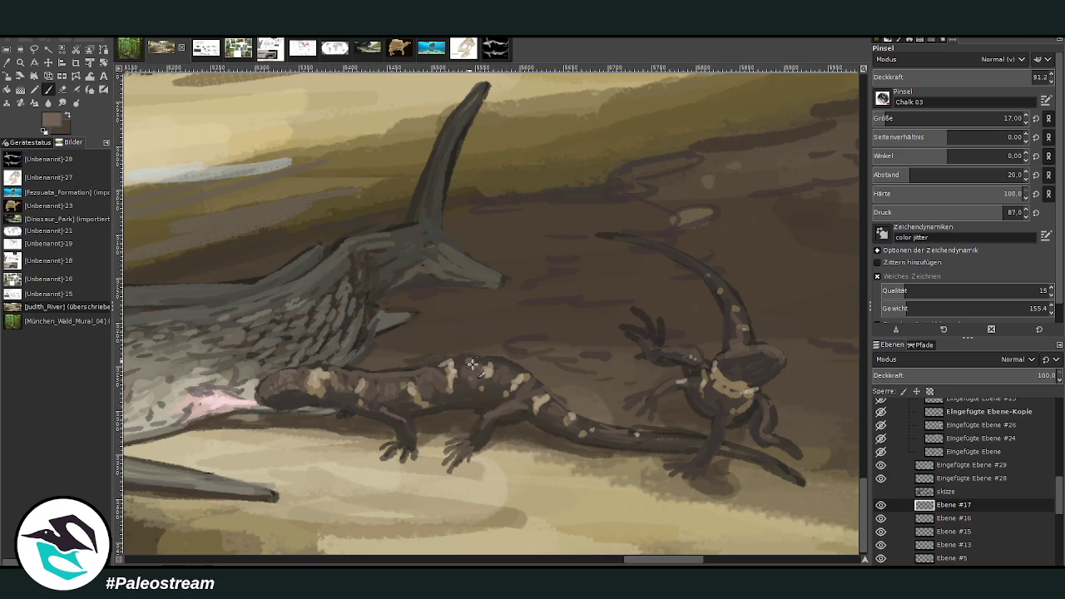
left_click_drag(743, 347, 779, 353)
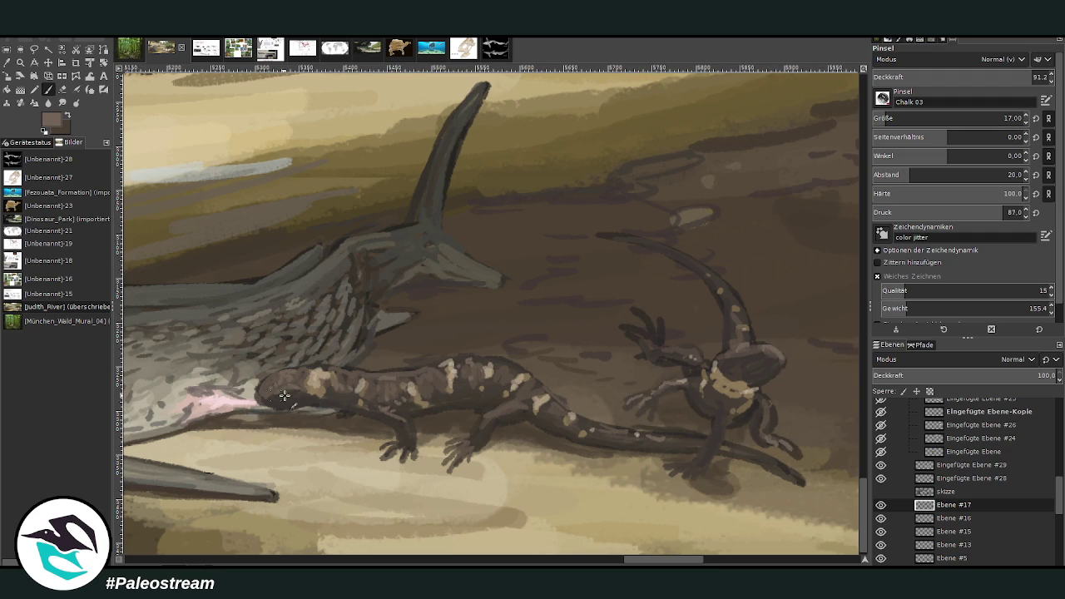
At 36.6 opacity, lightly darken the snout and add a beige highlight on the head
left_click(936, 77)
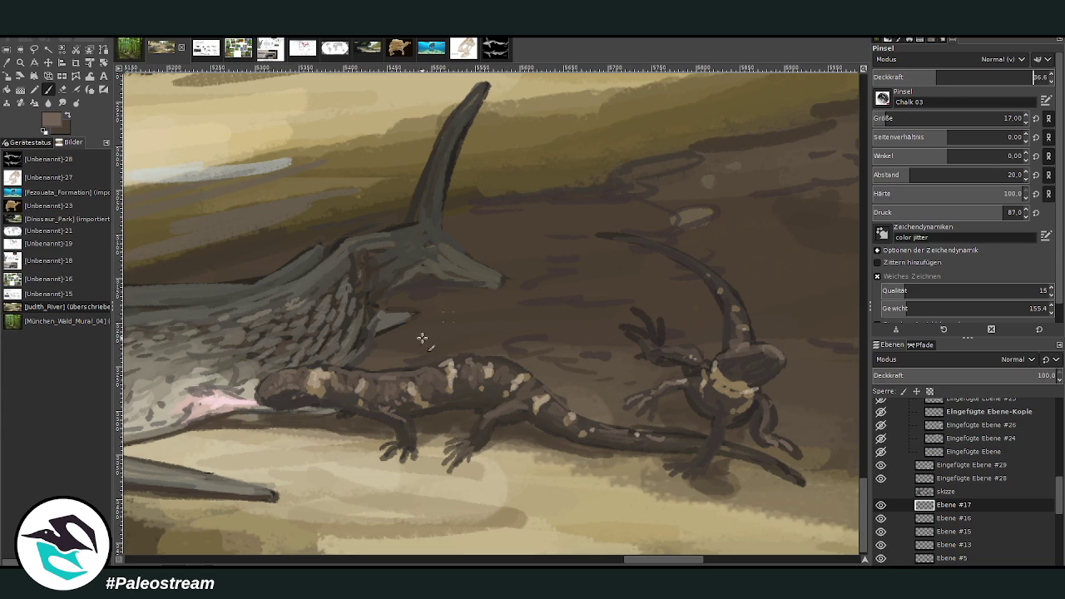
left_click_drag(258, 395, 272, 380)
left_click(714, 225, "ctrl")
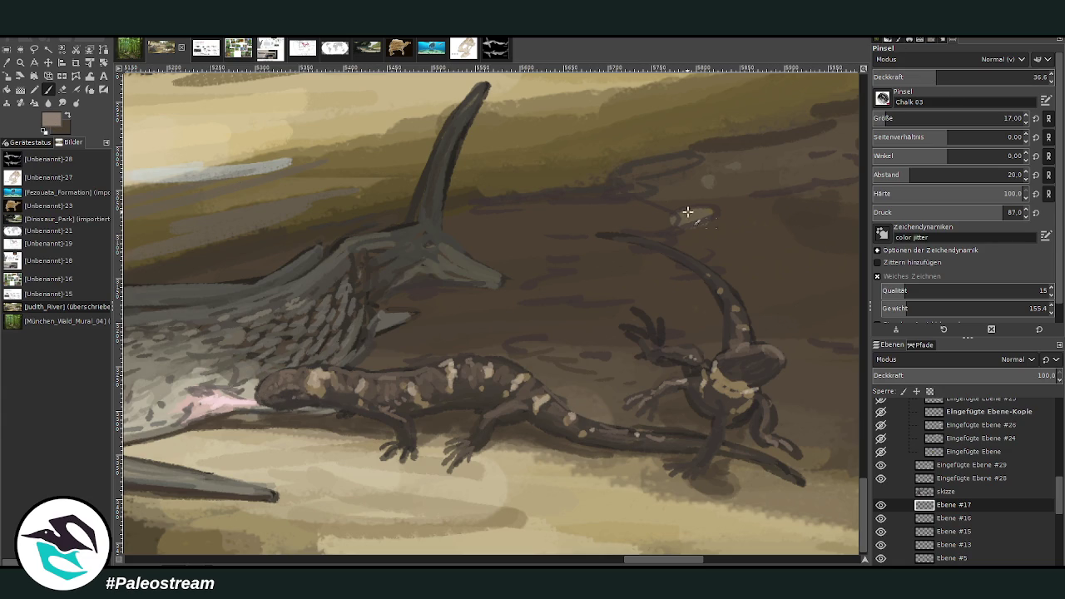
left_click_drag(308, 386, 288, 382)
scroll(394, 383, "down", 2)
Zoom in closely on the salamanders and pick a blue-grey painting colour
scroll(394, 383, "down", 1)
scroll(394, 383, "down", 1)
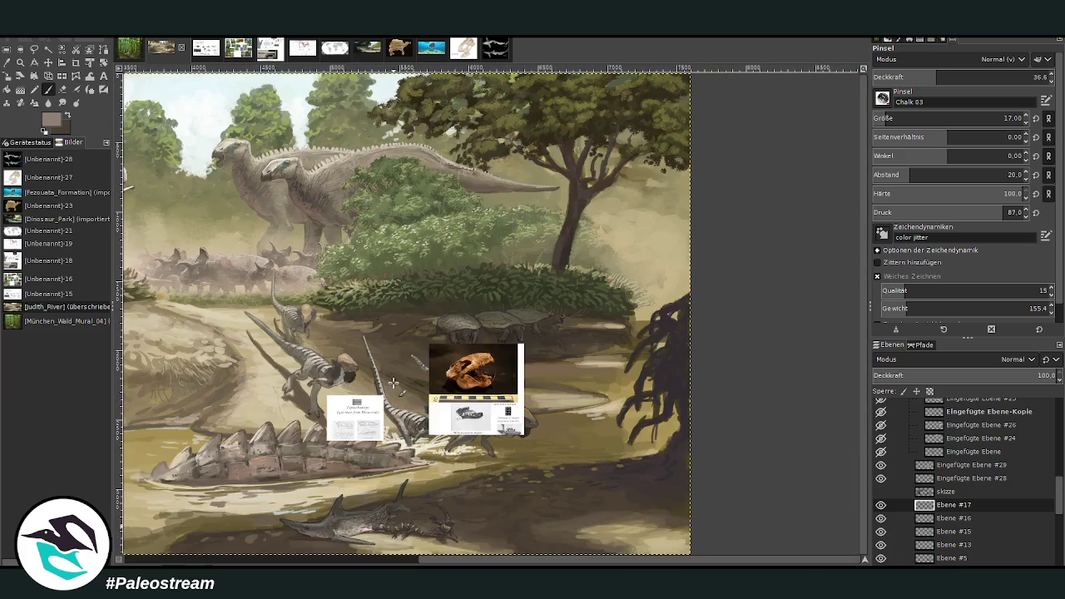
scroll(393, 382, "down", 1)
key("z")
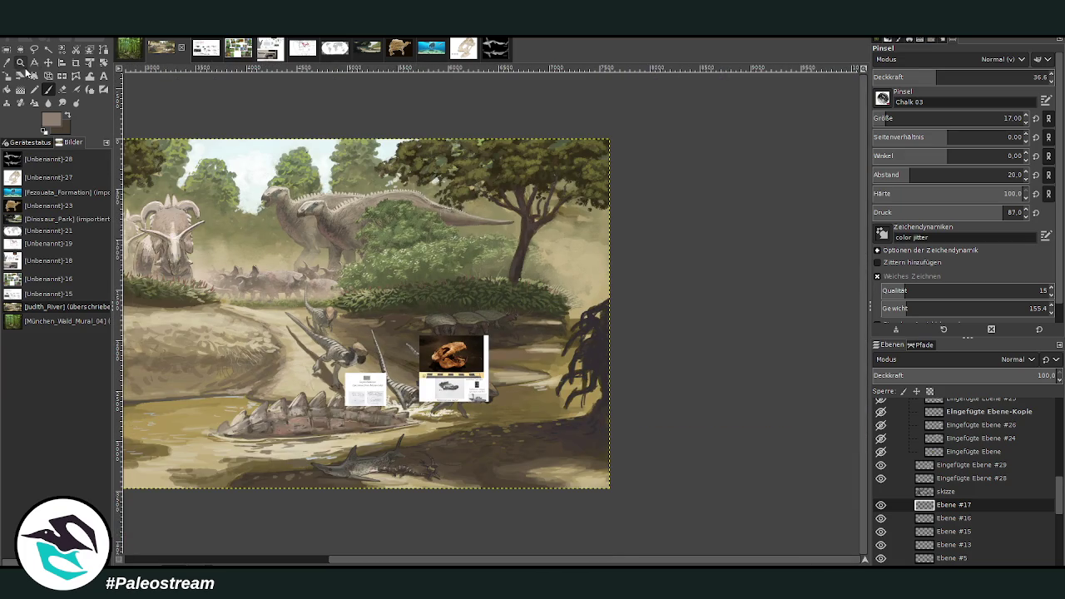
left_click_drag(345, 313, 460, 454)
left_click(533, 517)
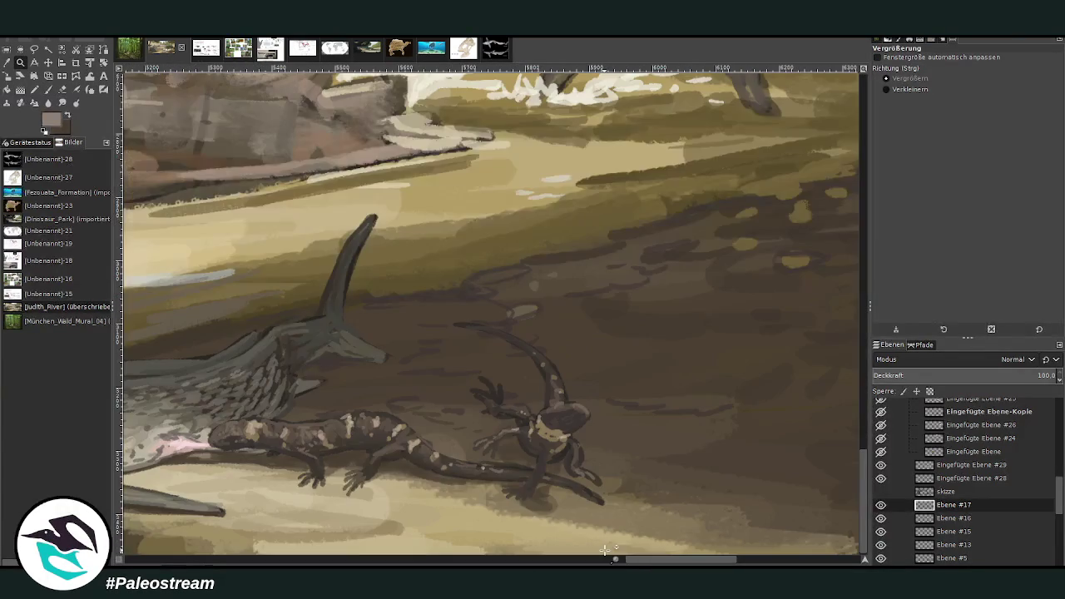
left_click(362, 286)
key("o")
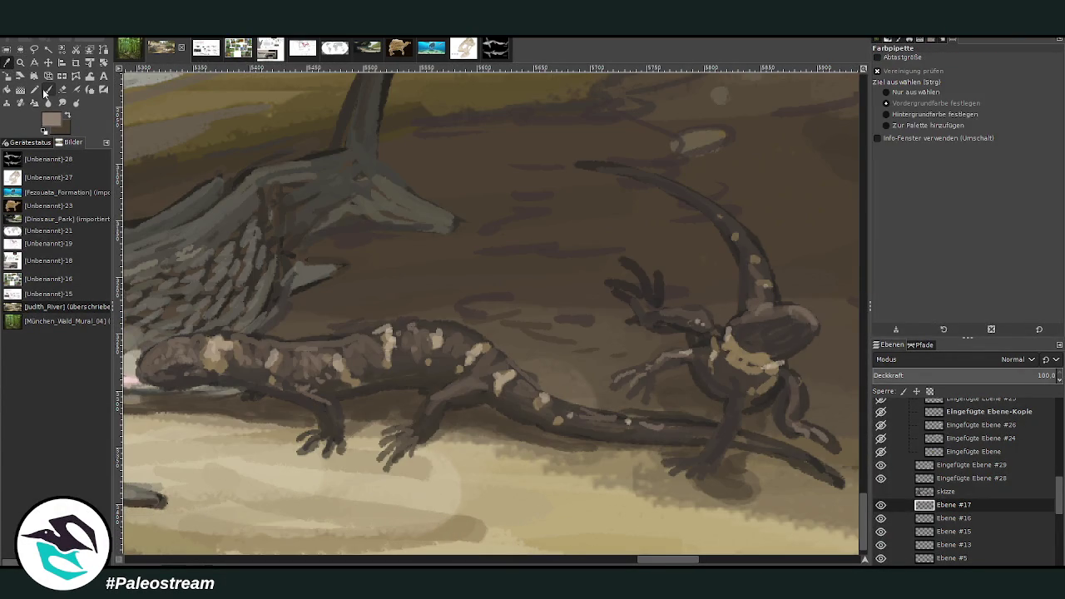
scroll(491, 316, "left", 3)
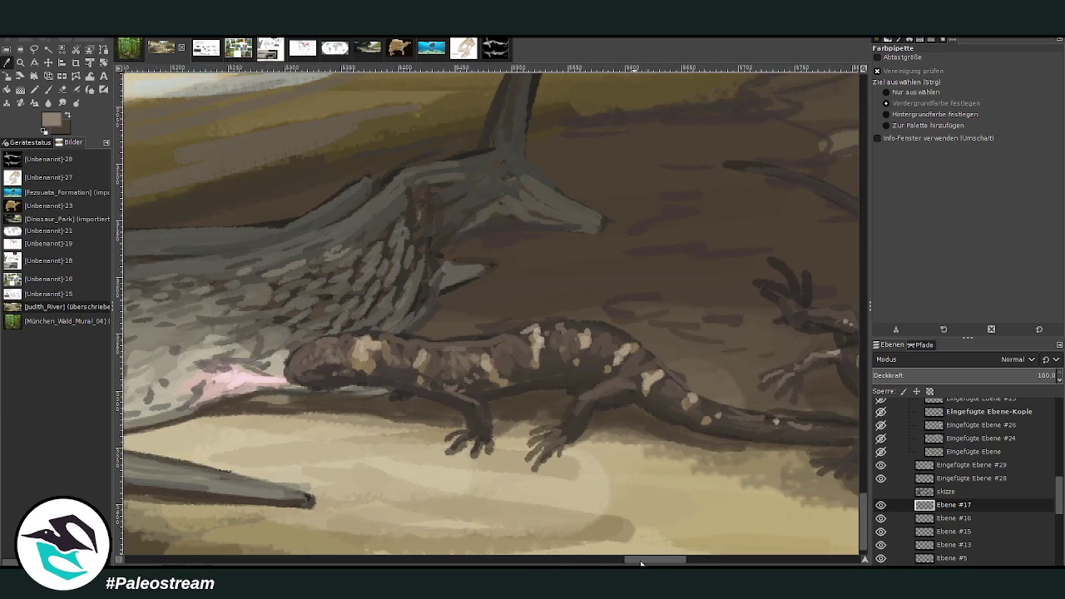
left_click(67, 115)
key("x")
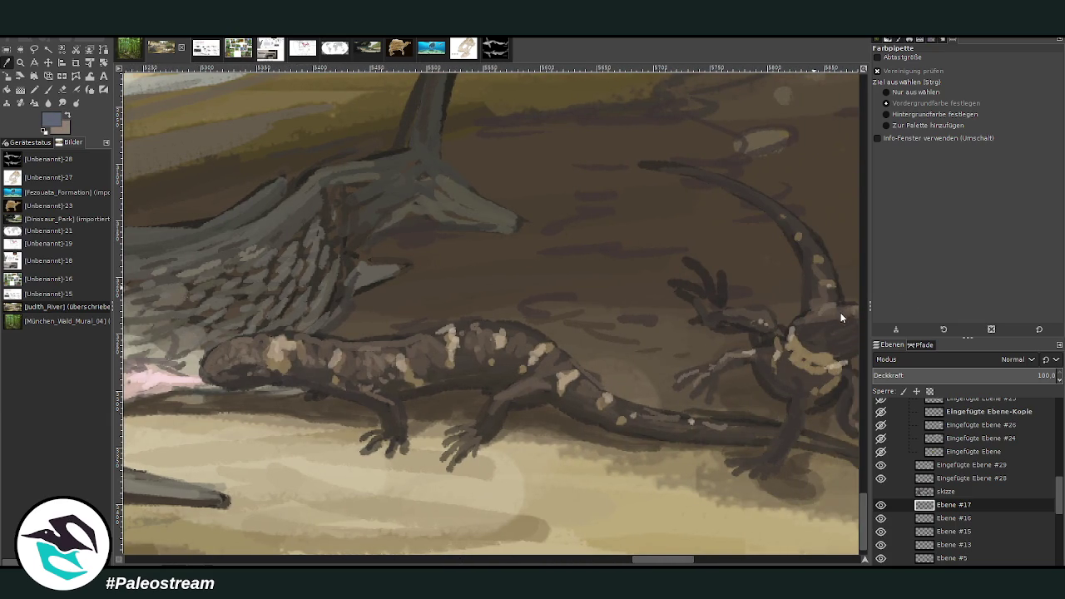
left_click(48, 89)
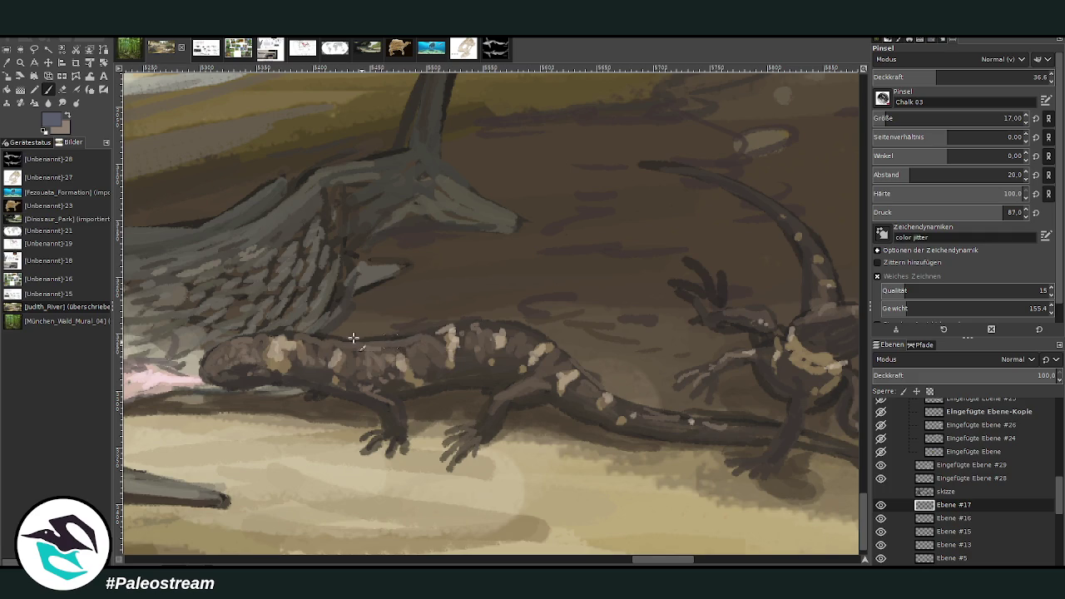
Paint bluish-grey highlights along the salamanders' backs and the tail's upper edge
left_click_drag(416, 359, 436, 373)
left_click_drag(709, 418, 783, 427)
left_click_drag(814, 303, 812, 278)
mouse_move(807, 232)
left_mouse_down()
mouse_move(742, 190)
mouse_move(654, 167)
mouse_move(713, 174)
mouse_move(788, 214)
mouse_move(832, 293)
left_mouse_up()
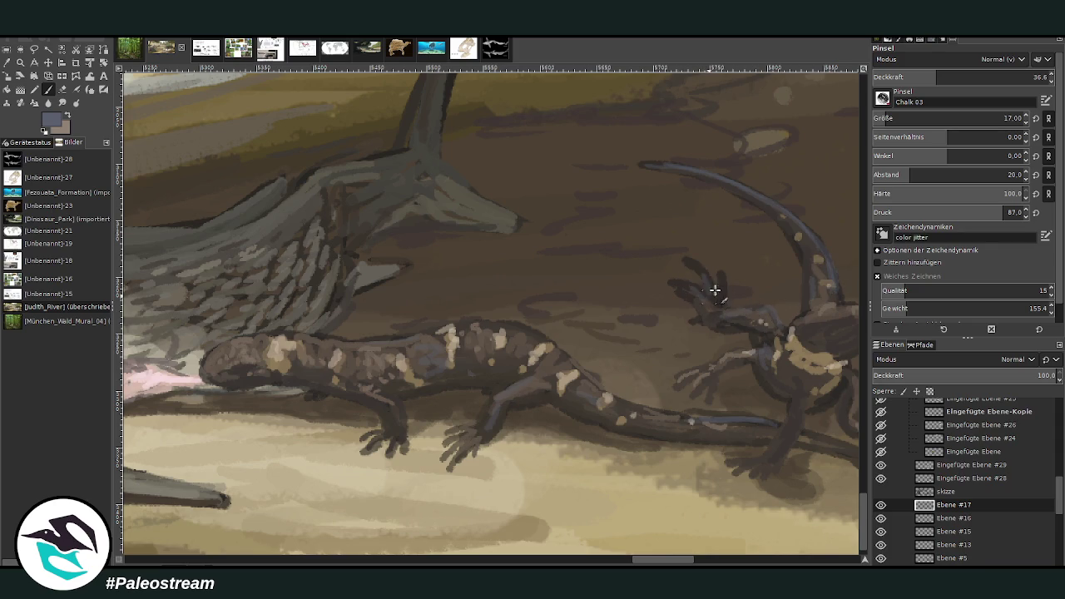
left_click_drag(464, 326, 551, 343)
scroll(495, 358, "down", 3)
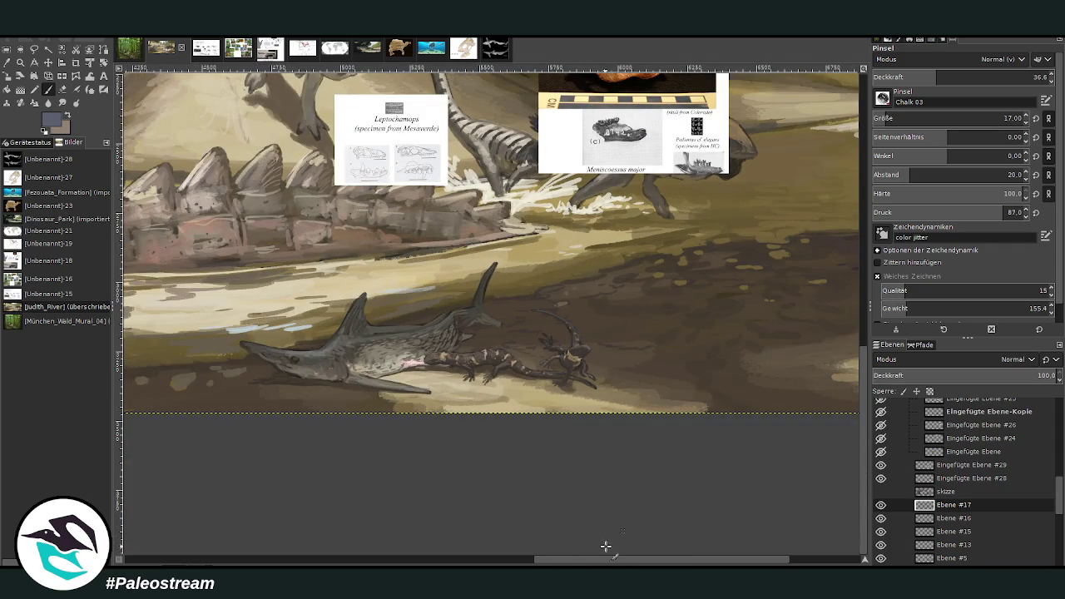
Paint a broad olive-grey curve across the muddy bank at size 87, opacity 57.7
scroll(617, 536, "right", 5)
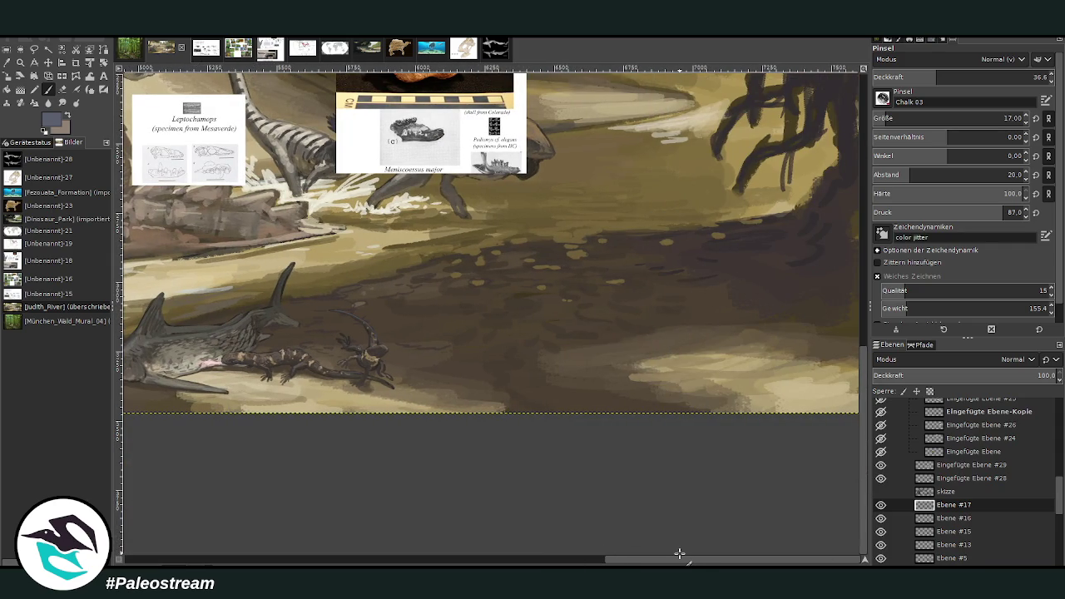
scroll(866, 464, "up", 4)
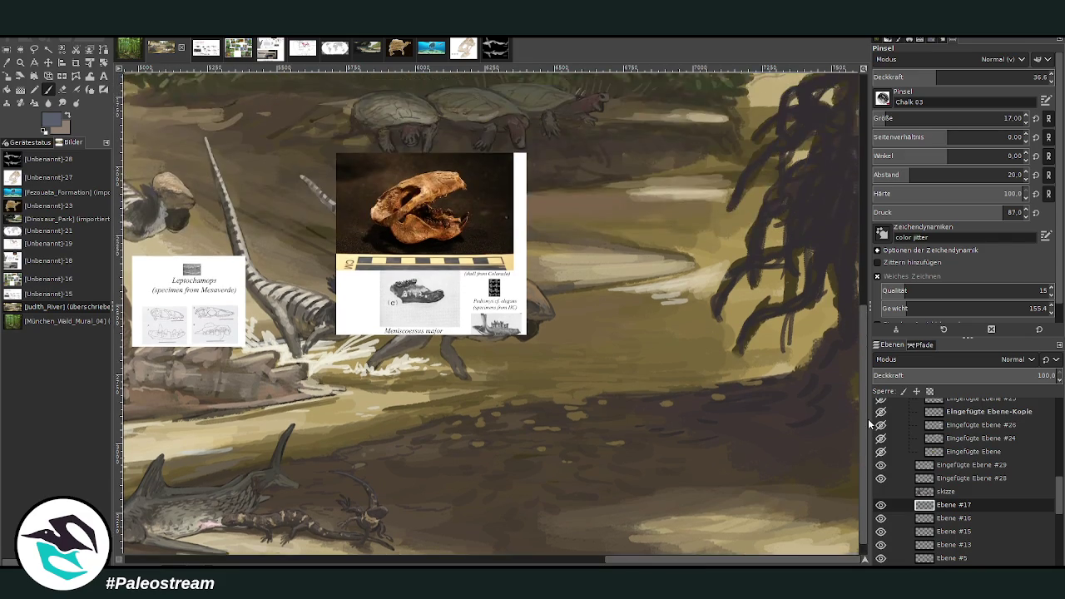
scroll(643, 564, "left", 10)
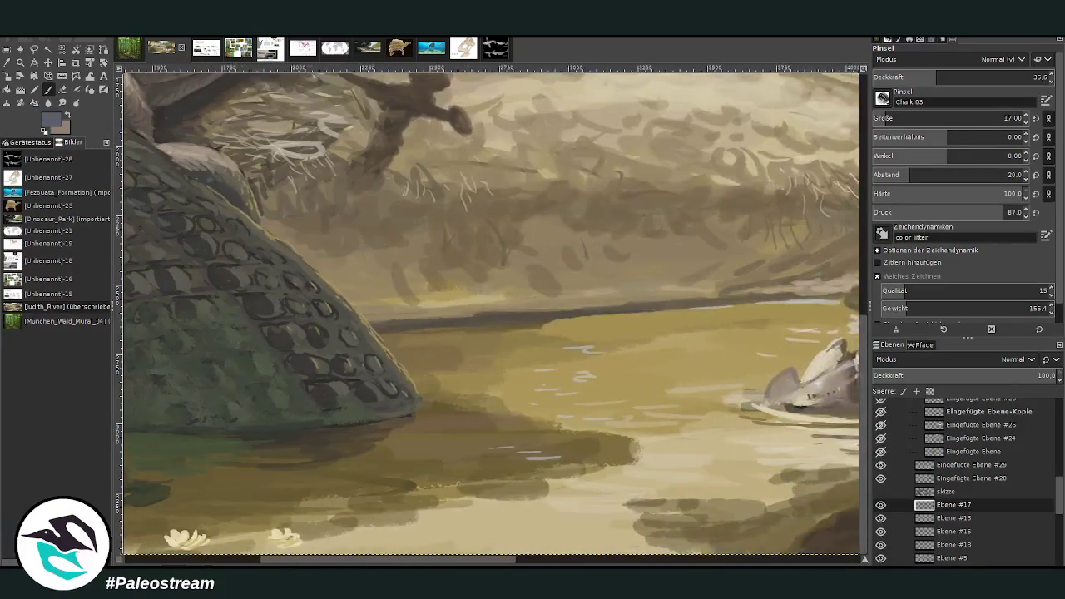
scroll(636, 551, "right", 5)
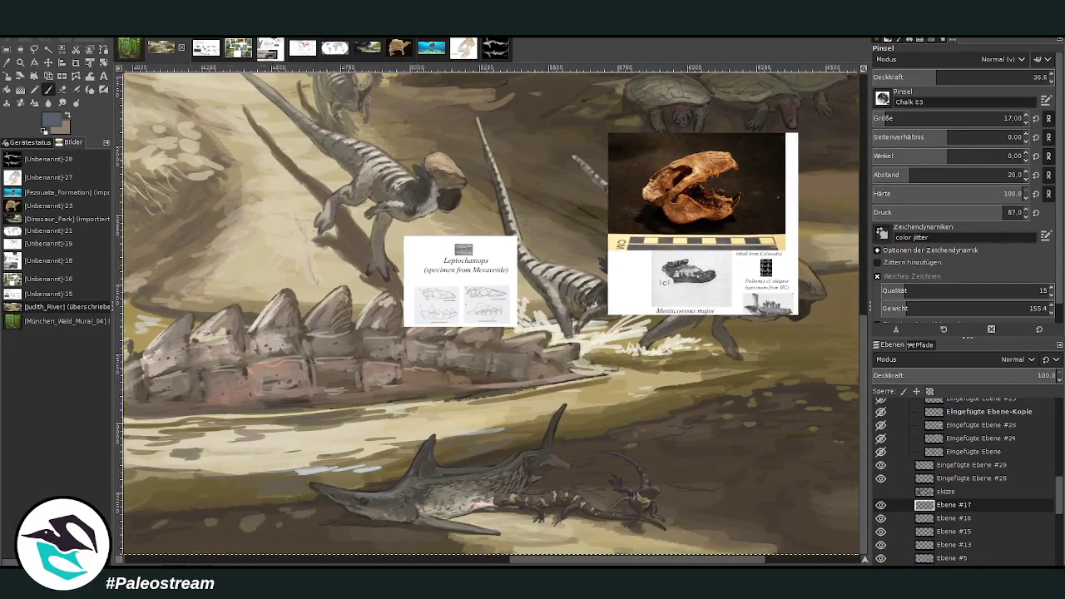
scroll(636, 551, "right", 5)
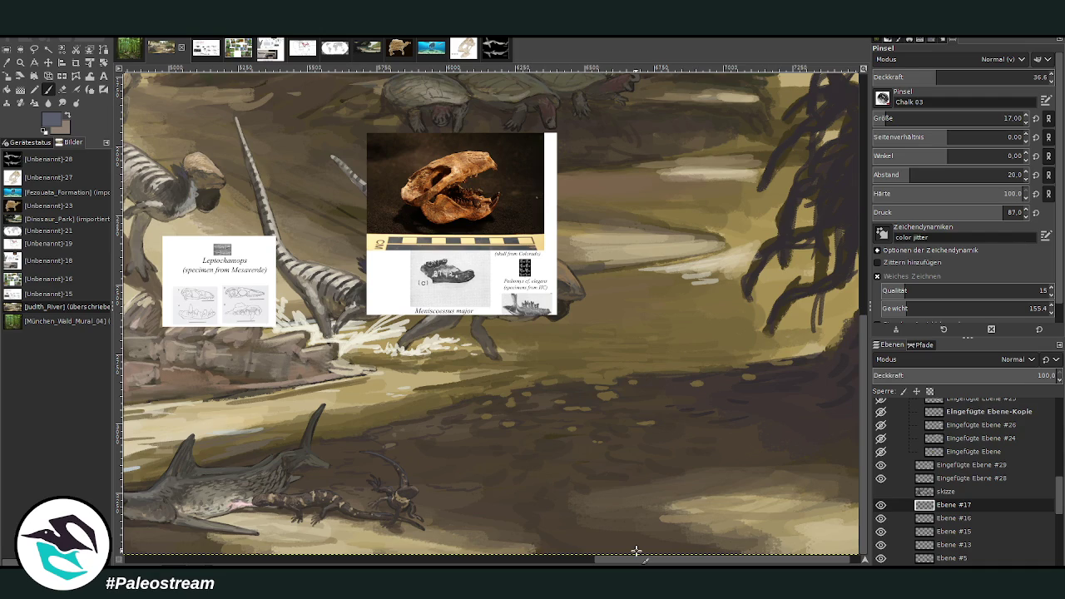
scroll(752, 452, "left", 2)
scroll(752, 452, "left", 1)
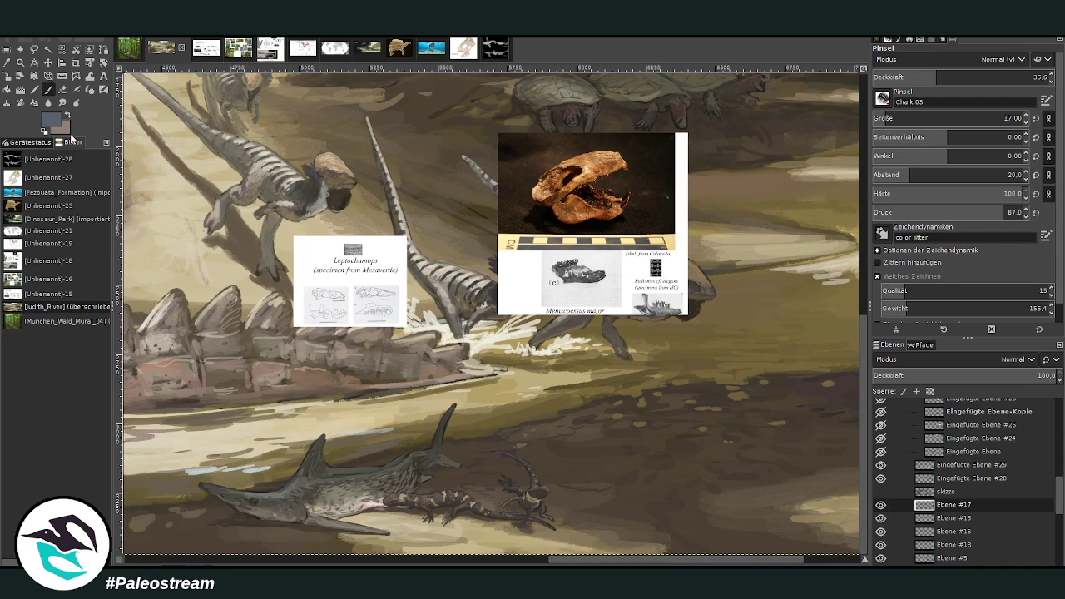
left_click(859, 304, "ctrl")
left_click(911, 119)
left_click(965, 77)
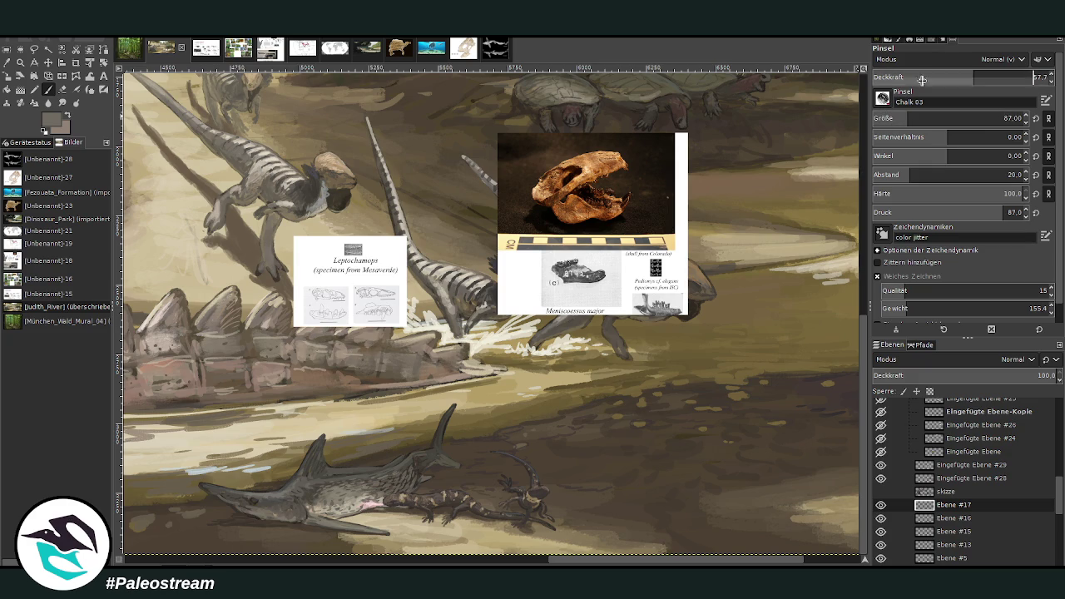
mouse_move(711, 520)
left_mouse_down()
mouse_move(583, 435)
mouse_move(704, 492)
mouse_move(500, 384)
left_mouse_up()
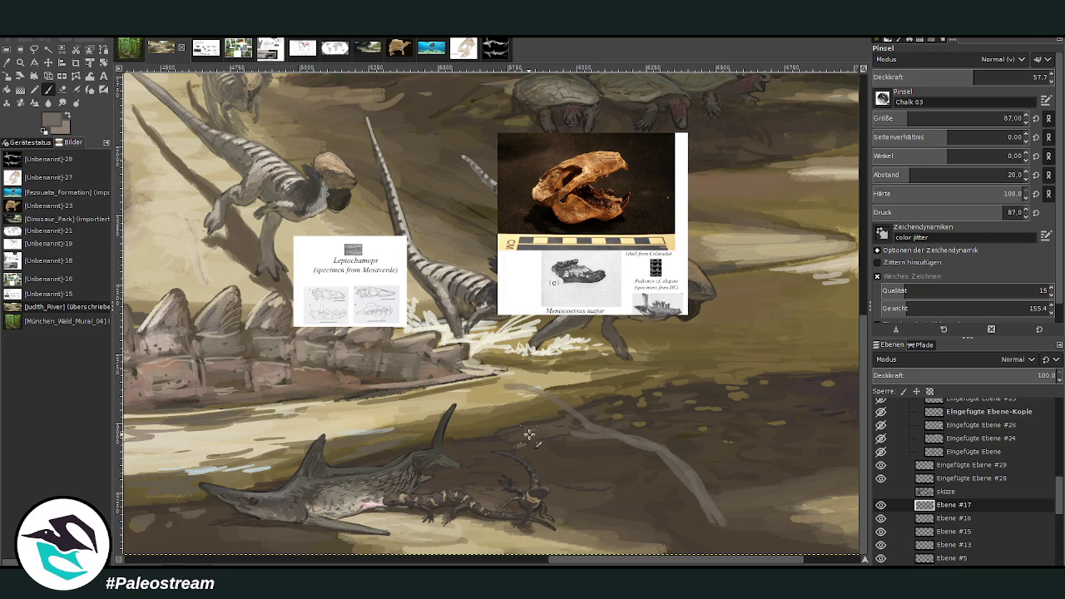
scroll(530, 434, "down", 2)
scroll(529, 434, "down", 1)
key("z")
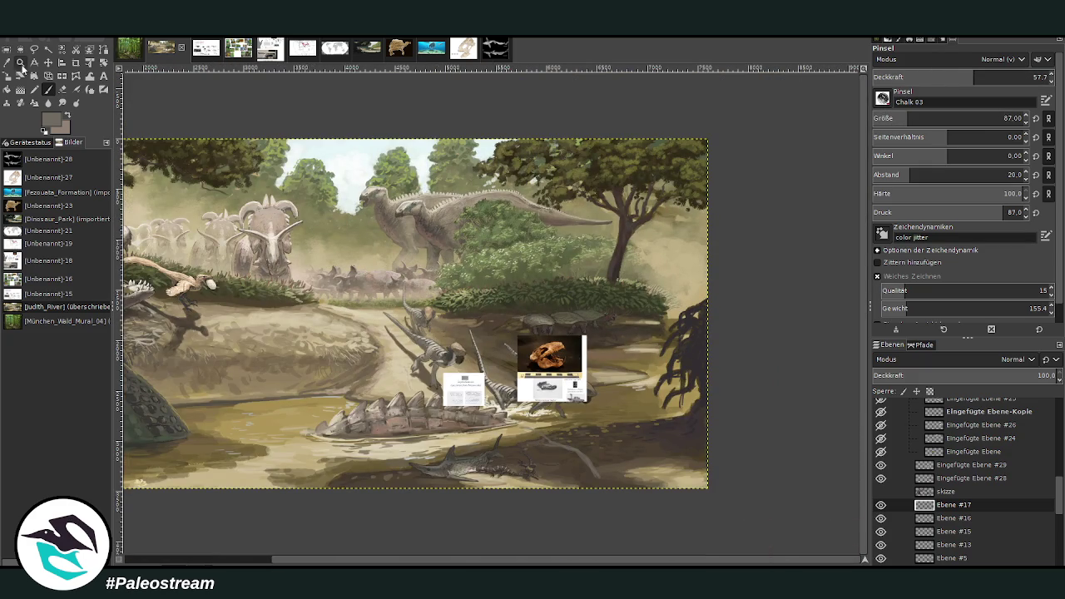
left_click_drag(397, 253, 706, 539)
key("ctrl+z")
key("ctrl+z")
key("ctrl+z")
key("ctrl+z")
key("ctrl+z")
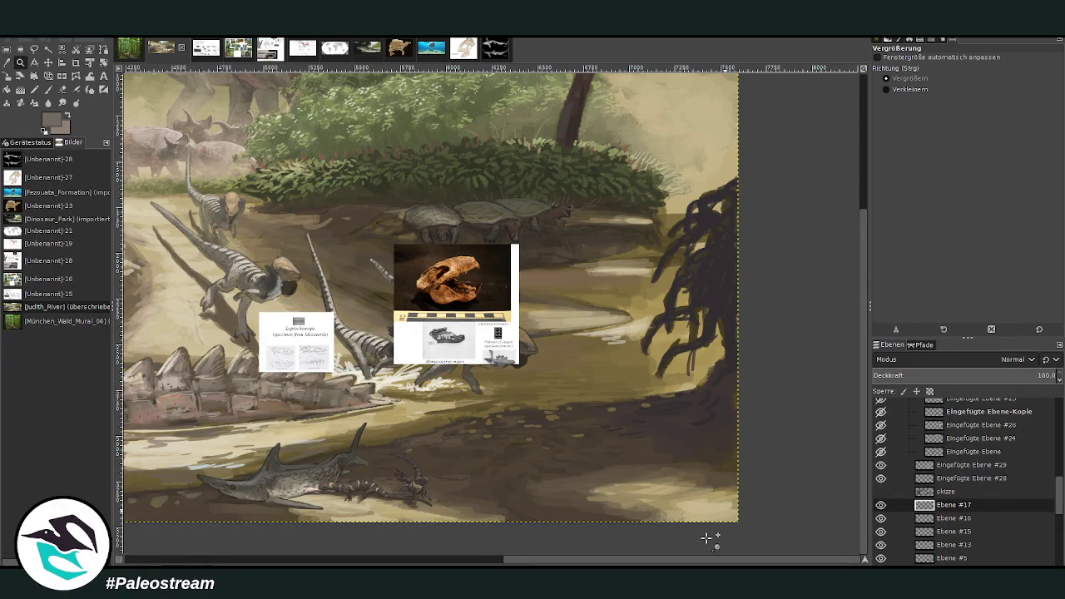
left_click(47, 89)
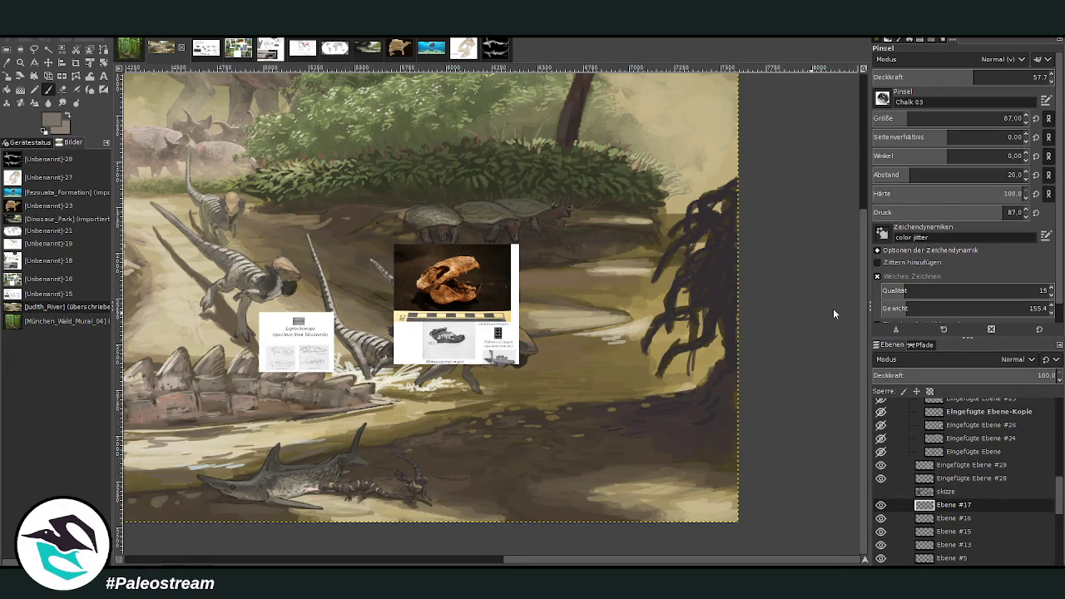
mouse_move(573, 517)
left_mouse_down()
mouse_move(551, 477)
mouse_move(547, 401)
left_mouse_up()
left_click_drag(538, 531, 501, 473)
left_click_drag(628, 505, 599, 448)
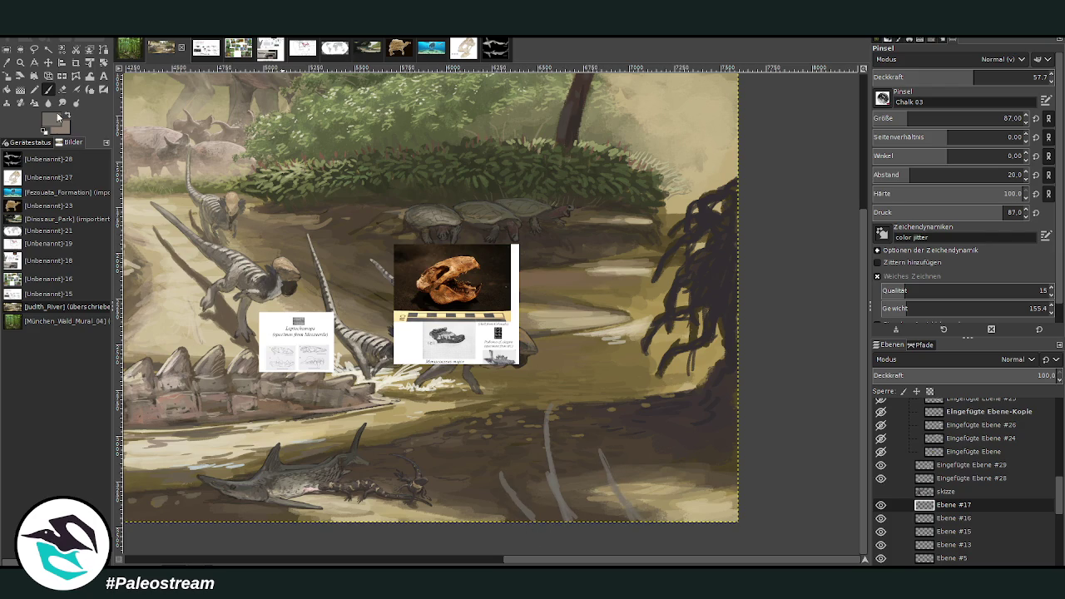
left_click_drag(635, 516, 607, 456)
left_click_drag(562, 510, 549, 405)
left_click_drag(611, 438, 599, 399)
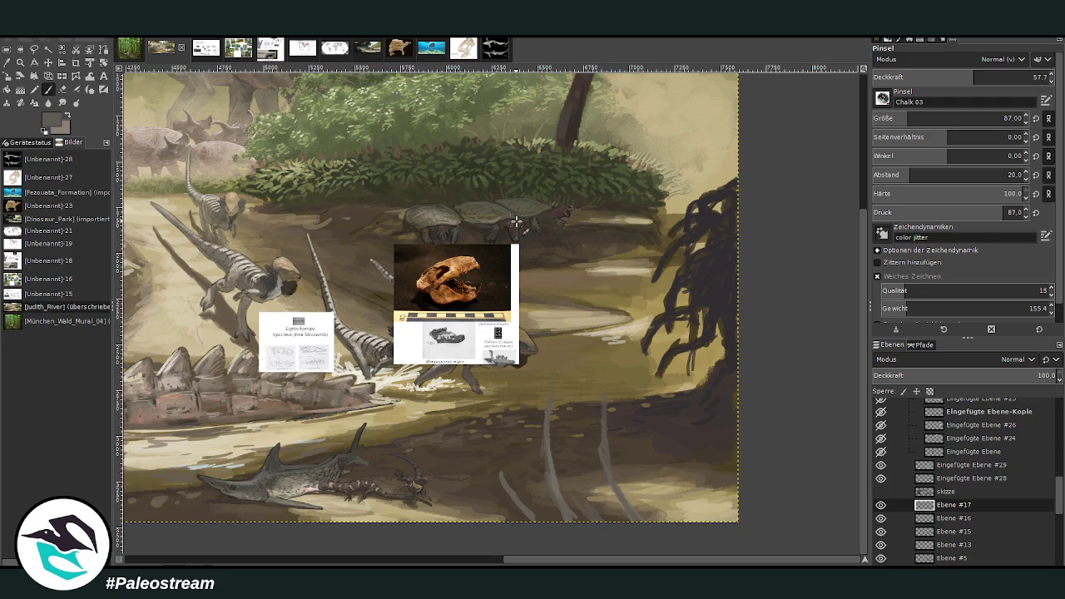
key("ctrl+z")
key("ctrl+z")
key("ctrl+z")
key("ctrl+z")
key("ctrl+z")
key("ctrl+z")
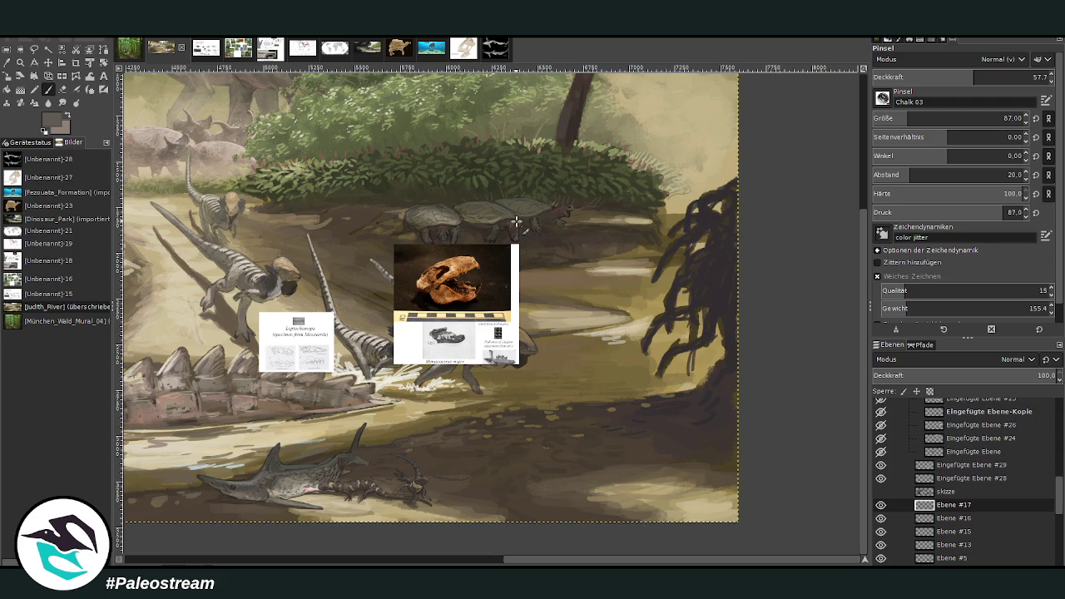
left_click(7, 63)
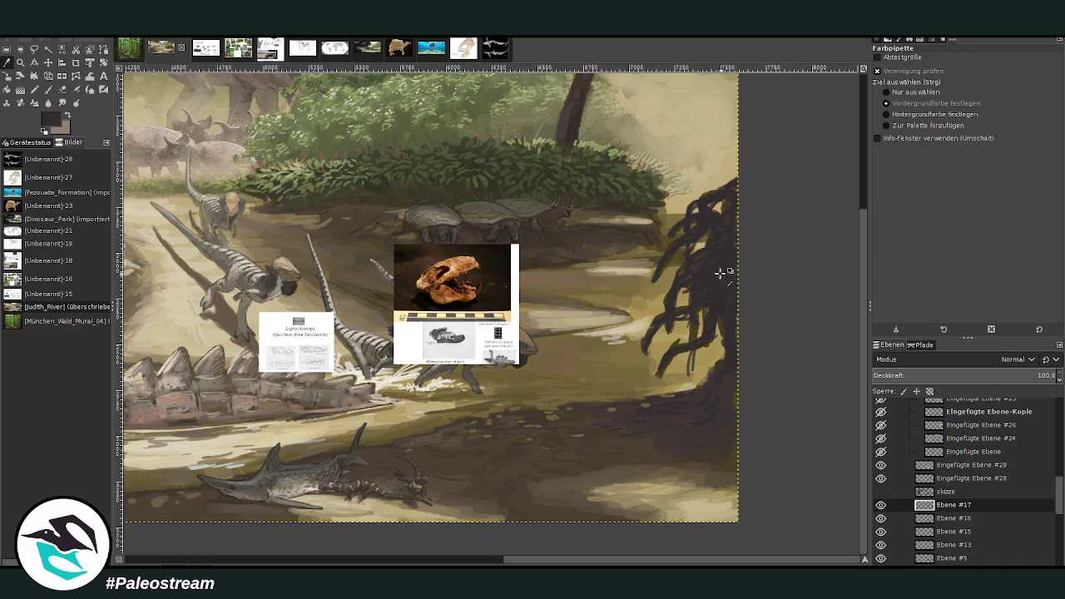
Paint dark shadow strokes on the lower-right ground with the chalk brush, undoing the diagonal ones
left_click(48, 89)
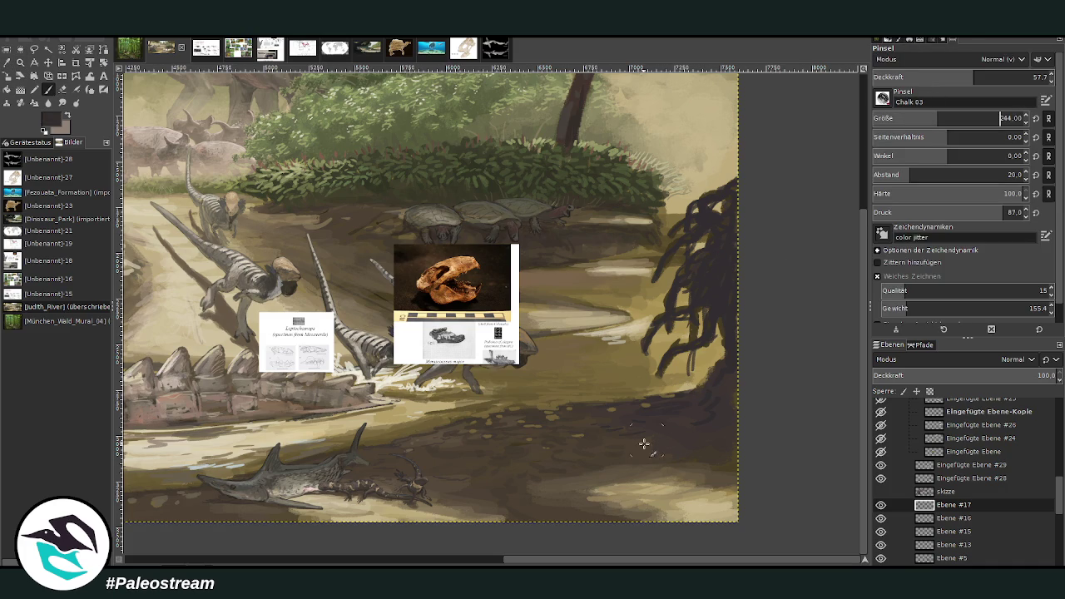
left_click_drag(535, 507, 649, 443)
left_click_drag(513, 506, 491, 518)
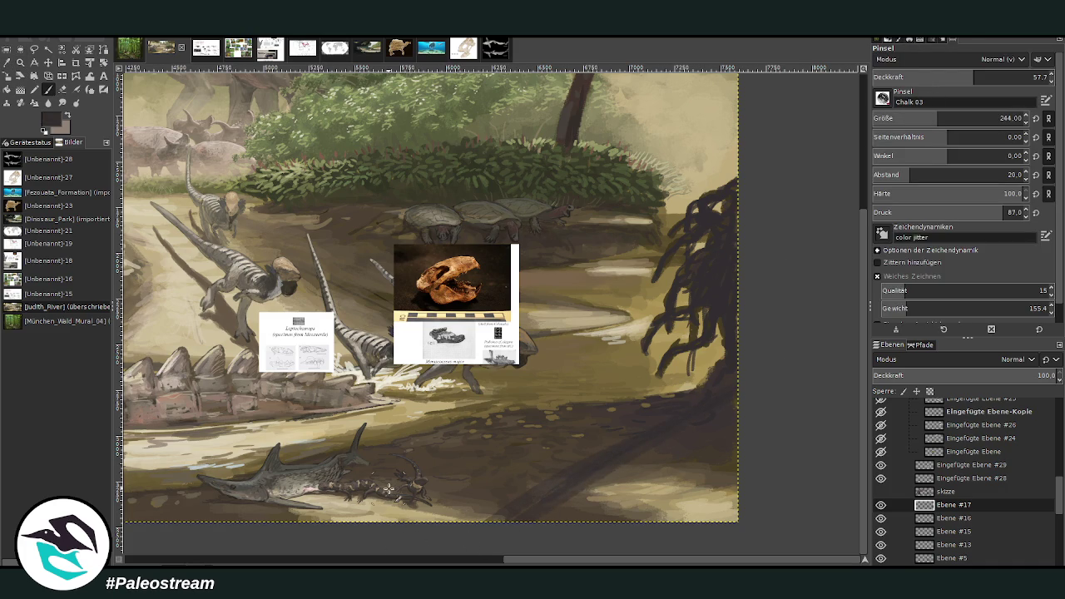
key("ctrl+z")
key("ctrl+z")
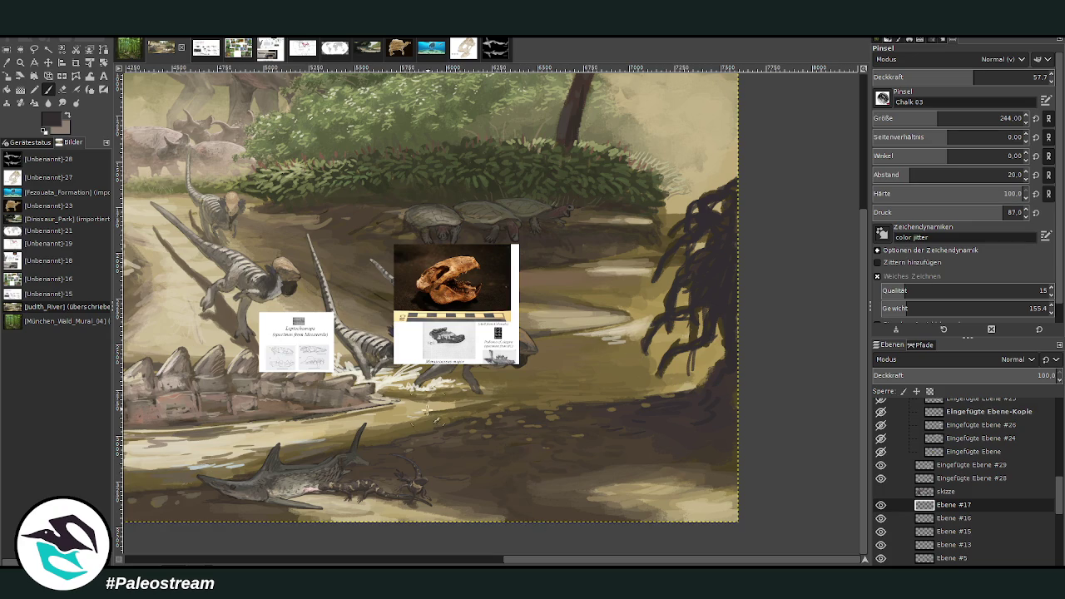
left_click_drag(494, 475, 452, 475)
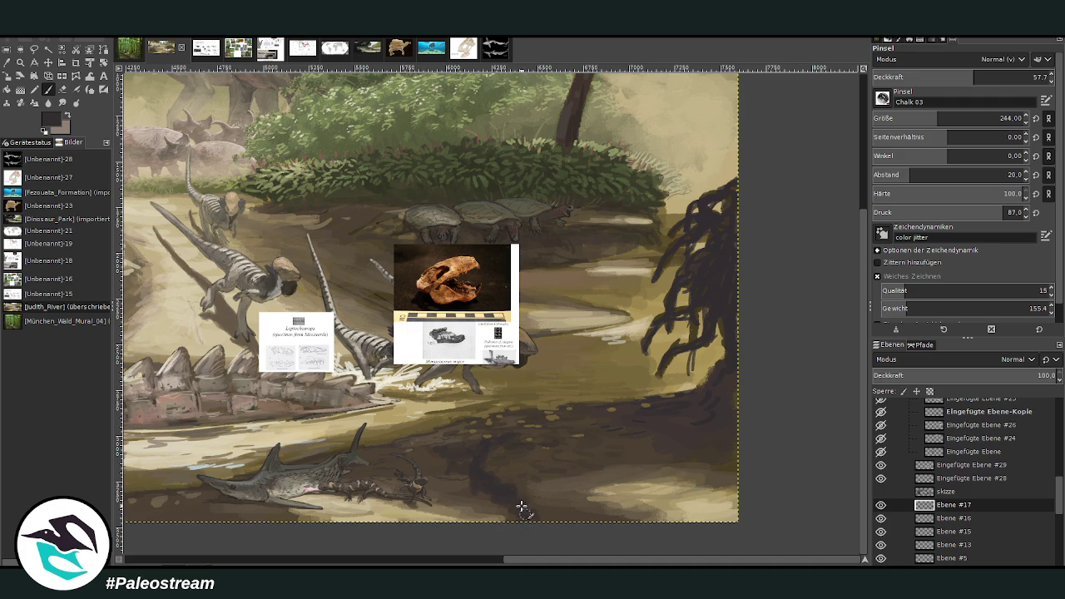
Sample a brown from the shaded ground and lightly paint it in at size 103, opacity 73.5
key("o")
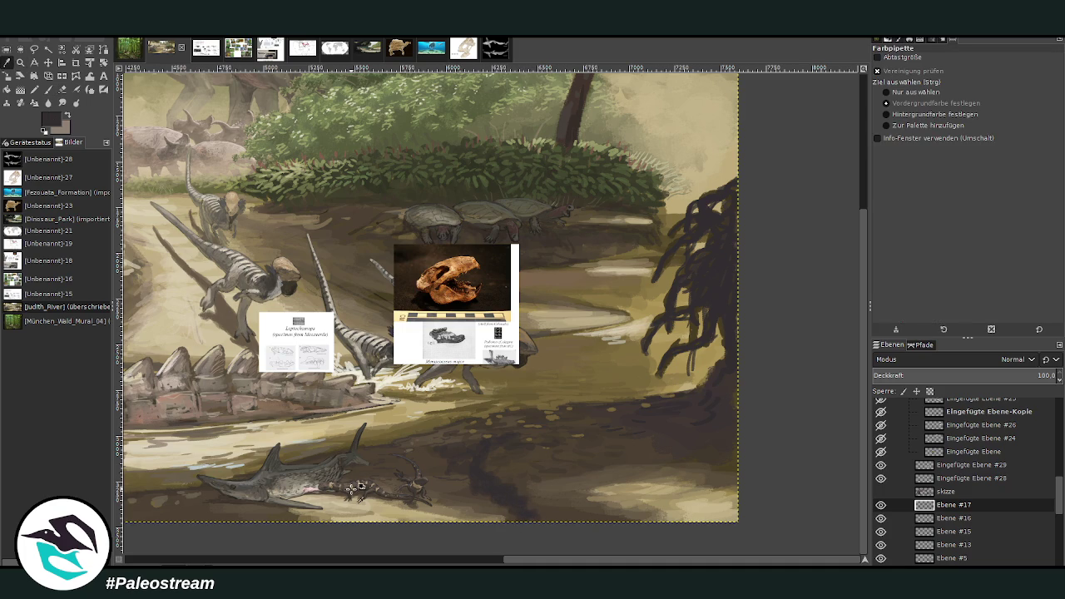
left_click(469, 506)
key("p")
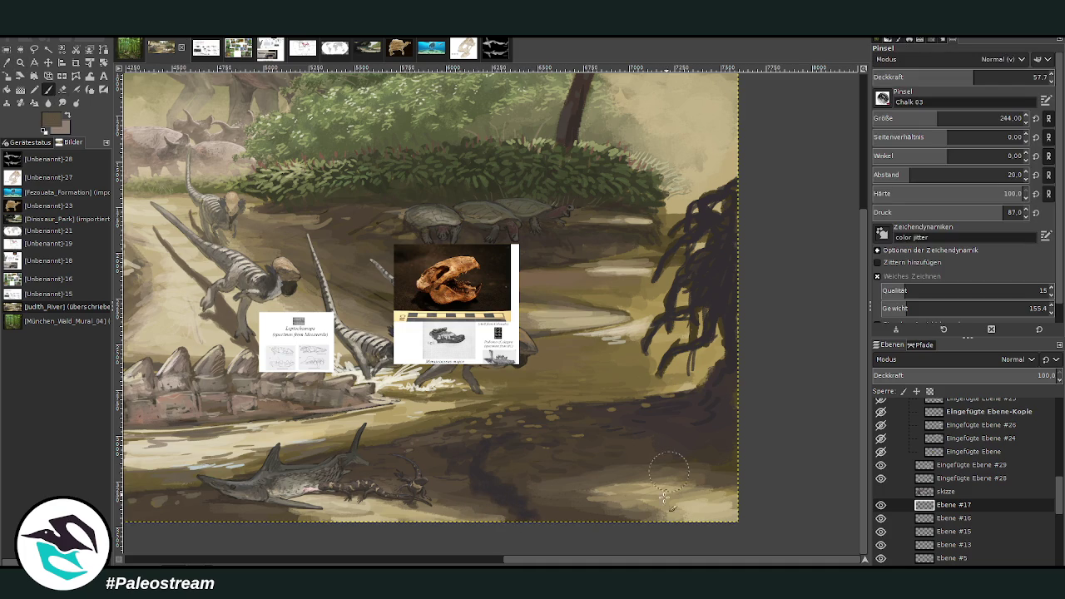
left_click(1000, 118)
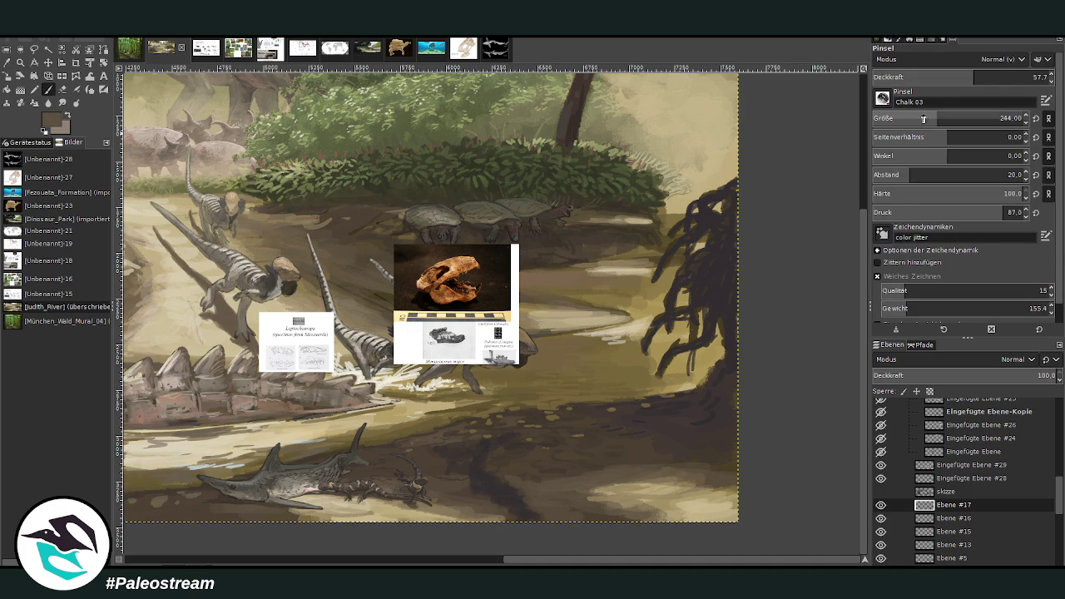
type("103")
left_click_drag(979, 75, 1005, 76)
left_click_drag(509, 491, 487, 470)
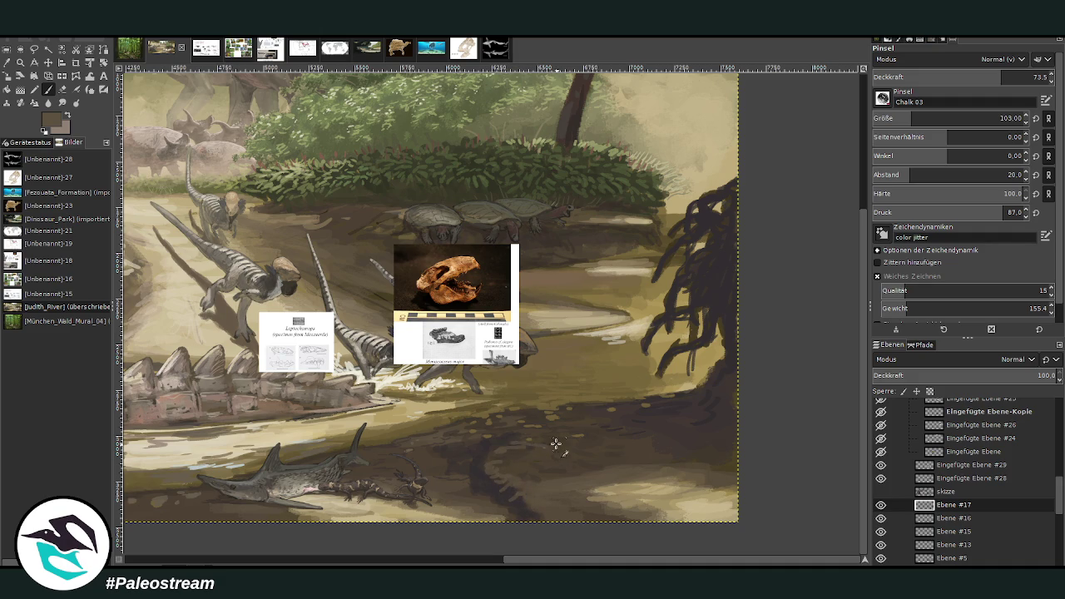
Sample a darker shadow brown, lower brush opacity to 47.3, and zoom out
left_click(8, 63)
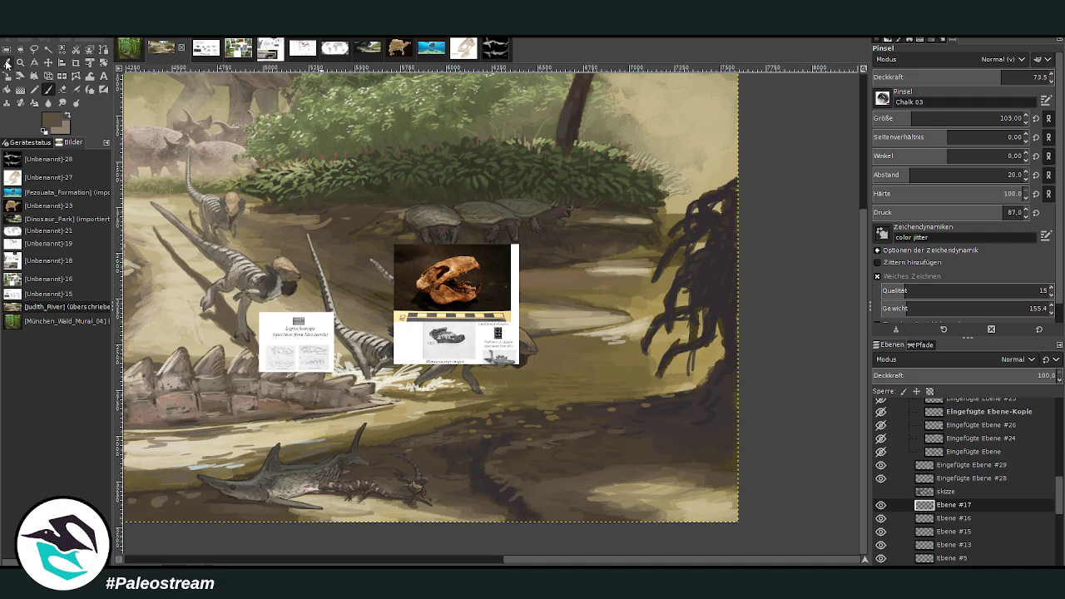
left_click(665, 433)
left_click(48, 89)
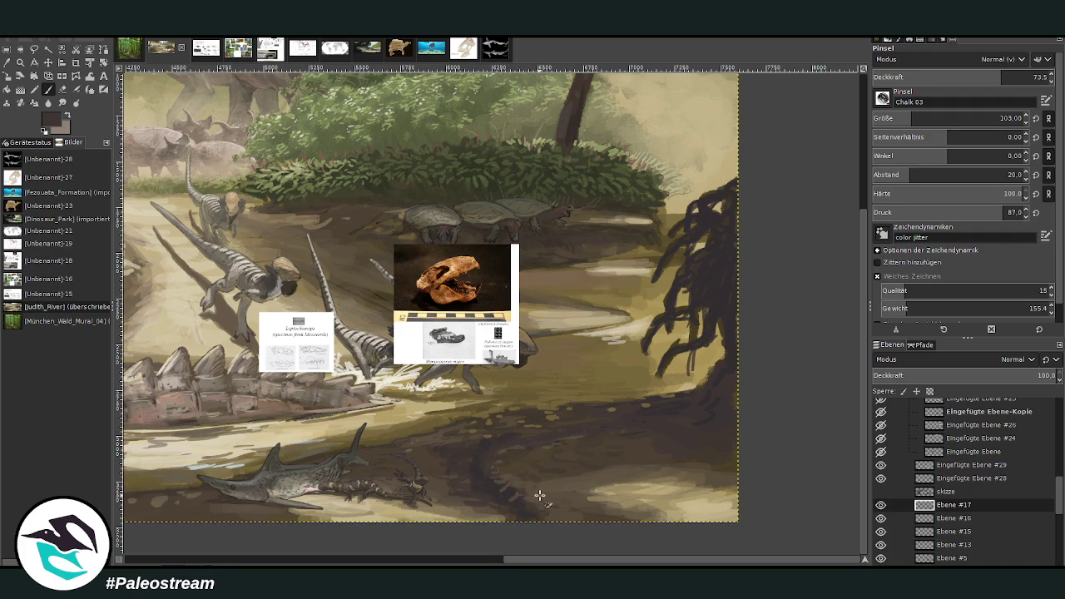
left_click(963, 78)
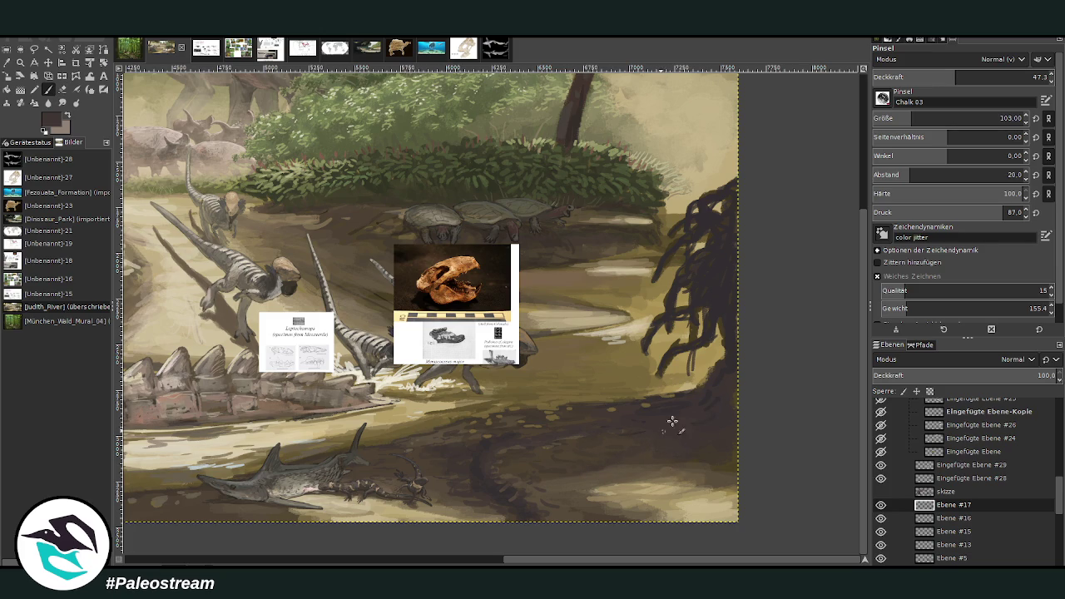
scroll(462, 352, "down", 1)
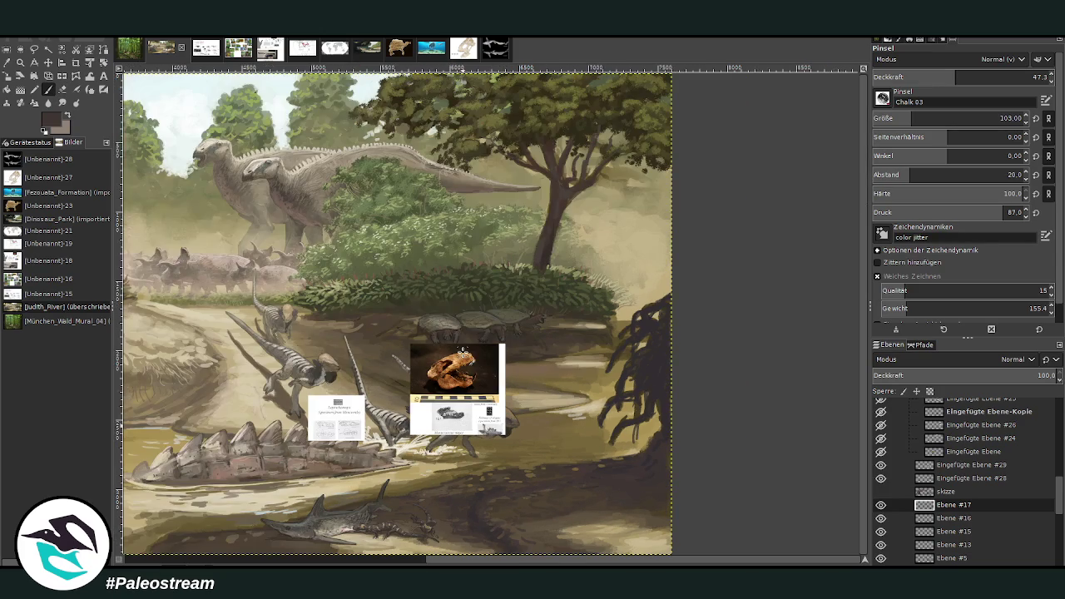
scroll(464, 354, "down", 1)
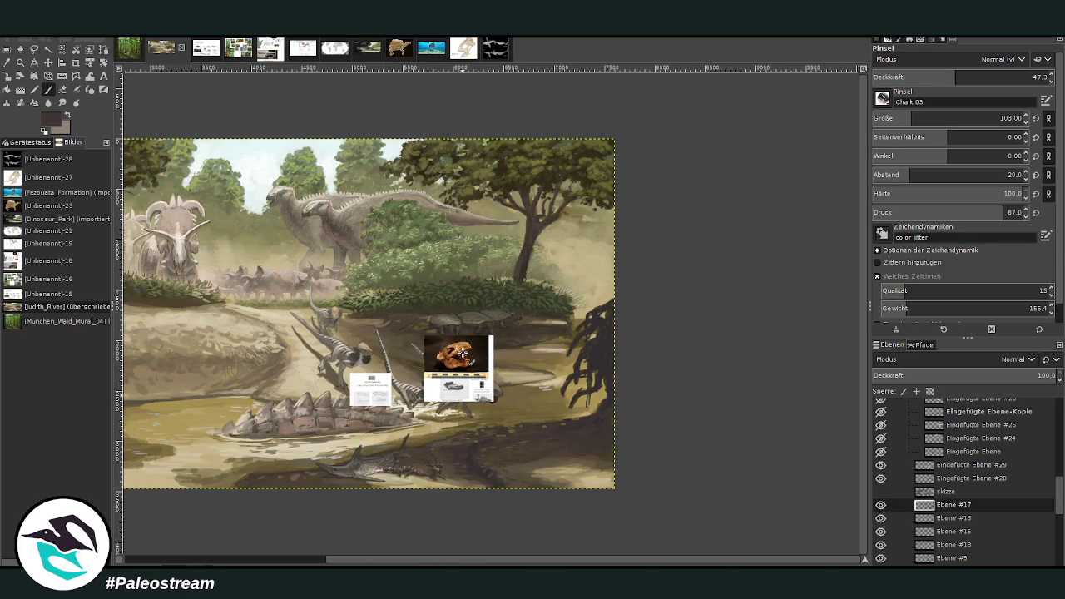
Zoom into the lower-right foreground, pick a ground colour, and shrink the brush to 38
key("z")
left_click(533, 467)
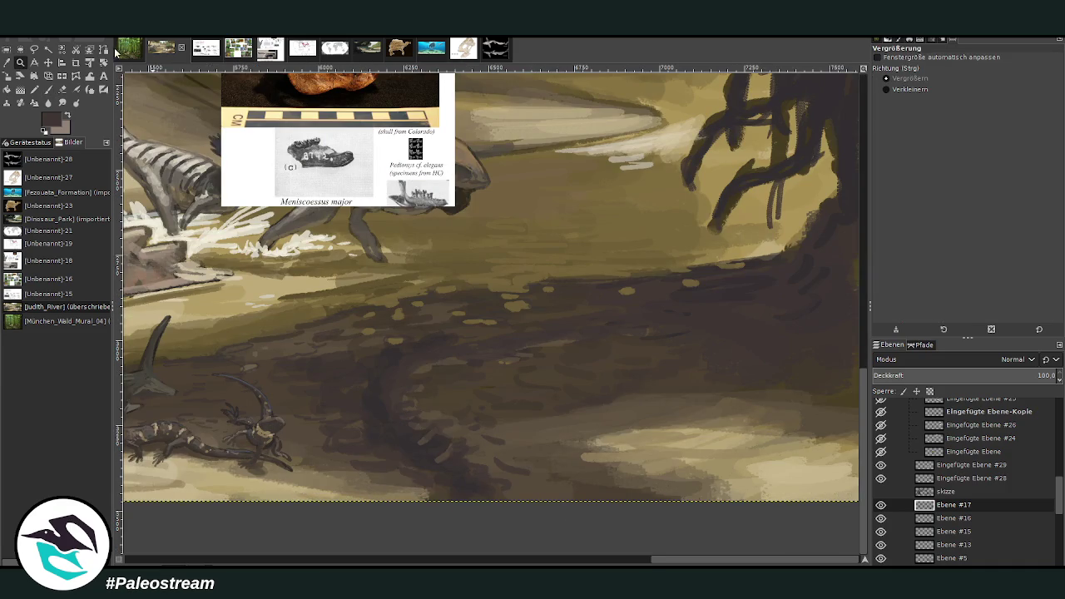
key("p")
key("o")
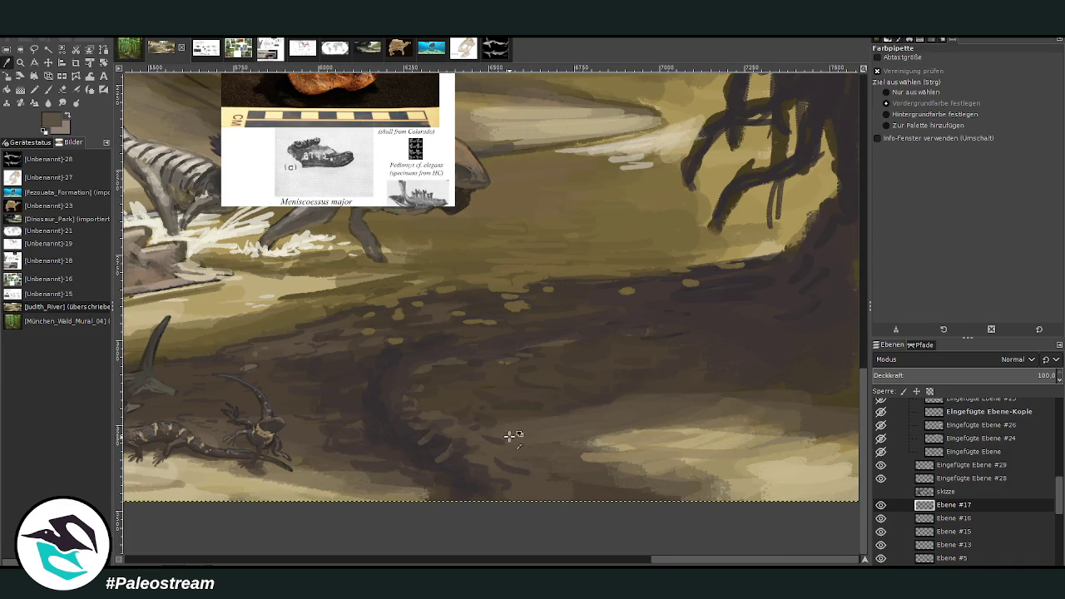
left_click(48, 89)
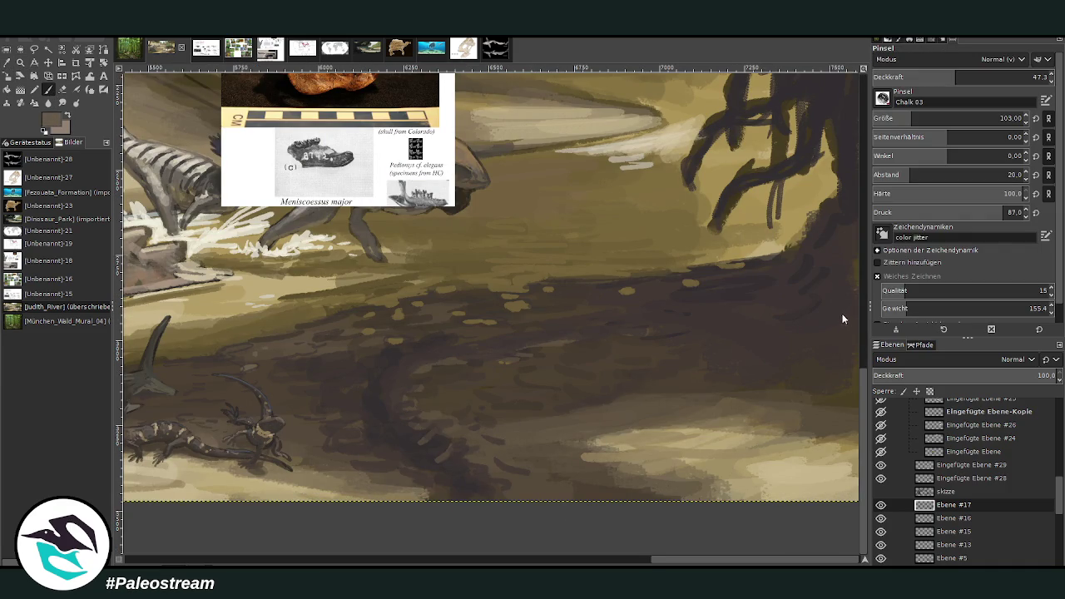
key("bracketleft")
key("bracketleft")
key("bracketleft")
Hatch light chalk strokes across the shaded bank at opacity 35
left_click_drag(463, 465, 400, 438)
left_click(934, 77)
mouse_move(373, 418)
left_mouse_down()
mouse_move(357, 408)
mouse_move(366, 386)
mouse_move(314, 405)
mouse_move(371, 381)
left_mouse_up()
left_click_drag(414, 346, 452, 347)
mouse_move(427, 488)
left_mouse_down()
mouse_move(469, 486)
mouse_move(435, 475)
left_mouse_up()
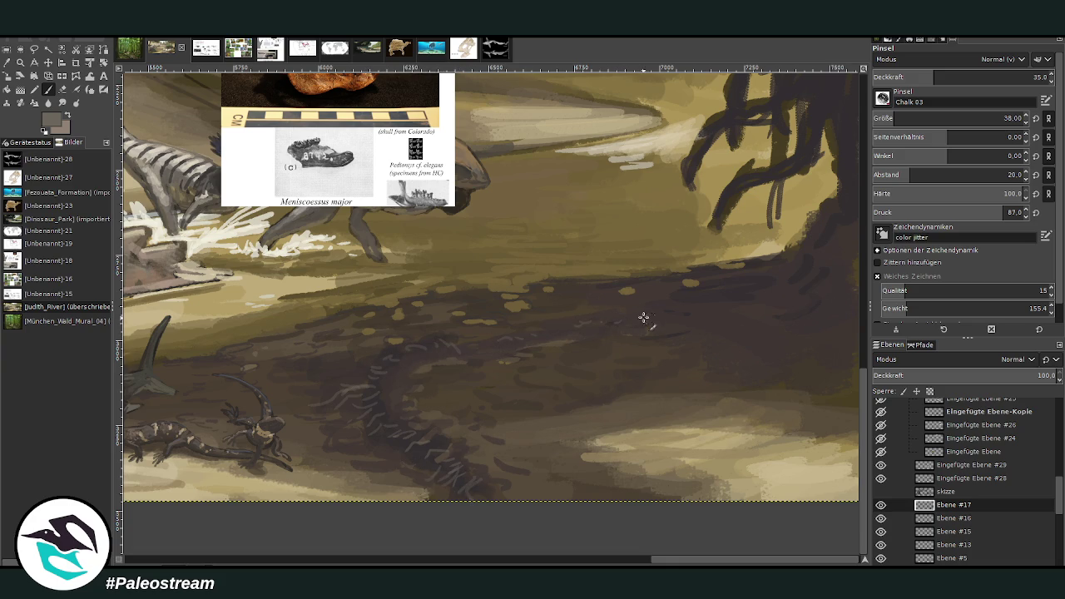
mouse_move(675, 306)
left_mouse_down()
mouse_move(706, 300)
mouse_move(684, 297)
left_mouse_up()
Add a dark stroke to the tree roots on the right, then refit and zoom into the lower right
scroll(854, 285, "up", 5)
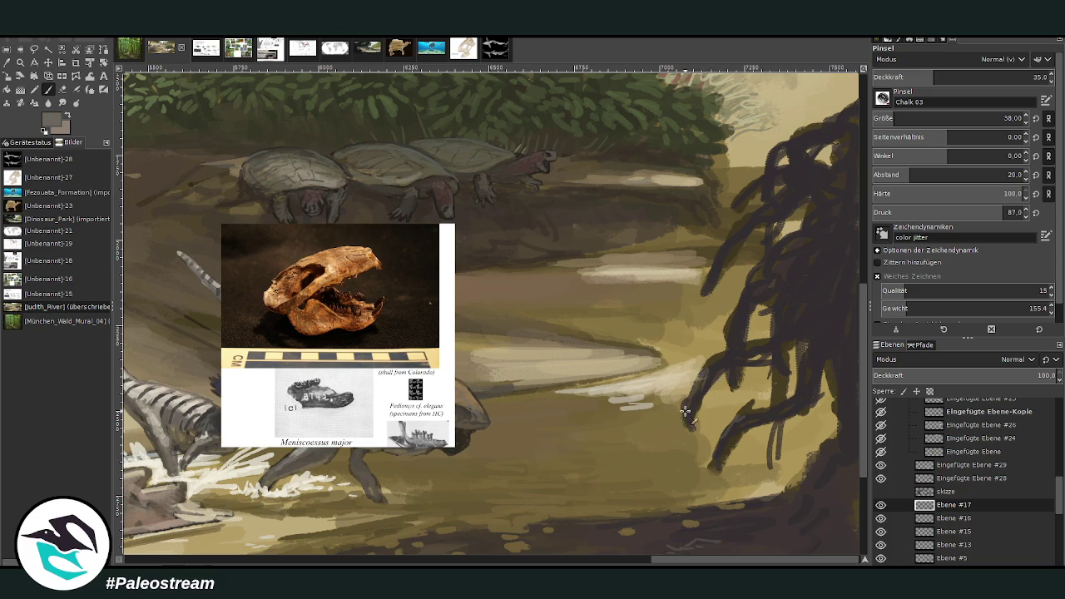
scroll(749, 333, "right", 1)
left_click_drag(739, 228, 775, 199)
key("shift+ctrl+j")
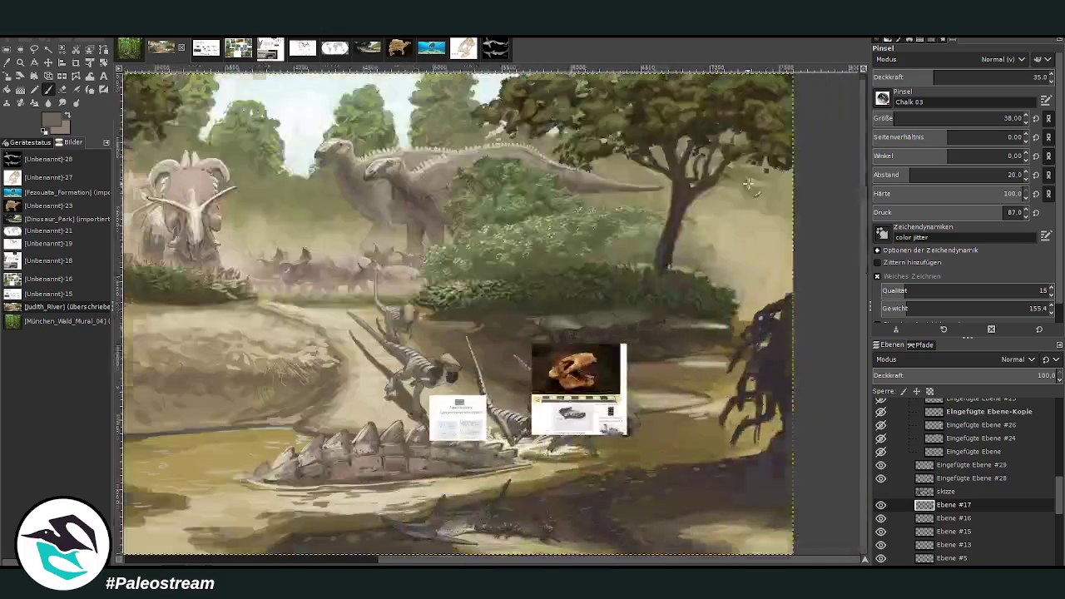
key("minus")
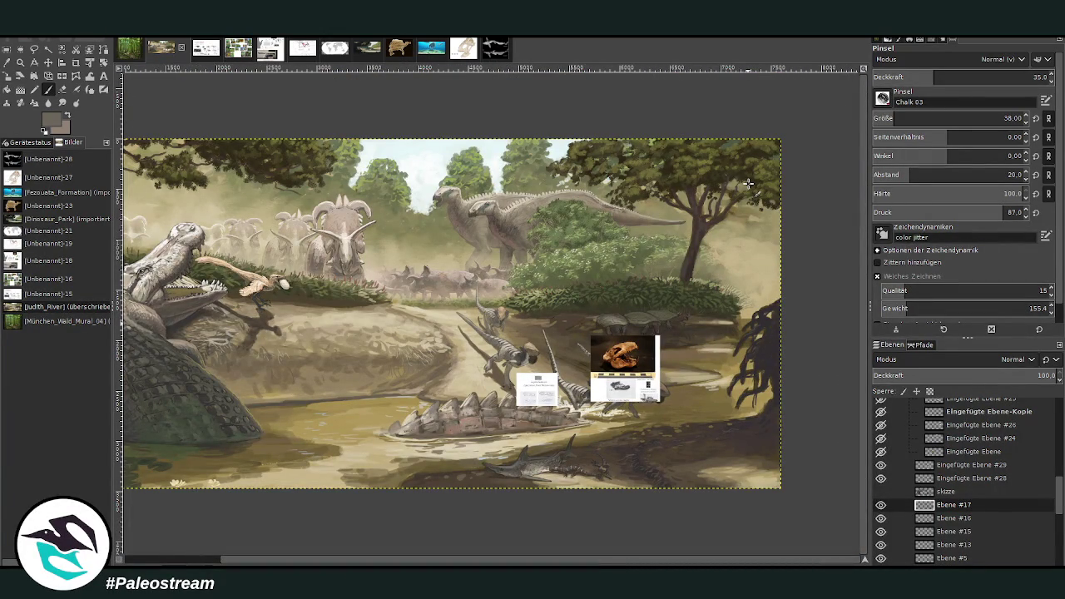
key("z")
left_click_drag(500, 275, 754, 521)
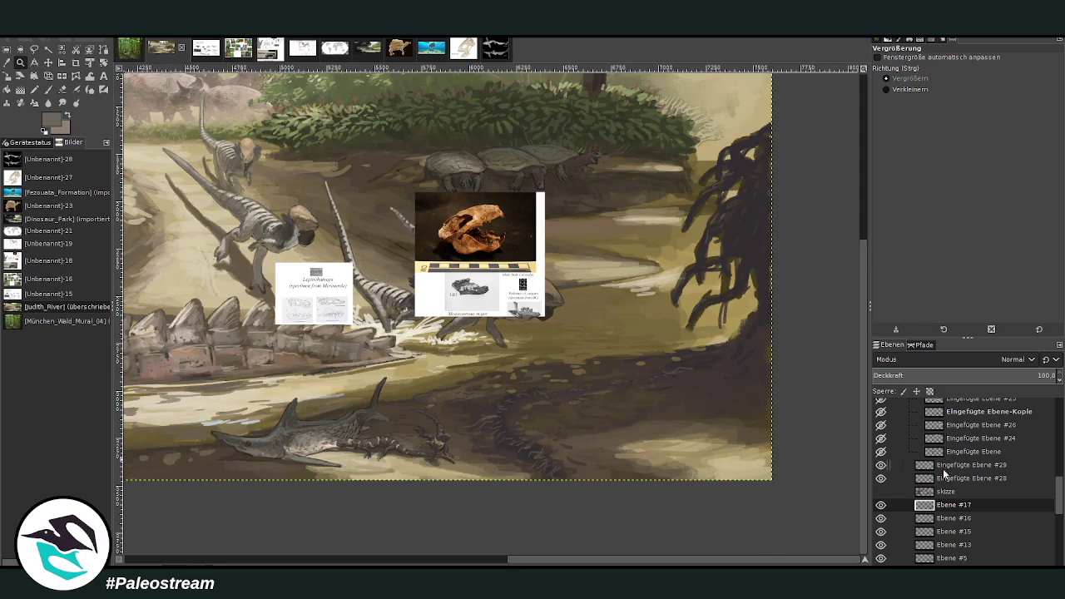
Move Eingefügte Ebene #29 into the hidden group, select reference layer #28, and zoom in on it
left_click_drag(946, 463, 957, 424)
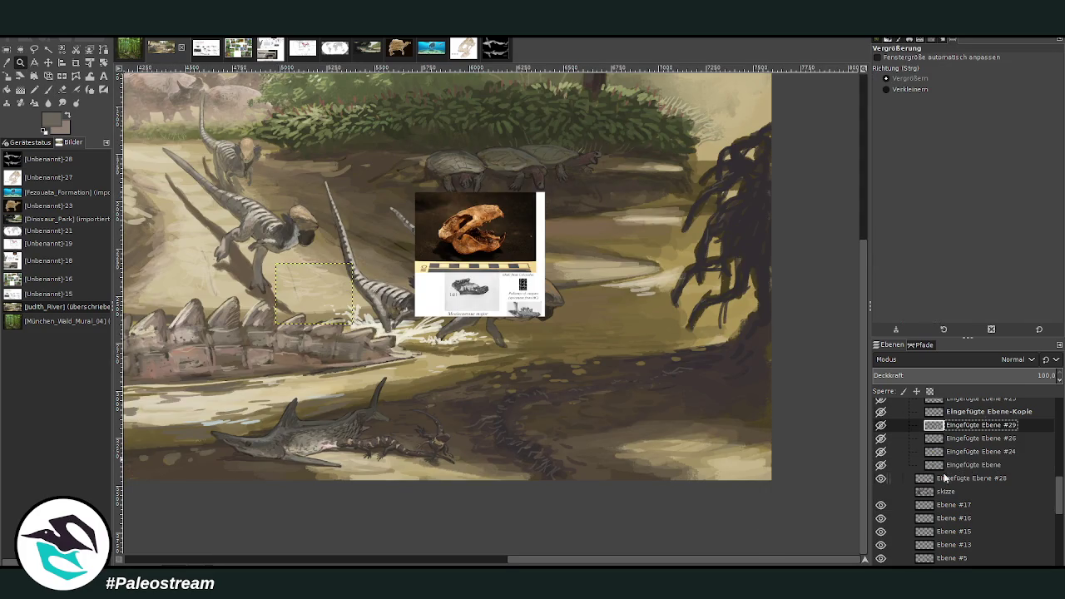
left_click(949, 478)
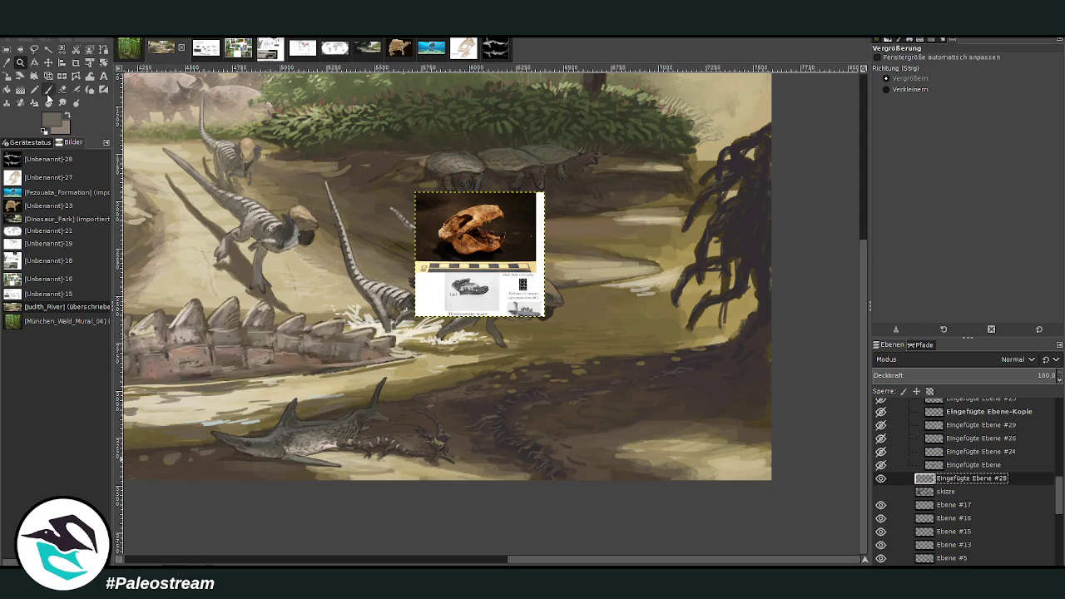
left_click_drag(348, 156, 781, 502)
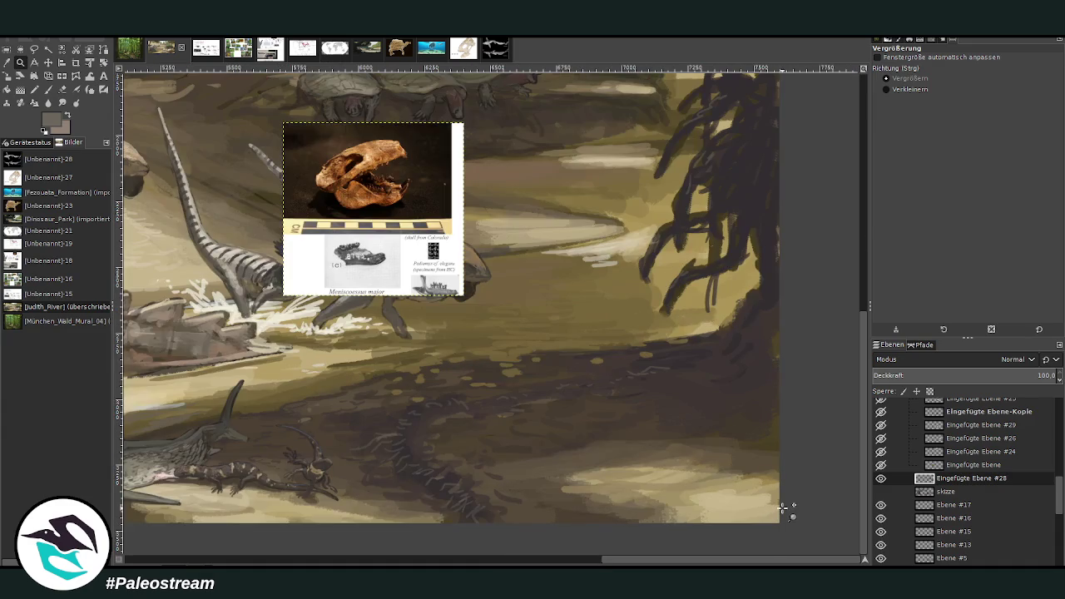
left_click_drag(285, 124, 763, 504)
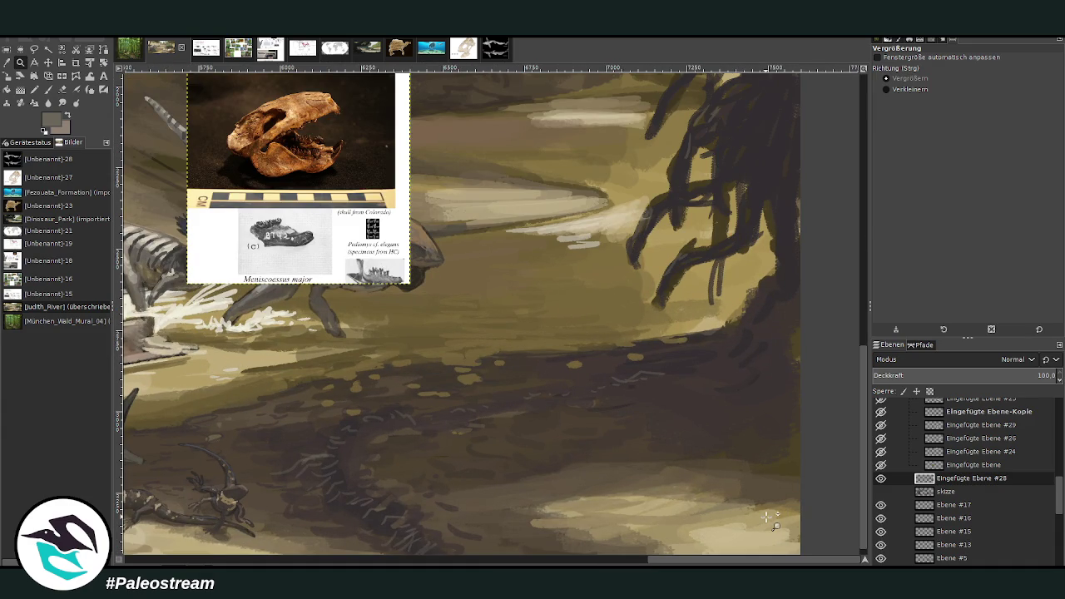
Move the Meniscoessus reference right of the running dinosaurs and add empty layer Ebene #21
key("m")
left_click_drag(347, 171, 700, 256)
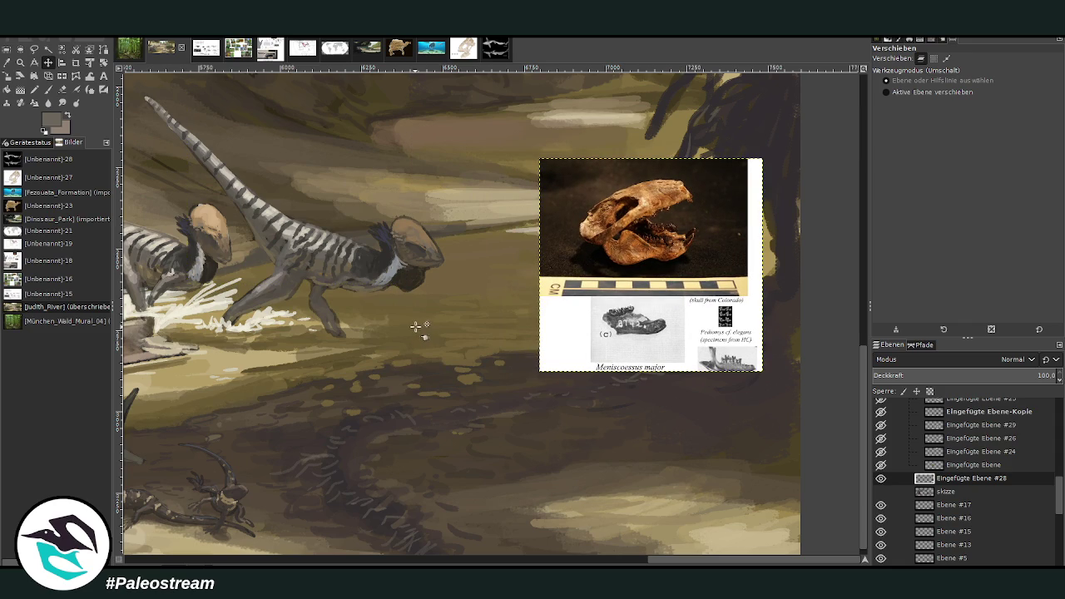
left_click(957, 504)
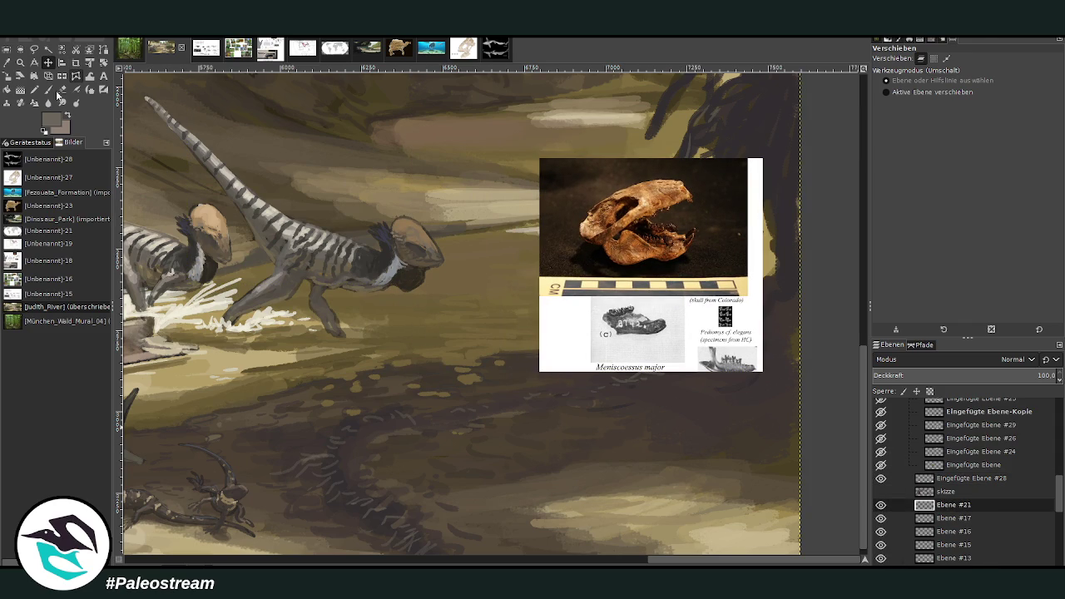
key("p")
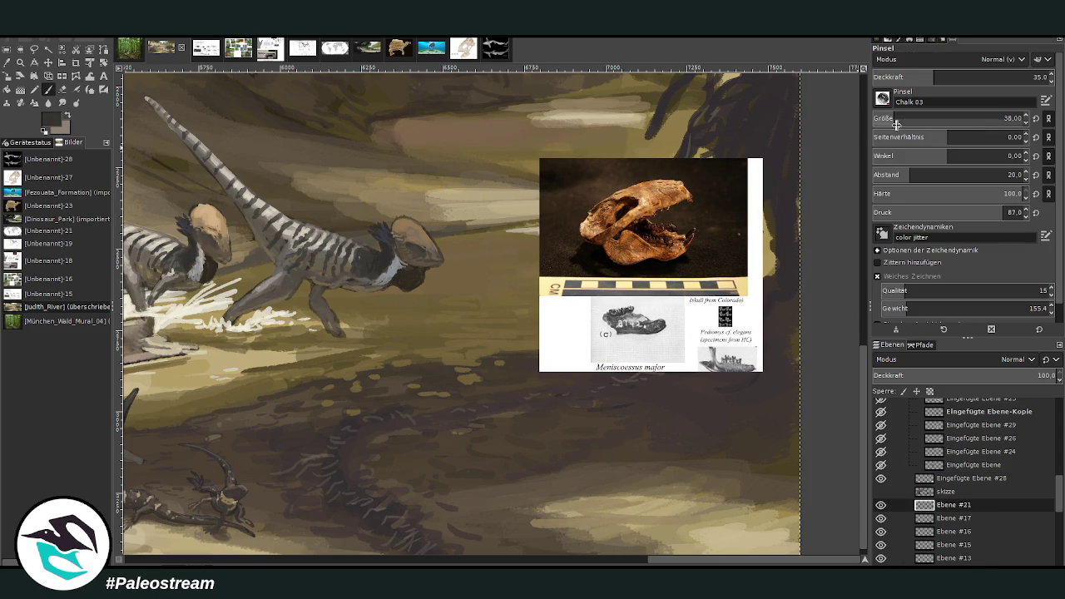
Set the brush to opacity 83.9 and size about 46
left_click_drag(934, 76, 1020, 77)
left_click(905, 118)
left_click(1004, 118)
type("80")
key("Return")
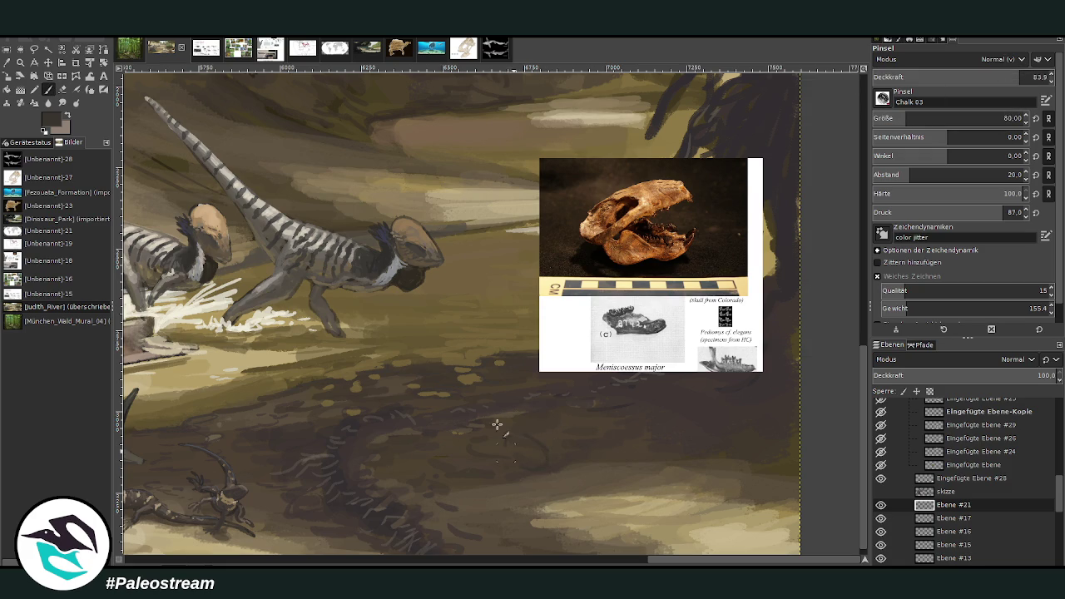
key("bracketleft")
key("bracketleft")
key("bracketleft")
Sketch the small animal's rounded body outline, left side, and an eye on its head
mouse_move(543, 440)
left_mouse_down()
mouse_move(536, 435)
mouse_move(584, 453)
left_mouse_up()
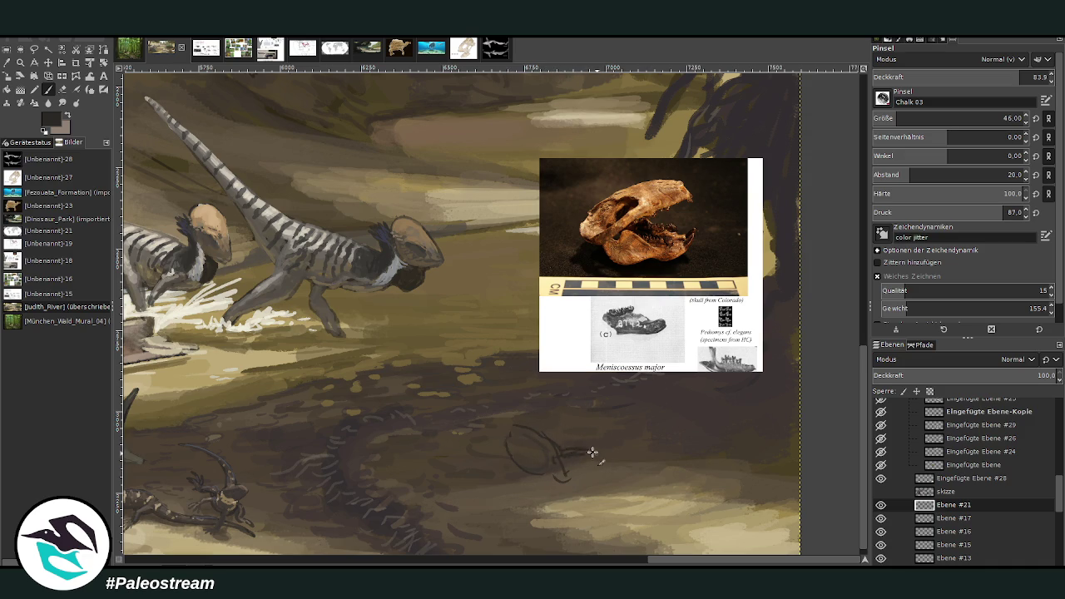
mouse_move(597, 452)
left_mouse_down()
mouse_move(601, 464)
mouse_move(584, 473)
left_mouse_up()
mouse_move(571, 462)
left_mouse_down()
mouse_move(574, 447)
mouse_move(542, 477)
left_mouse_up()
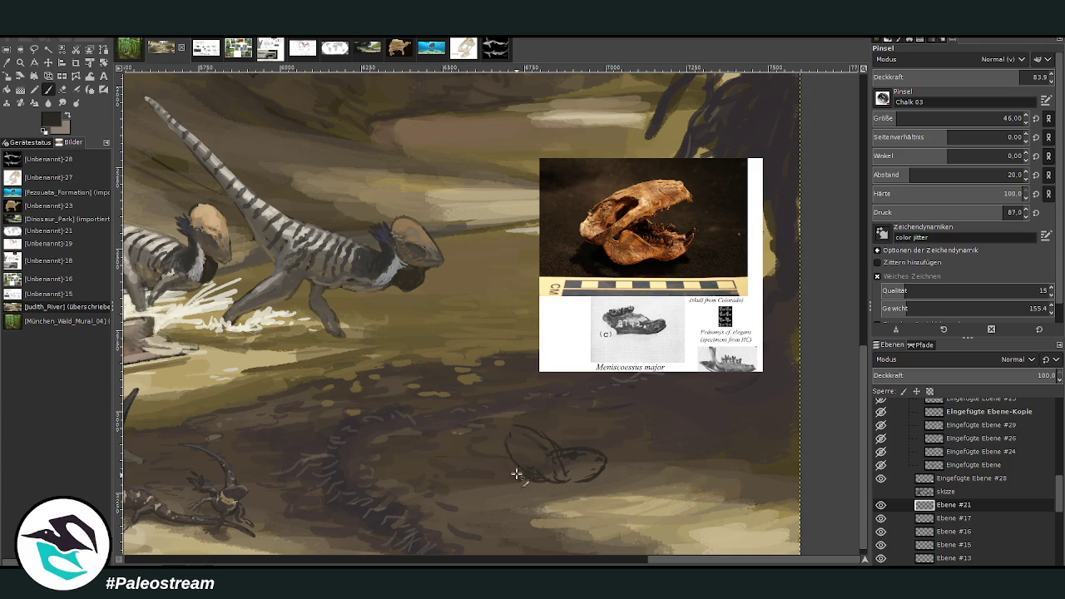
mouse_move(535, 459)
left_mouse_down()
mouse_move(507, 486)
mouse_move(516, 475)
left_mouse_up()
left_click_drag(544, 430, 502, 423)
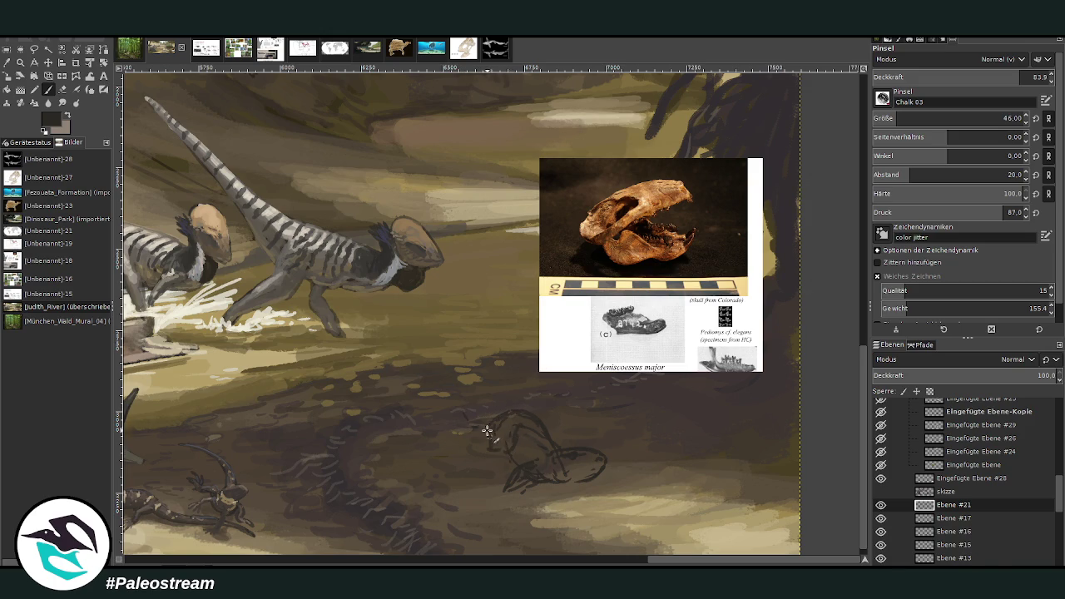
left_click_drag(483, 445, 486, 468)
left_click_drag(553, 453, 548, 456)
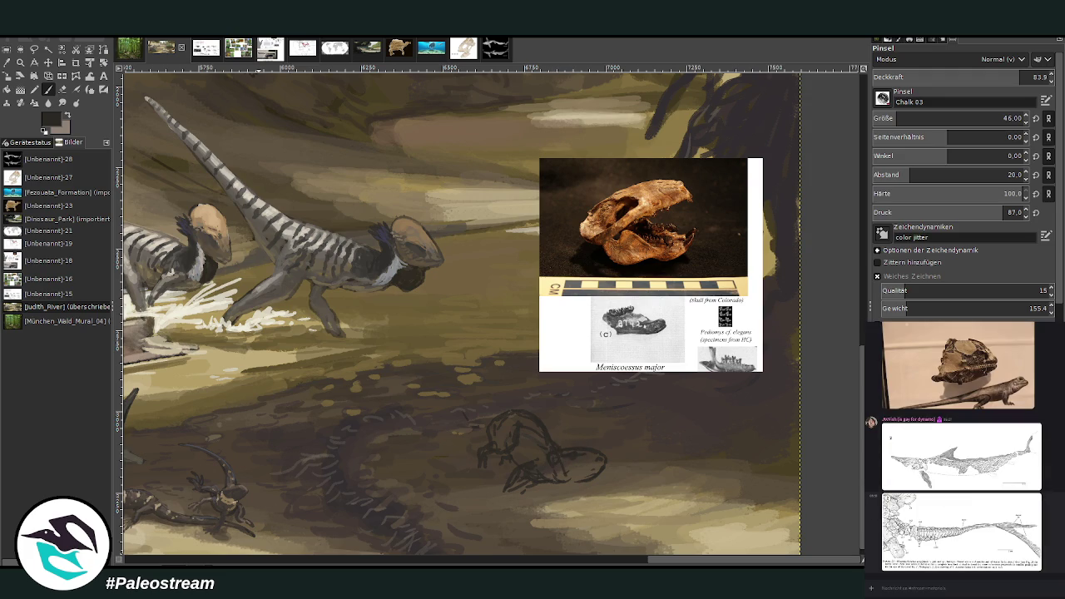
View the fish and dorsal scutes reference images enlarged in the chat, then close them
left_click(895, 536)
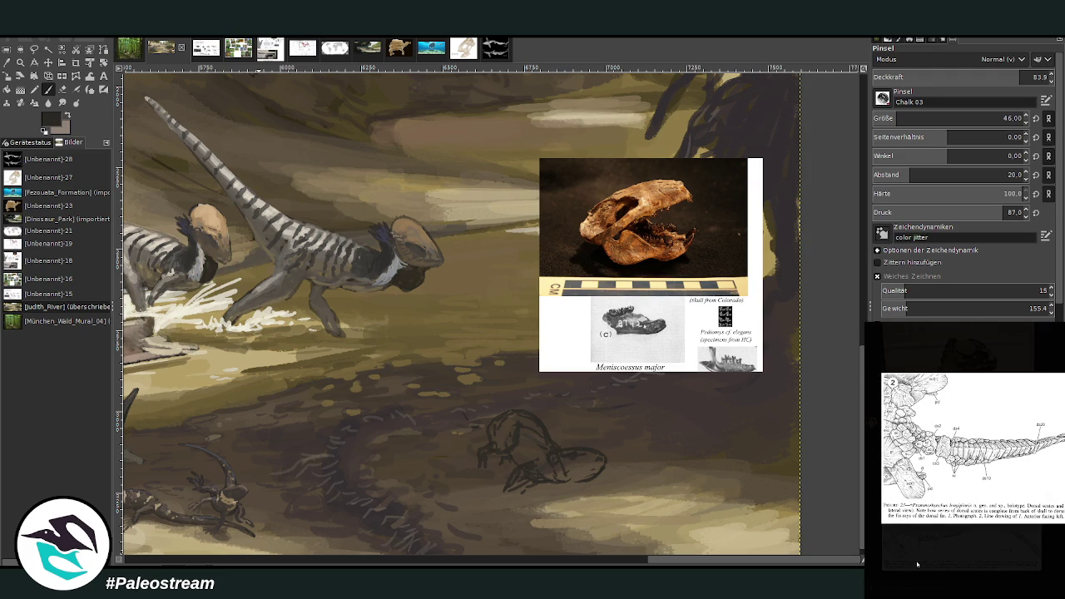
left_click(916, 566)
left_click(902, 563)
left_click(903, 566)
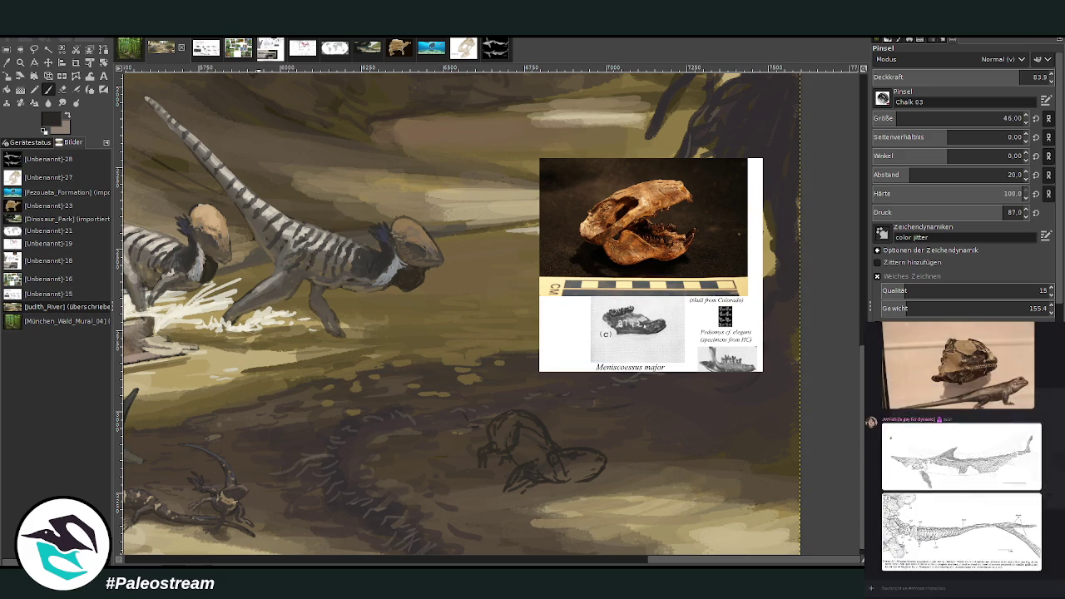
left_click(897, 571)
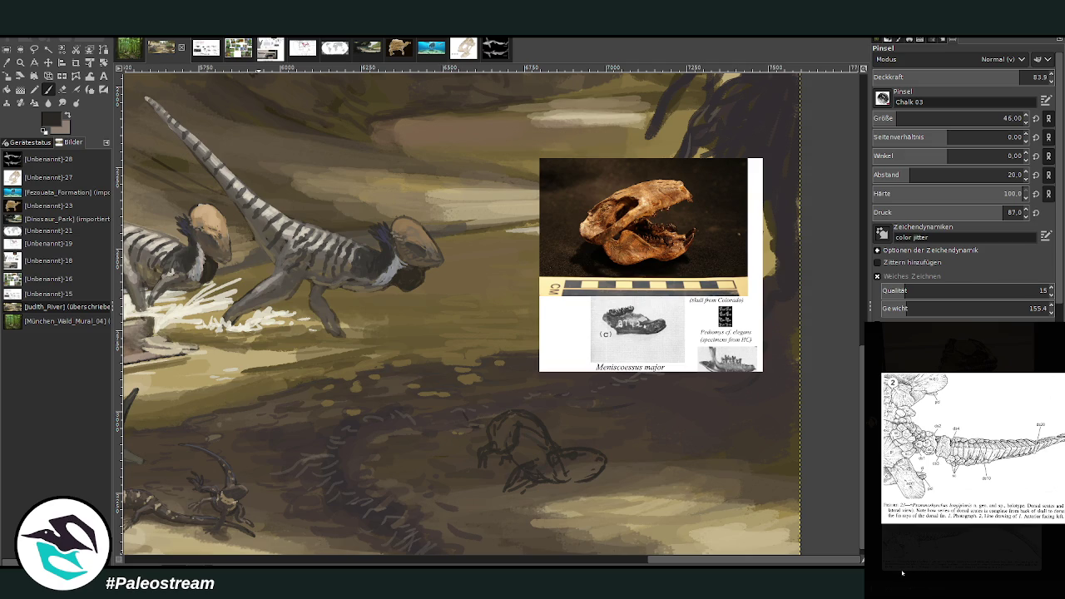
left_click(901, 571)
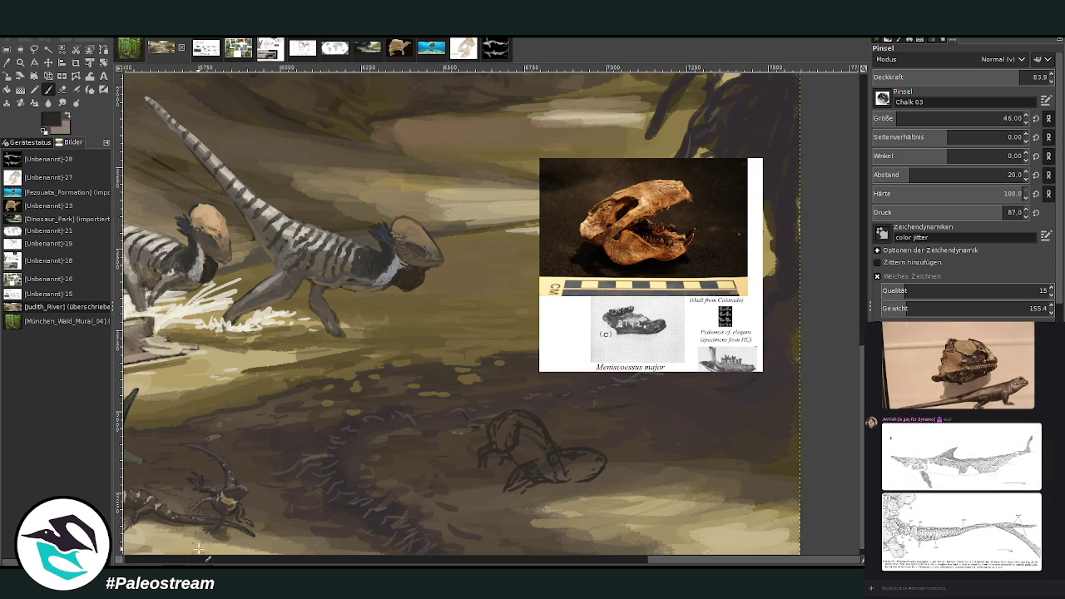
Draw a long thin tail looping up above the animal sketch
scroll(257, 509, "left", 5)
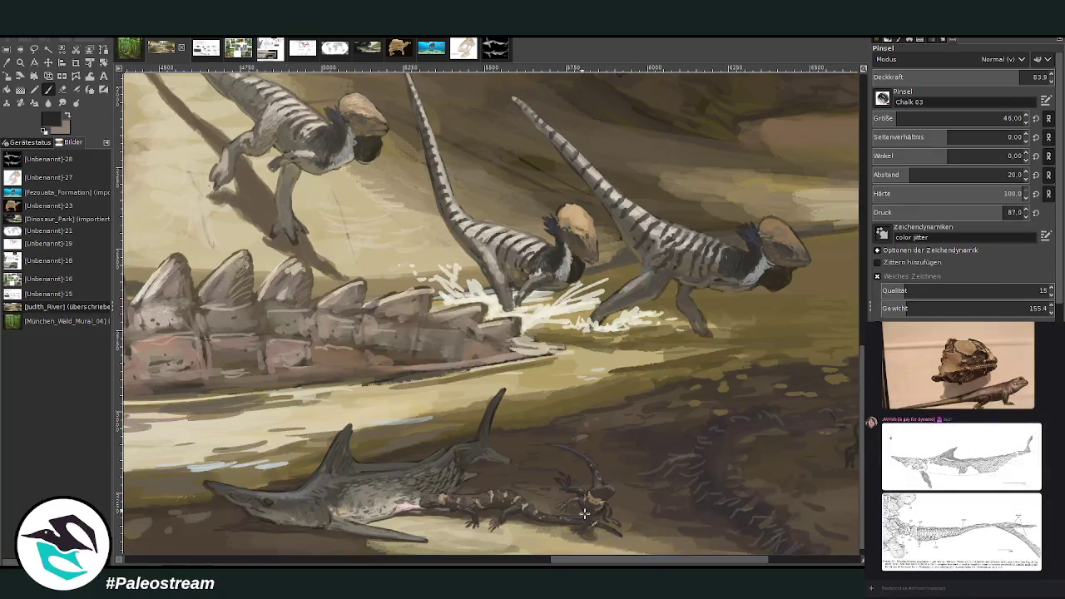
scroll(556, 490, "right", 1)
scroll(704, 488, "right", 3)
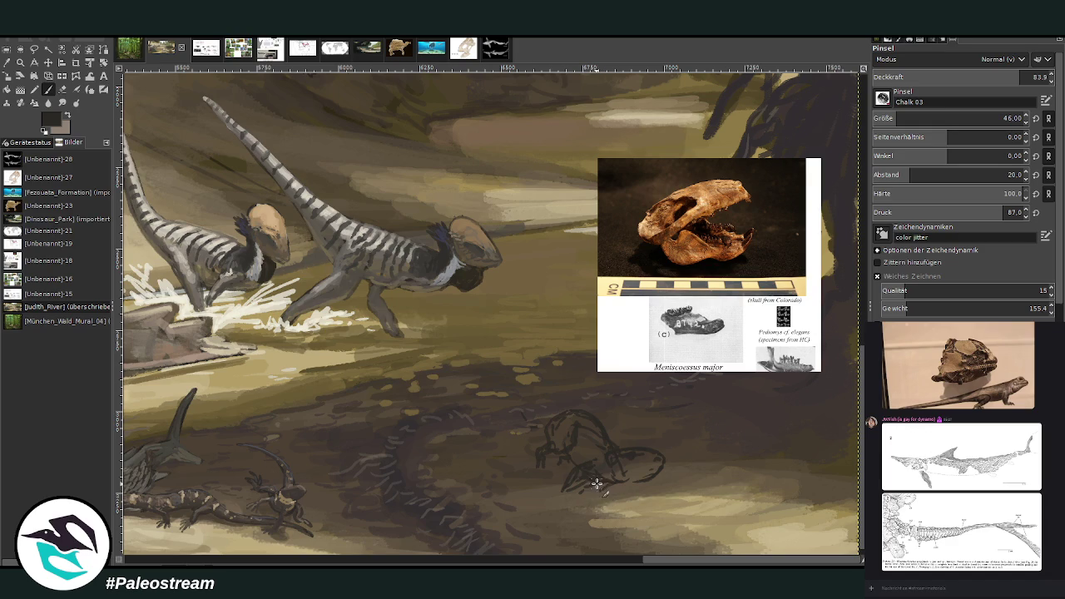
left_click(60, 90)
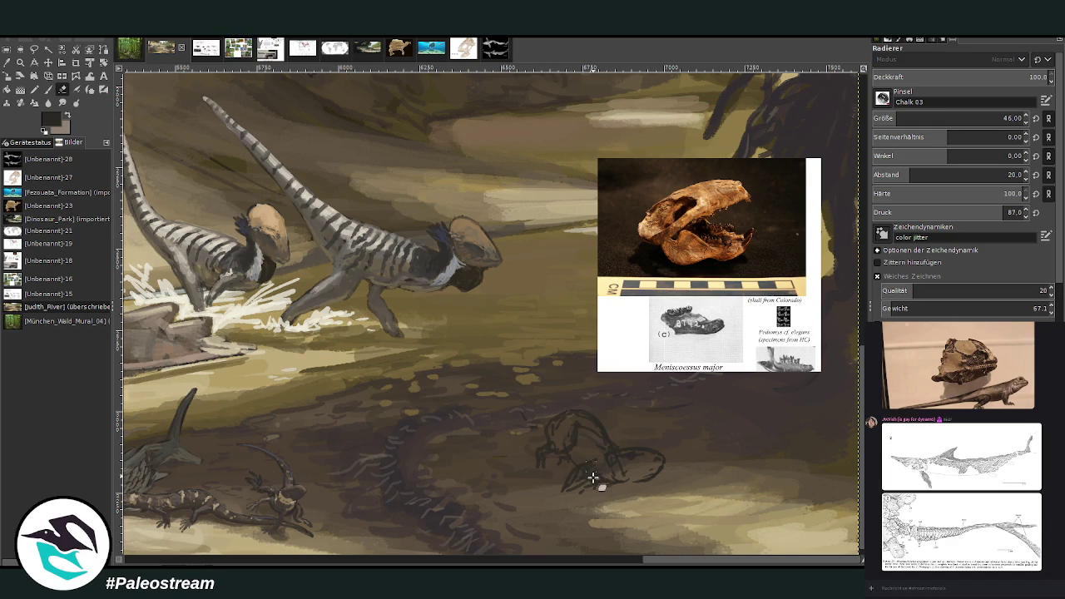
key("p")
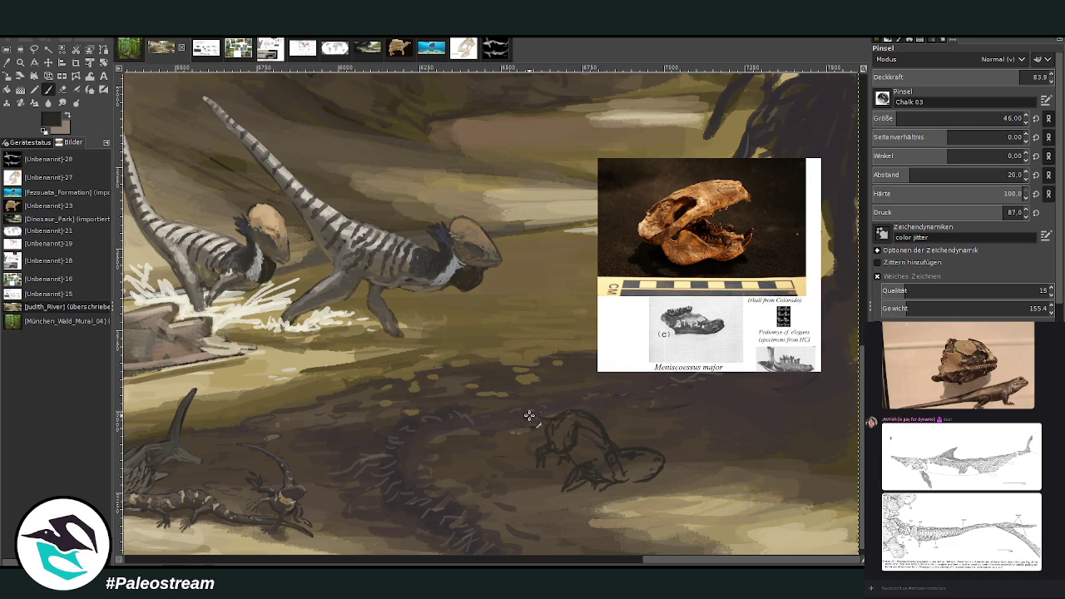
mouse_move(531, 405)
left_mouse_down()
mouse_move(516, 395)
mouse_move(548, 430)
left_mouse_up()
mouse_move(514, 385)
left_mouse_down()
mouse_move(547, 333)
mouse_move(521, 424)
left_mouse_up()
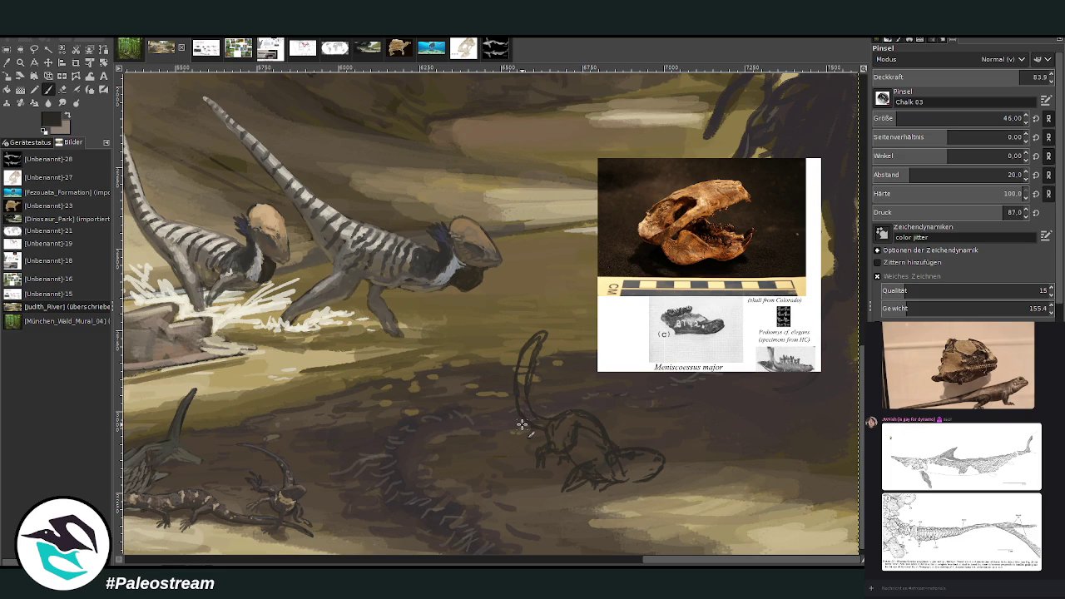
left_click_drag(678, 563, 538, 561)
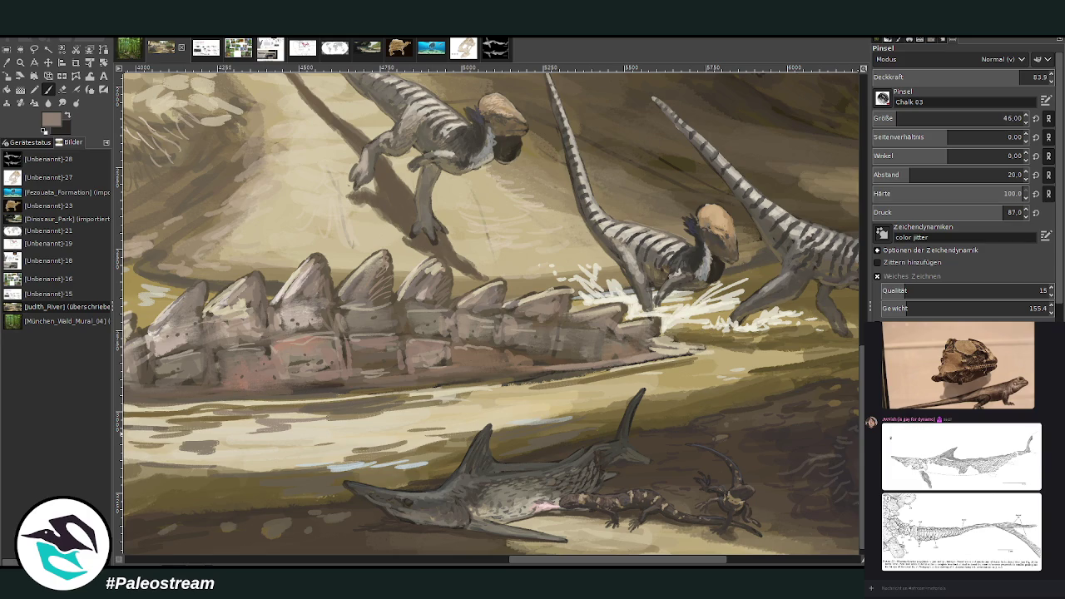
Dab light cream highlights on the sawfish's fin, reducing the brush to opacity 53, size 30
key("x")
left_click_drag(582, 451, 592, 448)
key("less")
key("less")
key("less")
key("less")
key("less")
key("less")
key("less")
key("less")
key("less")
key("bracketleft")
key("bracketleft")
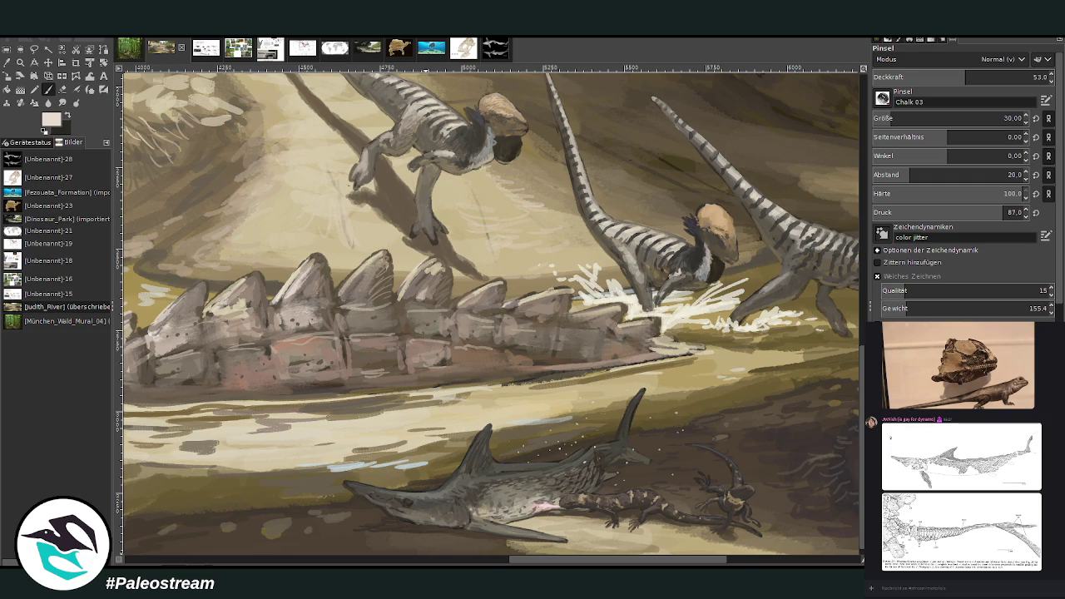
Zoom out, zoom in on the animal sketch, then fit the whole painting in view
key("minus")
key("minus")
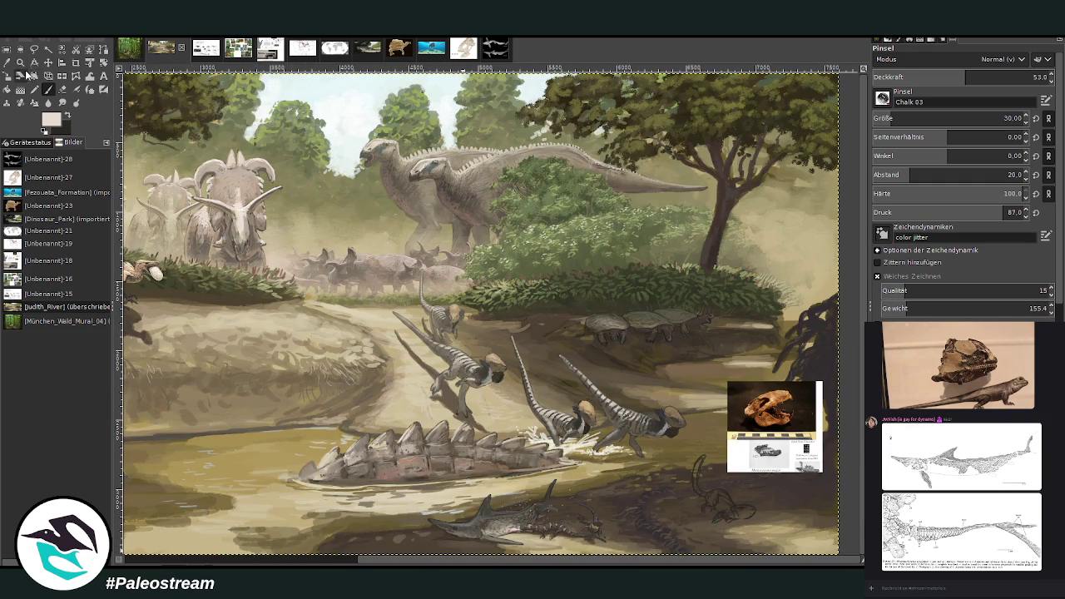
left_click(20, 62)
left_click_drag(557, 303, 787, 548)
key("p")
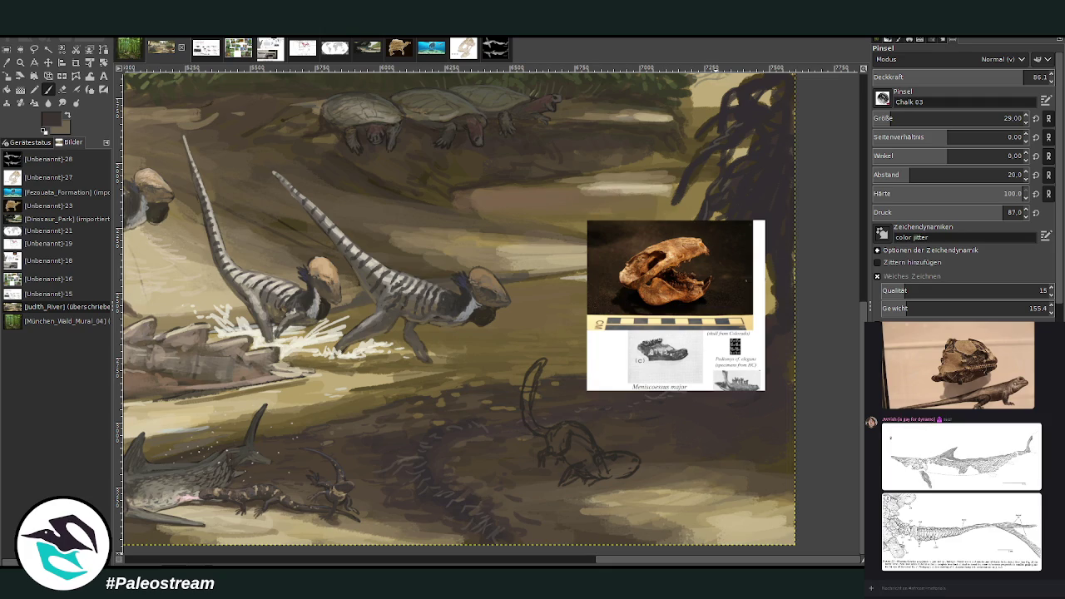
key("shift+ctrl+j")
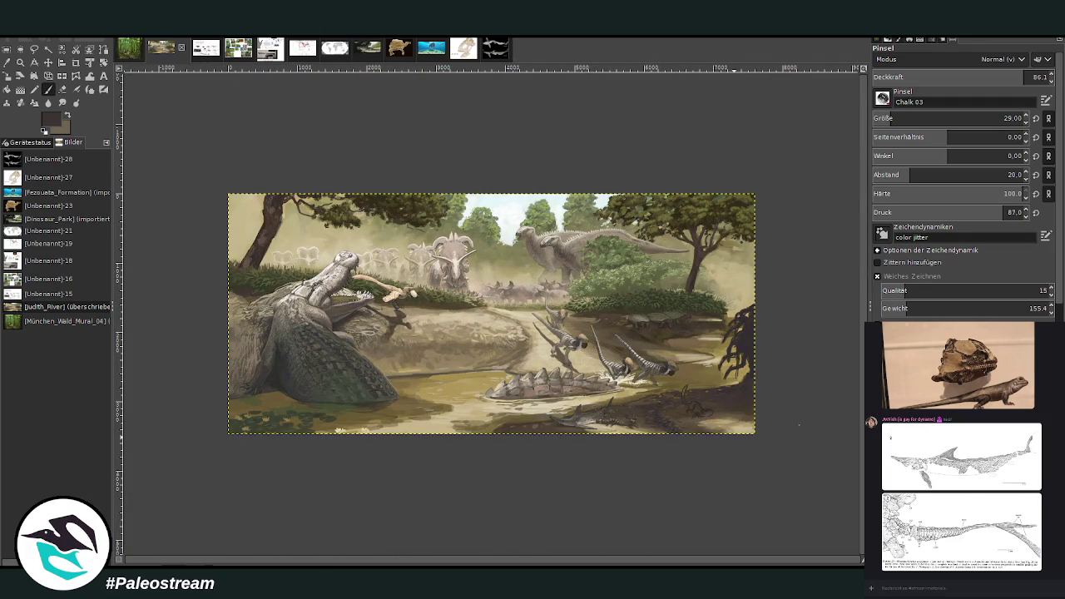
key("z")
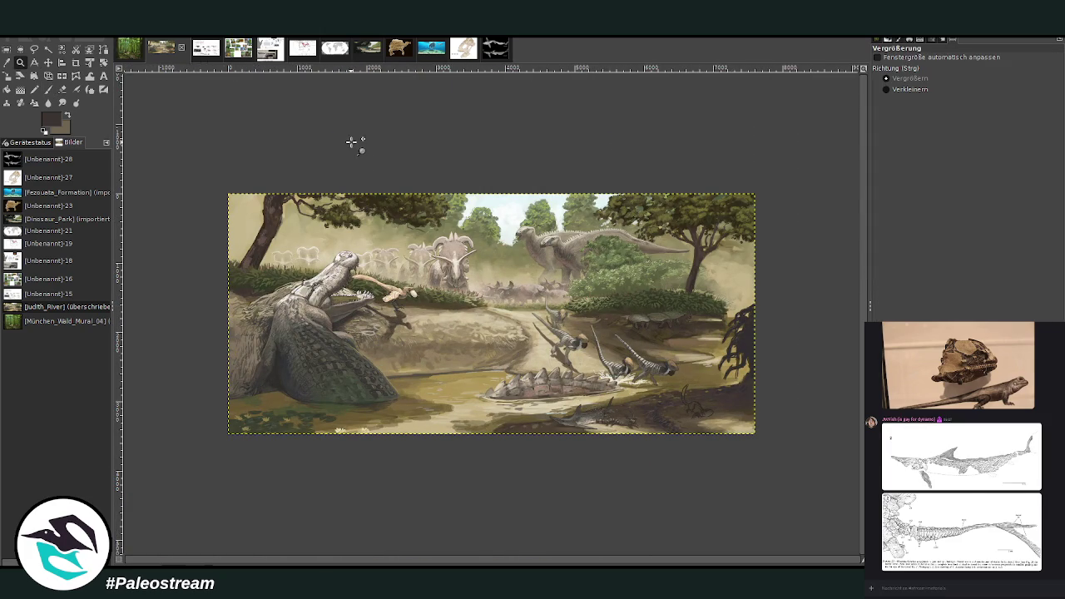
left_click(213, 175)
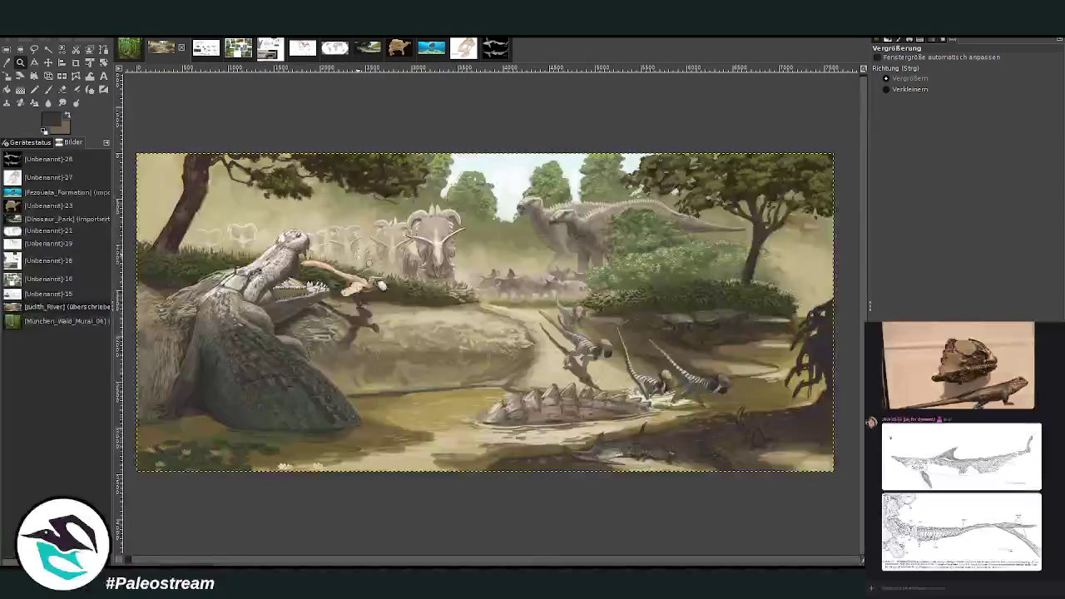
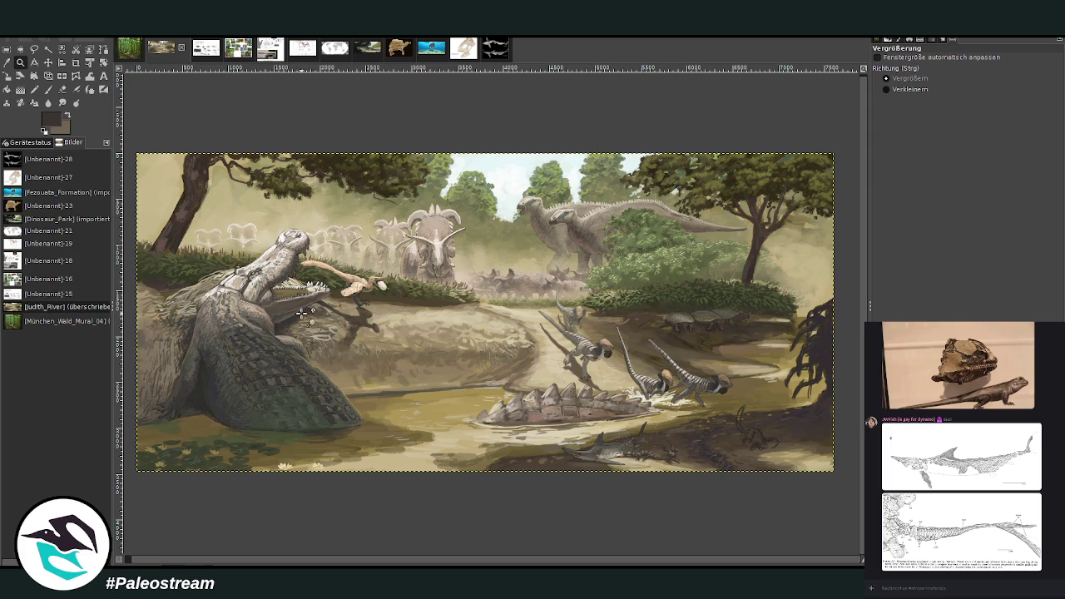
Zoom into the lower-right bank and crop the creature sketch layer tightly around the sketch
left_click_drag(530, 303, 634, 354)
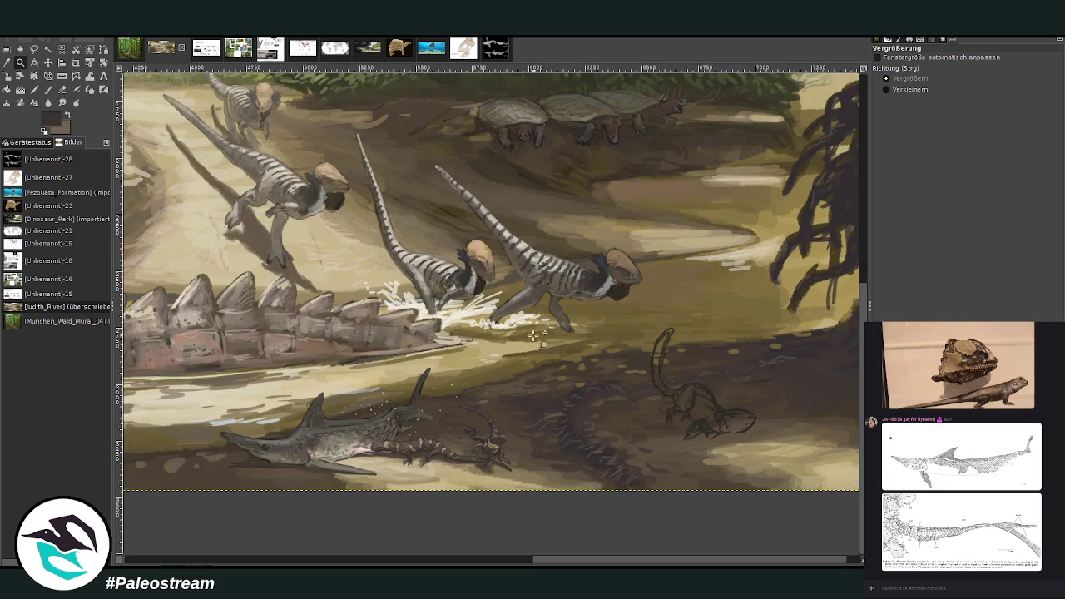
left_click_drag(498, 235, 726, 490)
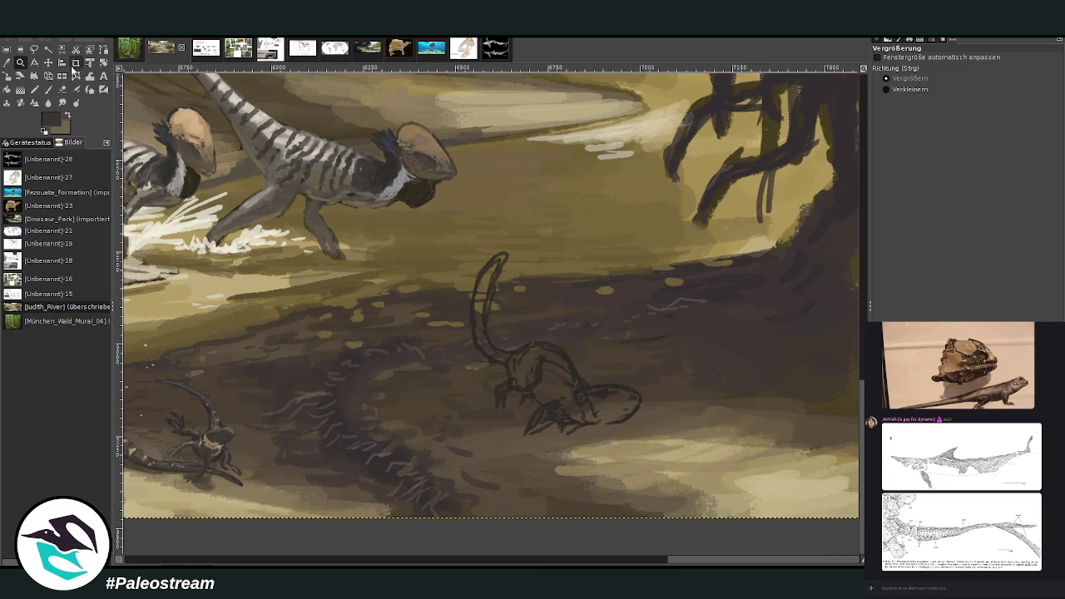
key("Page_Up")
key("x")
key("Page_Down")
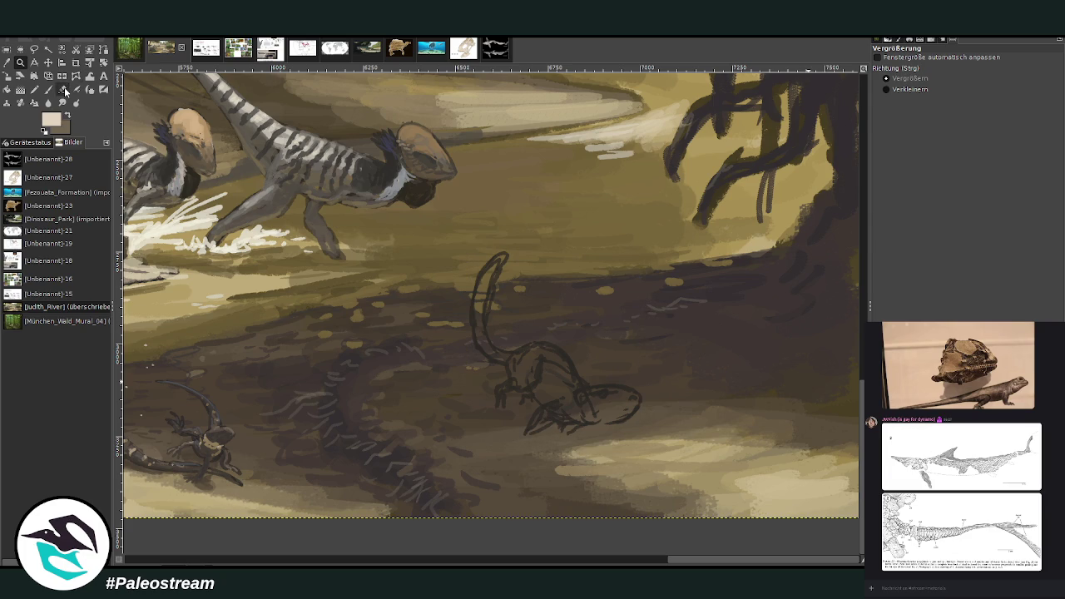
left_click(61, 89)
left_click(48, 62)
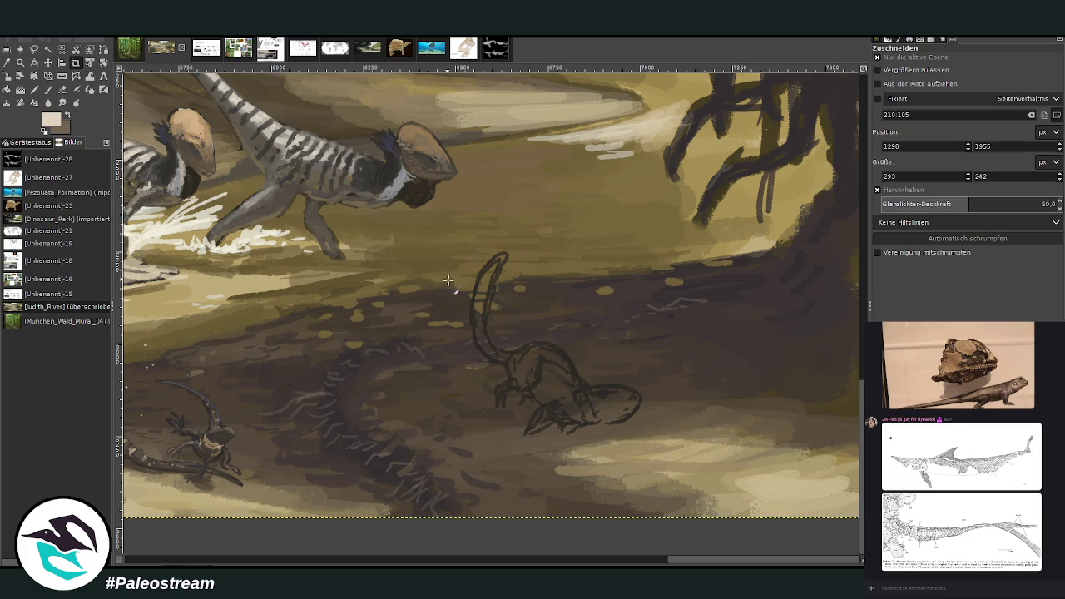
left_click_drag(444, 226, 678, 469)
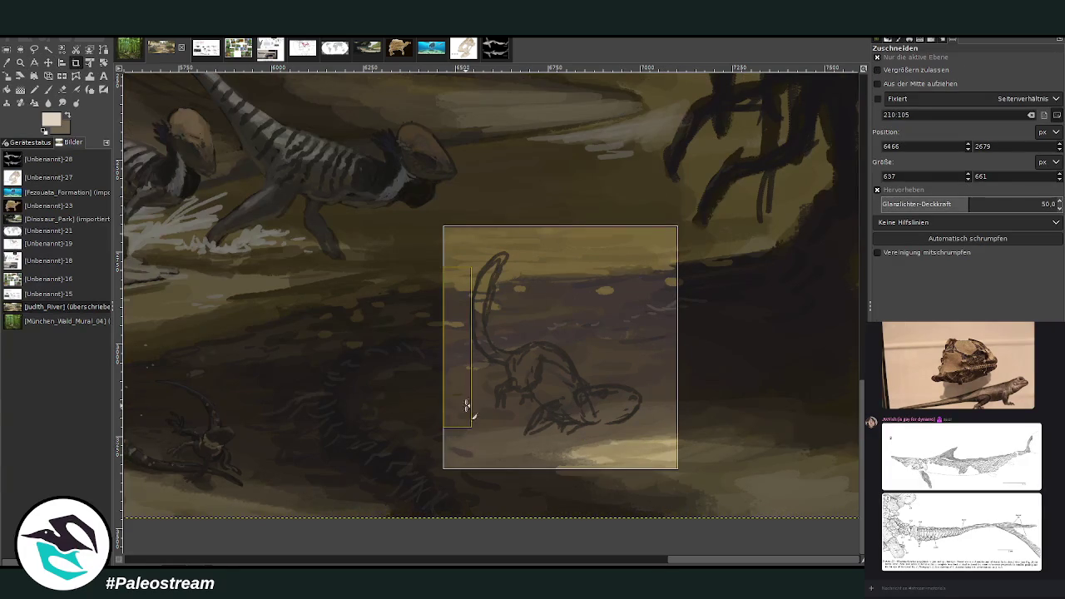
left_click(496, 395)
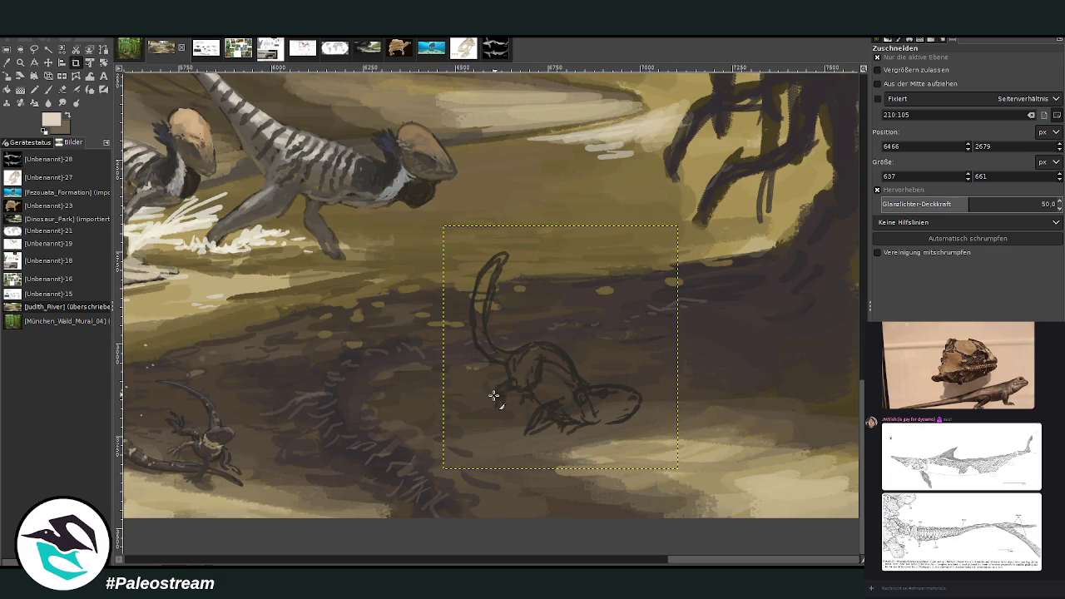
Paint dark grey lines on the creature's head, leg and front leg
left_click(48, 89)
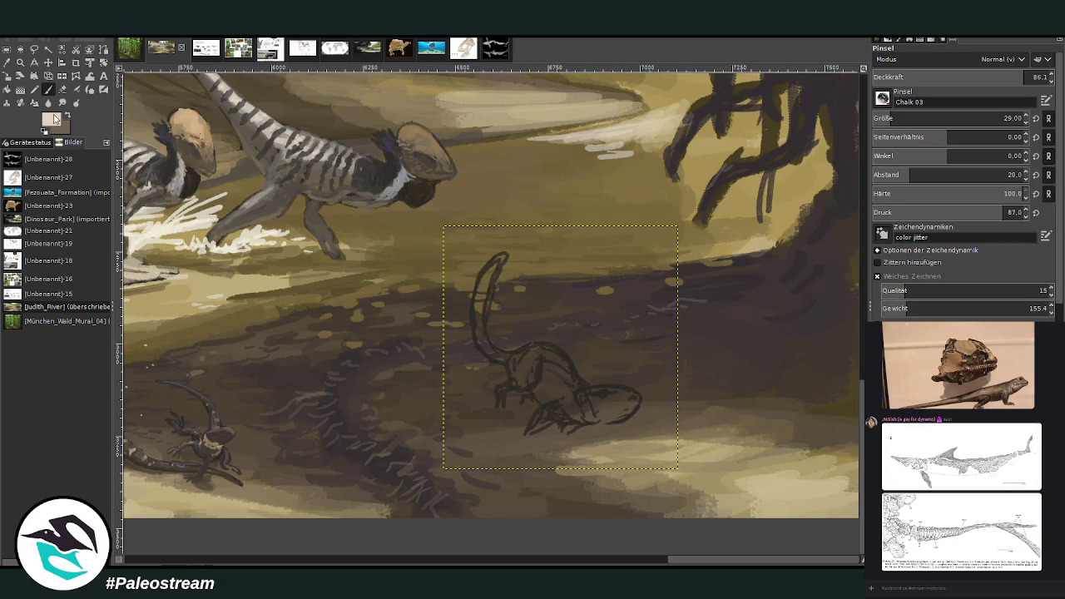
key("d")
mouse_move(543, 425)
left_mouse_down()
mouse_move(524, 445)
mouse_move(539, 431)
mouse_move(566, 439)
mouse_move(580, 423)
left_mouse_up()
mouse_move(502, 416)
left_mouse_down()
mouse_move(496, 428)
mouse_move(496, 404)
mouse_move(521, 415)
left_mouse_up()
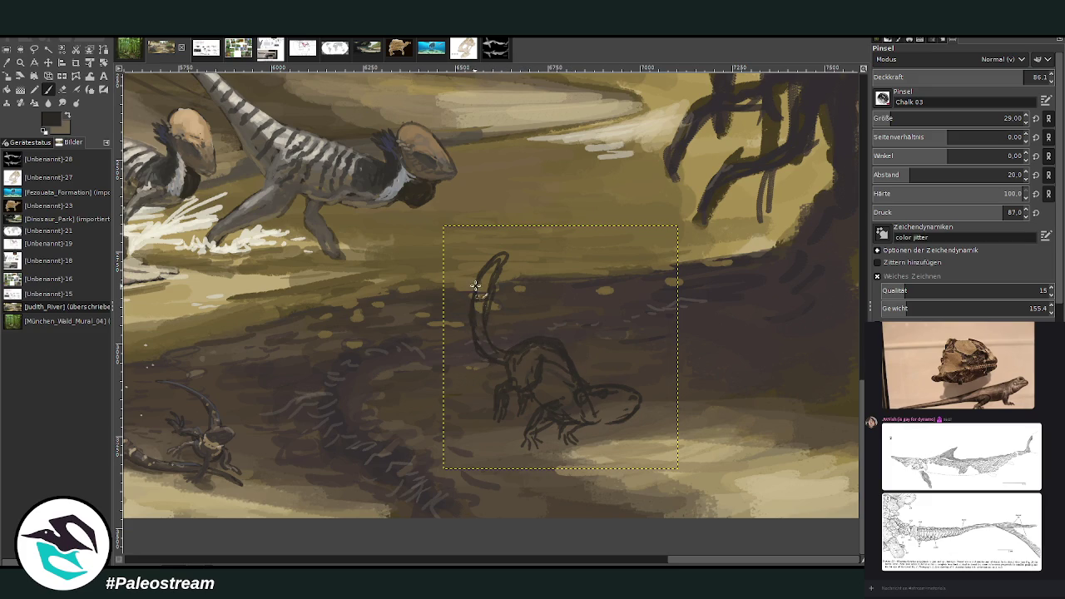
Move the creature sketch up and right toward the roots, and scale it smaller
key("m")
mouse_move(573, 370)
left_mouse_down()
mouse_move(717, 325)
mouse_move(742, 330)
left_mouse_up()
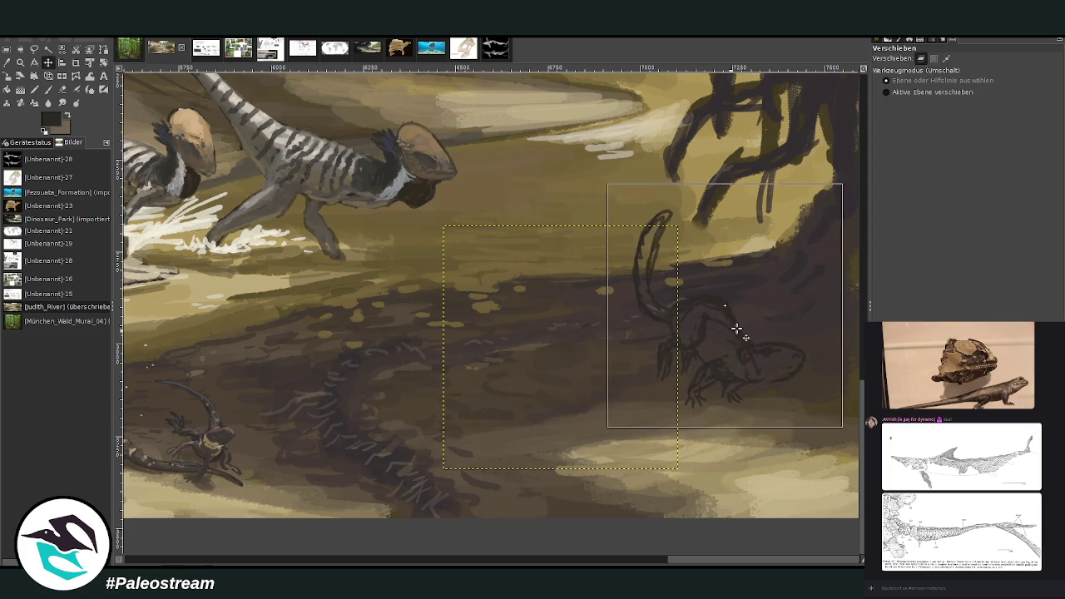
key("shift+s")
mouse_move(671, 278)
left_mouse_down()
mouse_move(757, 317)
mouse_move(744, 311)
left_mouse_up()
key("Return")
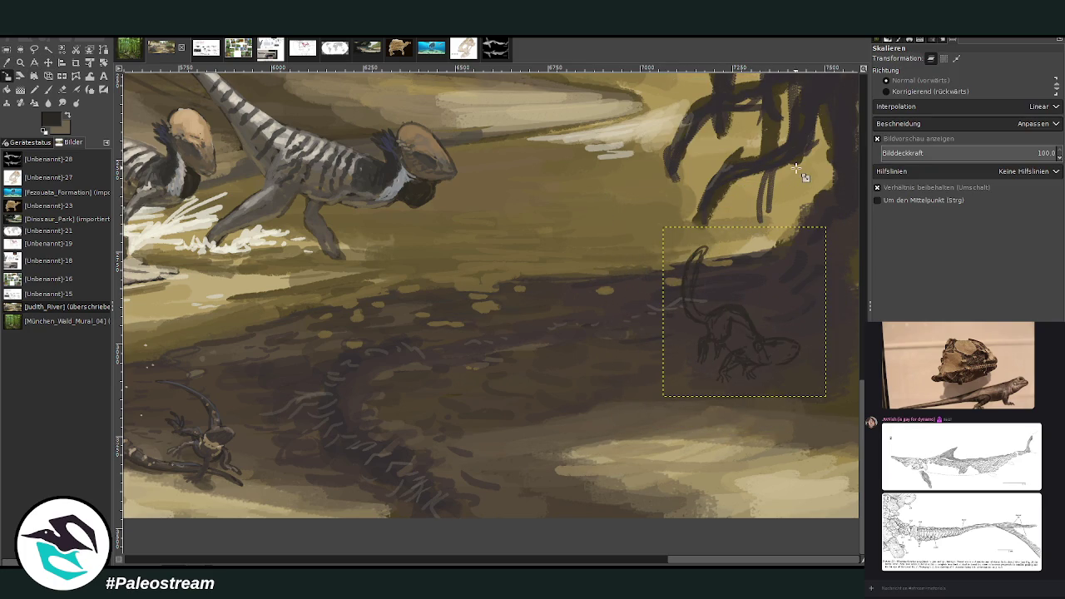
Zoom in on the resized sketch and make the painting layer active again for brushing
left_click(20, 62)
left_click_drag(591, 185, 839, 461)
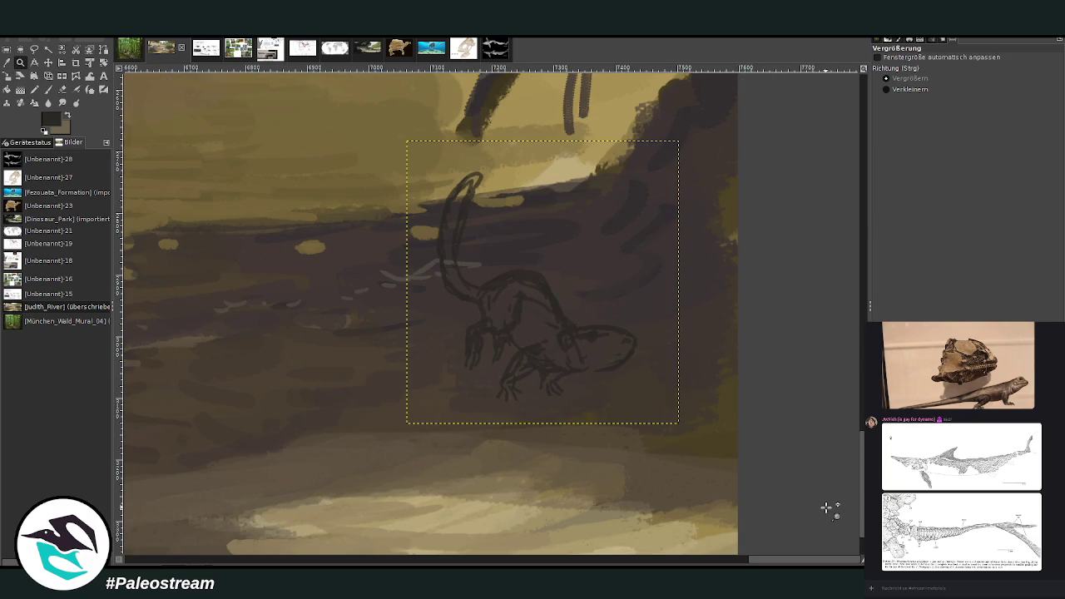
scroll(826, 508, "down", 2, "ctrl")
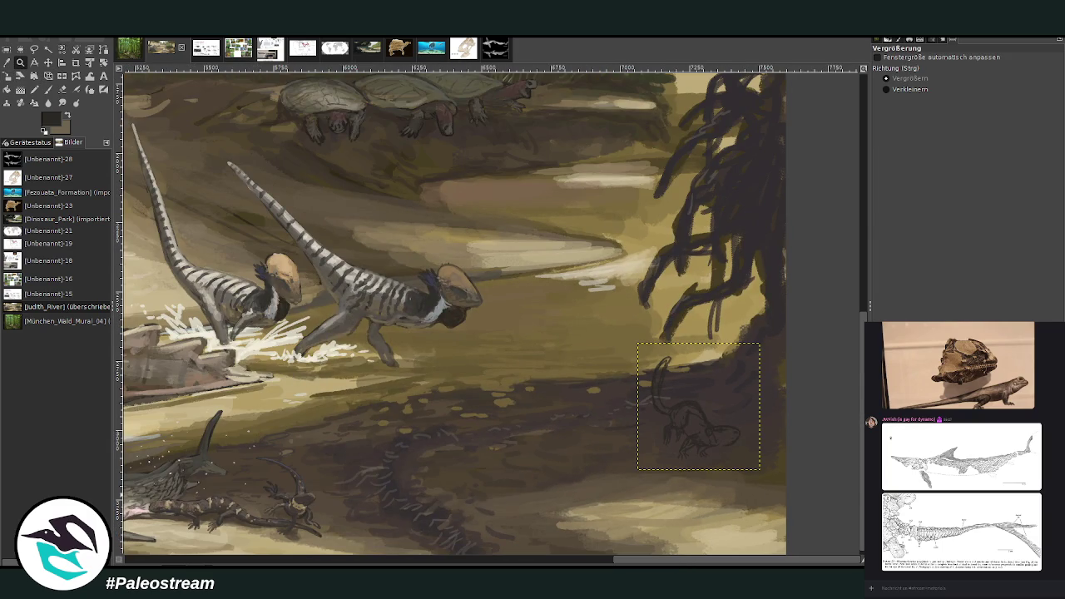
key("ctrl+shift+a")
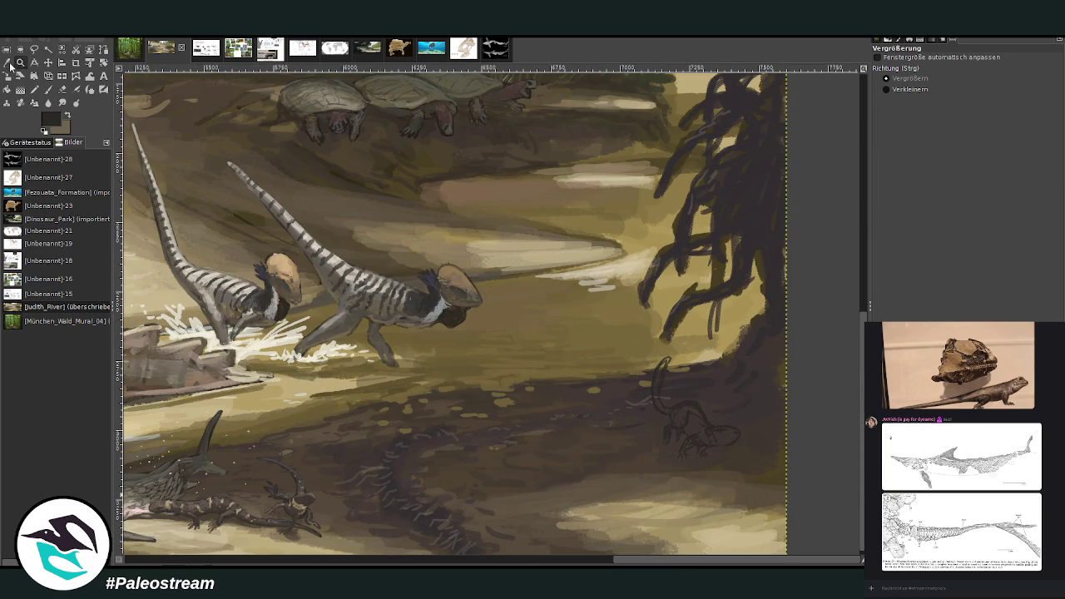
left_click(48, 89)
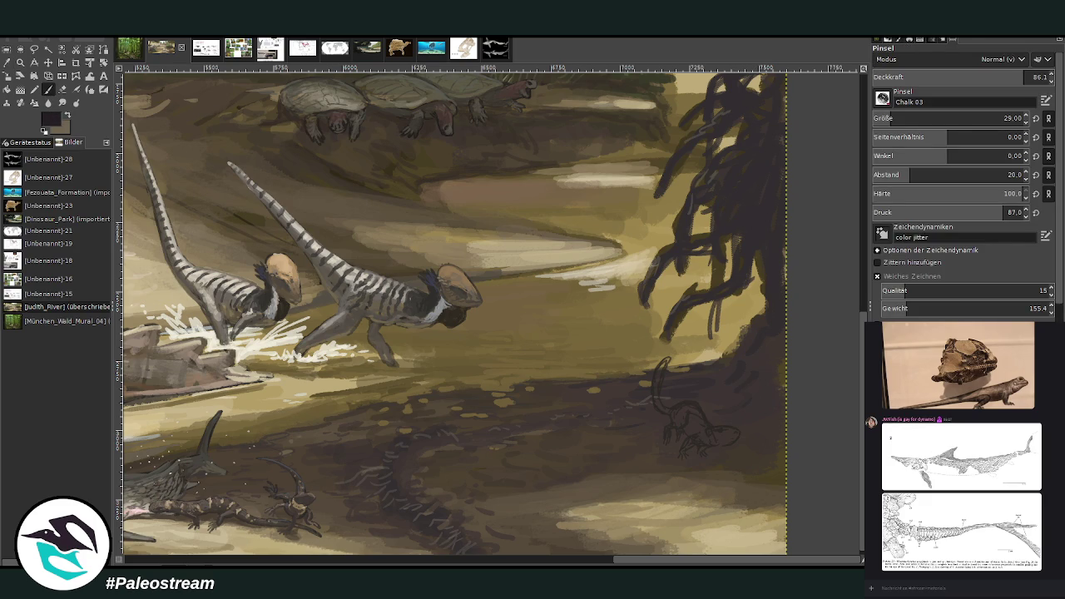
With a larger, more opaque brush, paint thick dark roots from the tree base down-left
left_click_drag(922, 117, 999, 118)
left_click_drag(999, 78, 1037, 76)
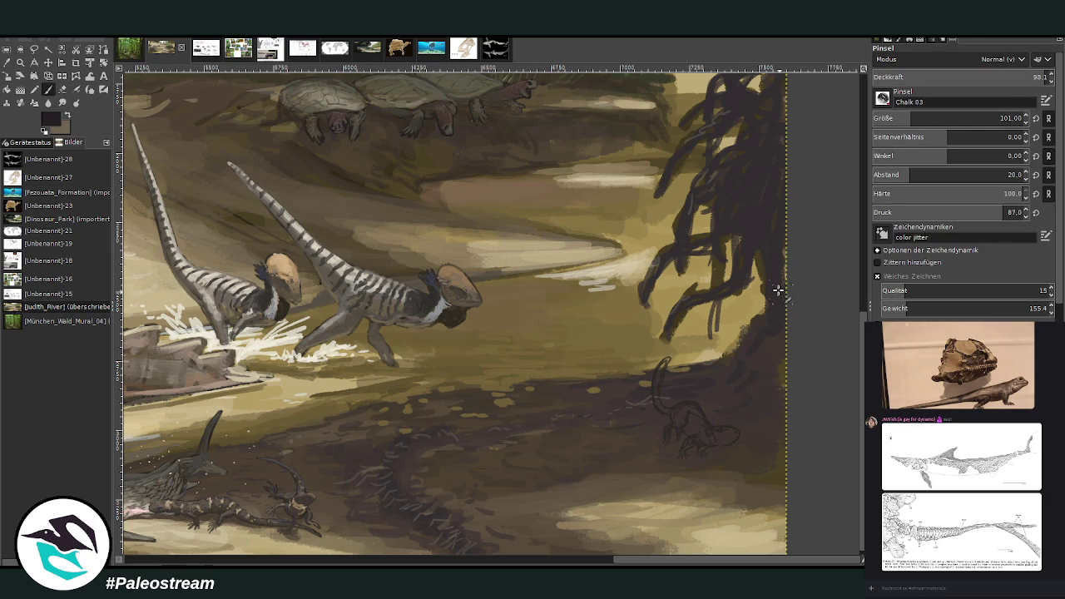
left_click_drag(783, 294, 661, 333)
left_click_drag(784, 291, 718, 338)
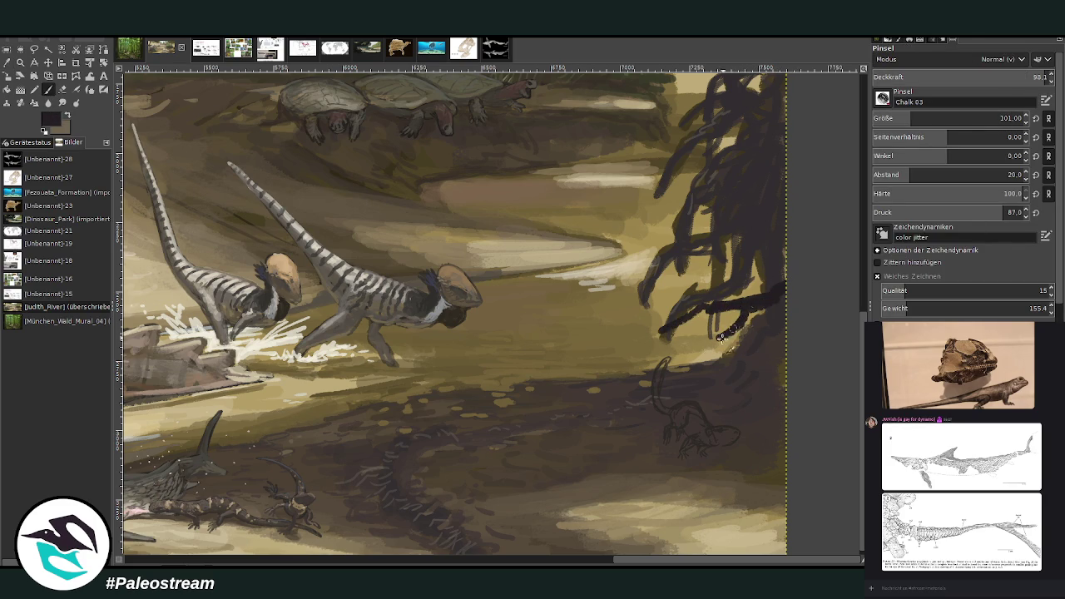
left_click(932, 118)
left_click_drag(780, 301, 551, 464)
left_click_drag(601, 410, 586, 471)
left_click_drag(643, 354, 491, 458)
Add roots from the tree's upper right, extend the branches and darken the tree base
left_click_drag(782, 317, 724, 349)
left_click_drag(785, 232, 595, 338)
left_click_drag(672, 314, 591, 375)
left_click_drag(787, 335, 739, 390)
left_click_drag(558, 456, 529, 492)
mouse_move(498, 443)
left_mouse_down()
mouse_move(482, 457)
mouse_move(649, 344)
mouse_move(735, 330)
left_mouse_up()
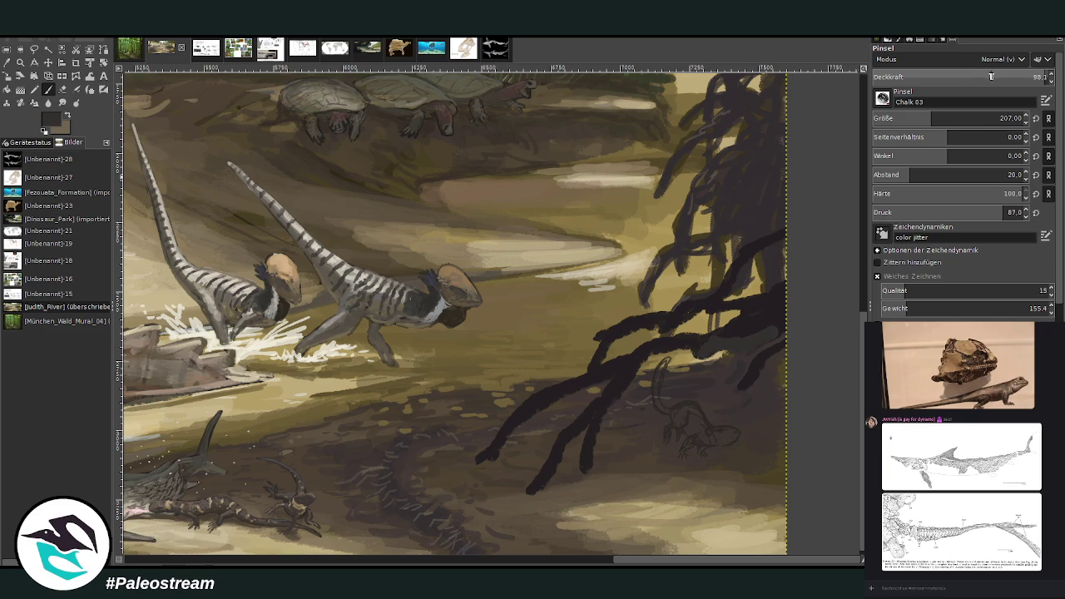
Adjust brush opacity and size, then add a short dark stroke on the roots
left_click_drag(1032, 77, 965, 76)
left_click_drag(912, 118, 897, 119)
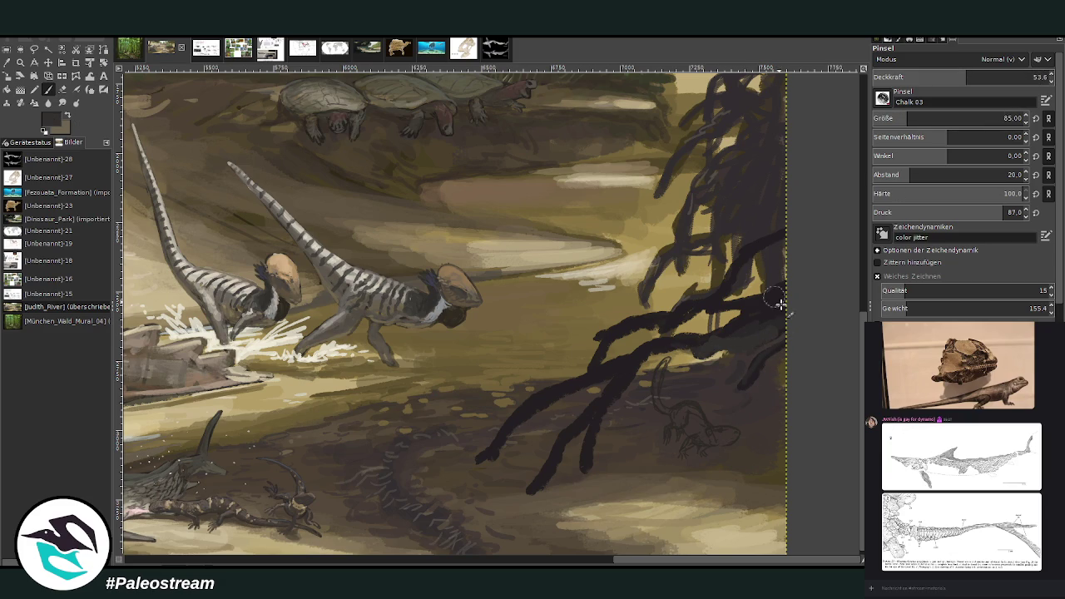
left_click(1008, 76)
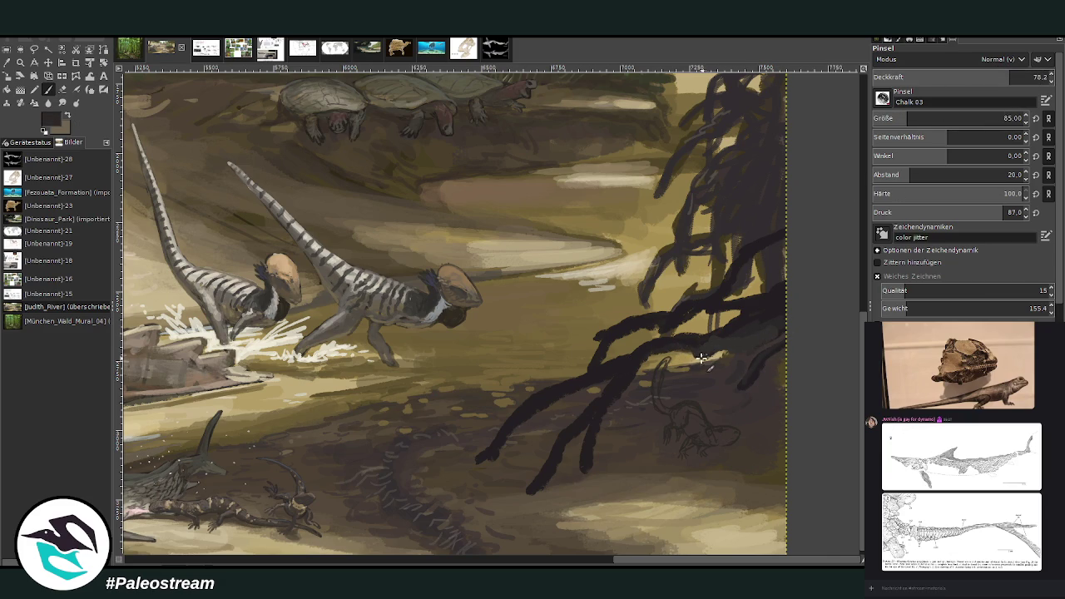
left_click(1035, 76)
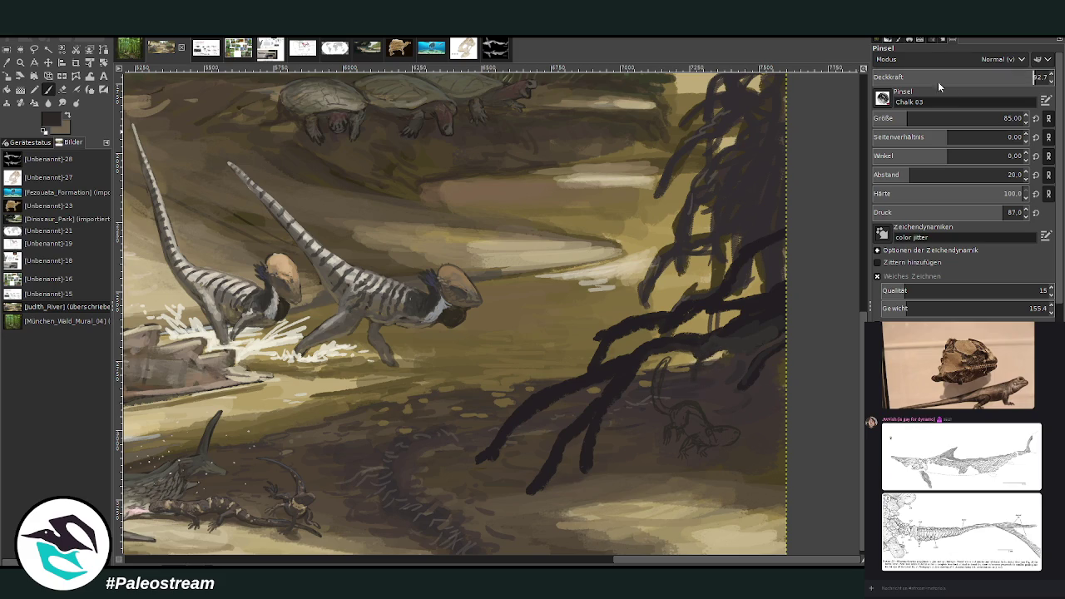
left_click_drag(707, 359, 737, 342)
Lengthen root tips and add strands near the creature sketch, then lower opacity to 64
left_click_drag(541, 490, 526, 496)
left_click_drag(589, 454, 576, 491)
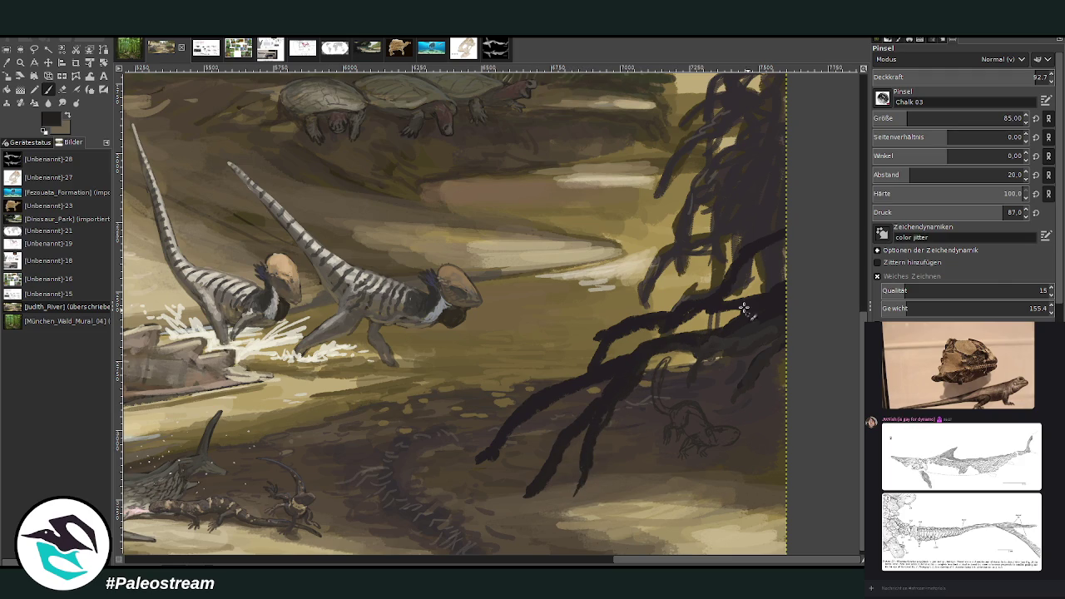
left_click_drag(569, 405, 546, 441)
left_click_drag(601, 334, 581, 356)
left_click_drag(736, 278, 769, 255)
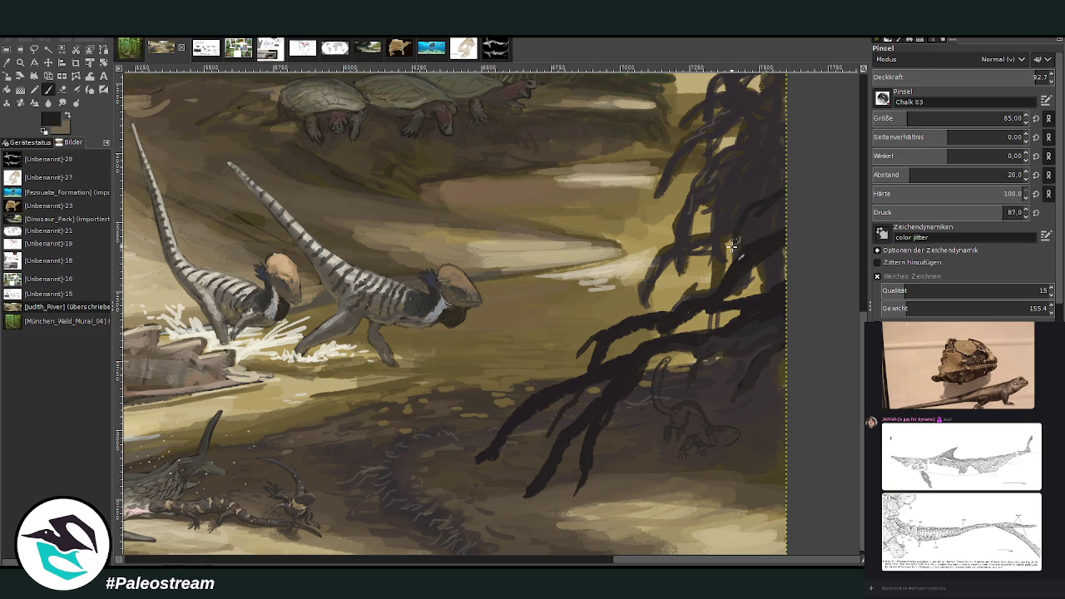
left_click(984, 76)
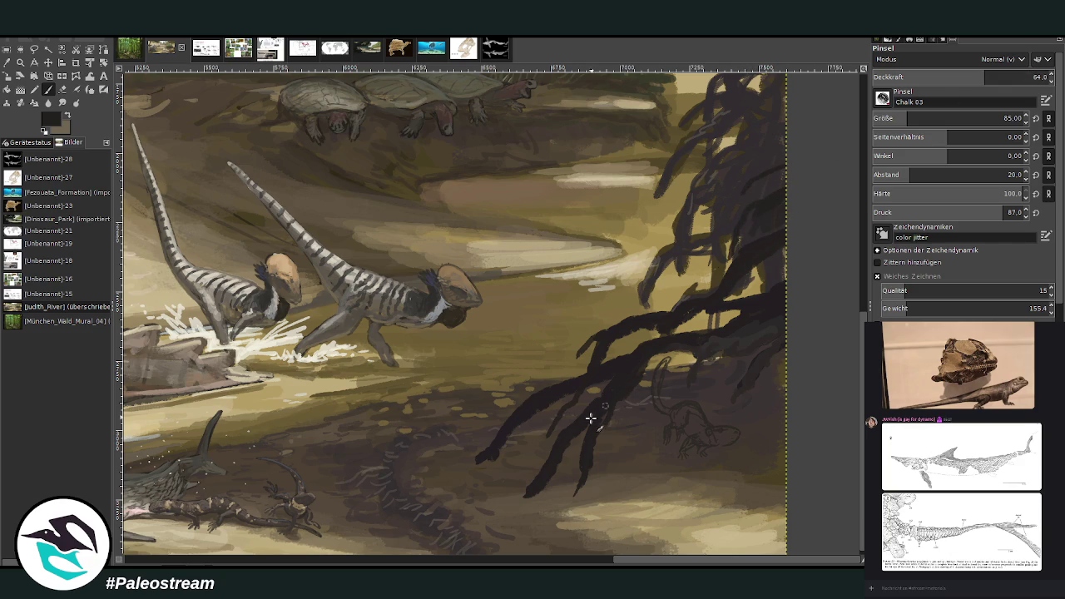
Sample a brown from the painting and add lighter and faint brown strokes along the roots
key("o")
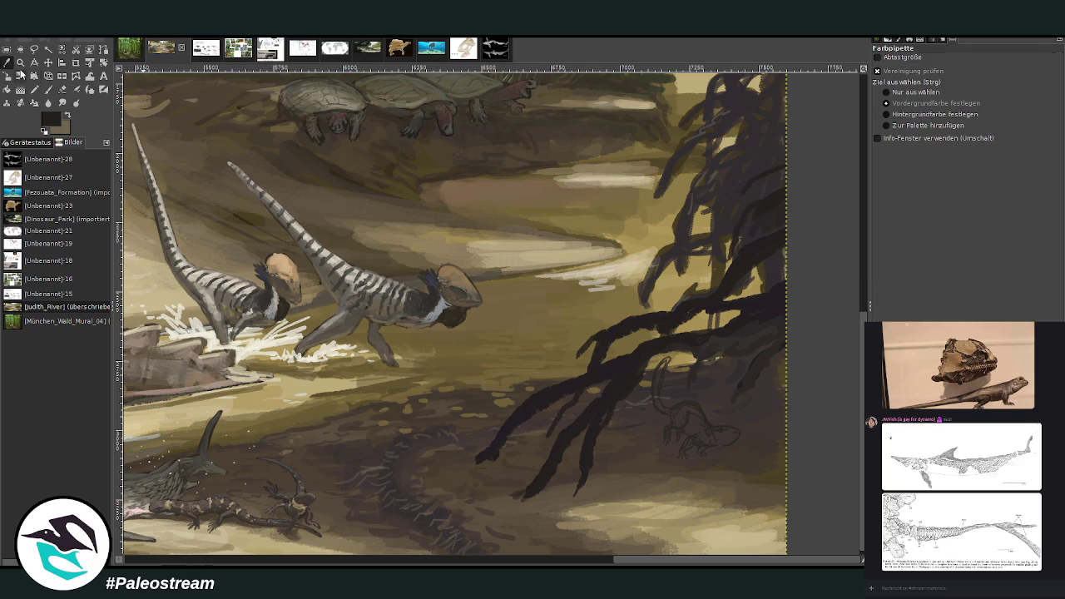
left_click(708, 462)
key("p")
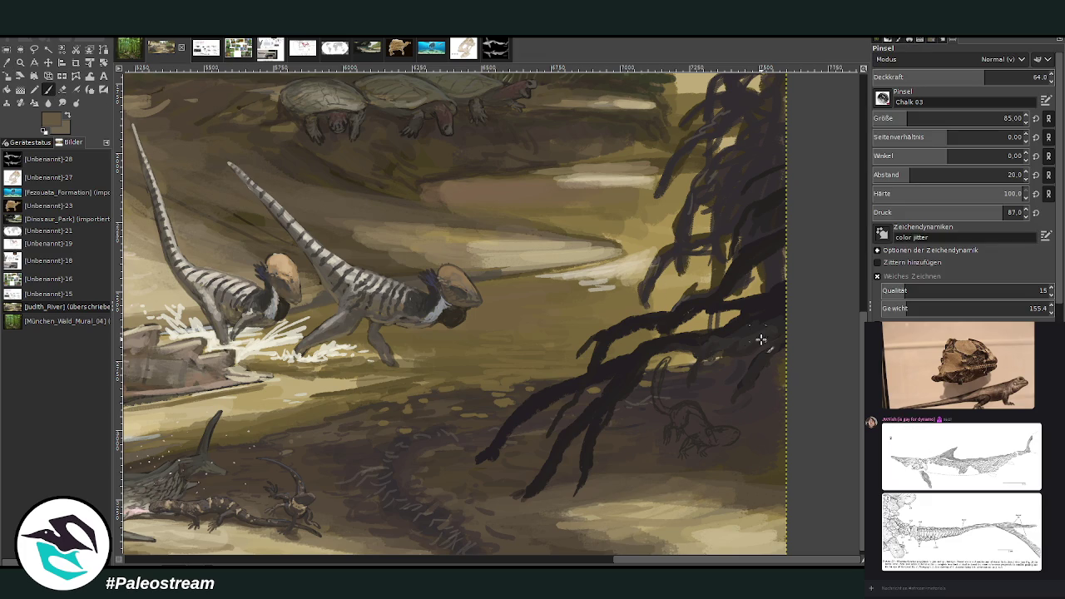
left_click_drag(695, 374, 774, 358)
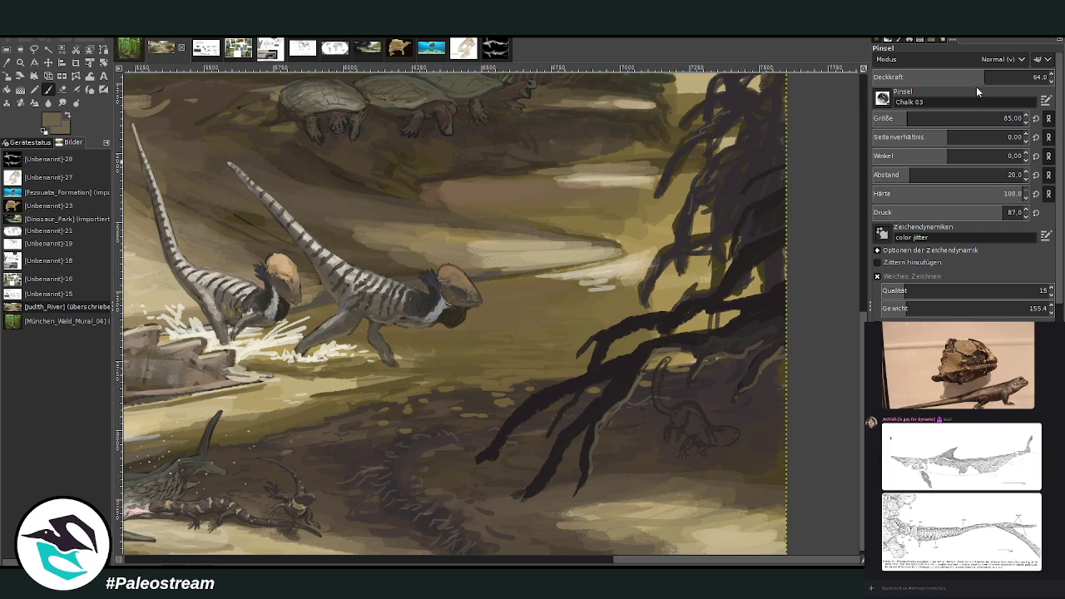
left_click_drag(961, 79, 899, 75)
left_click_drag(558, 394, 488, 458)
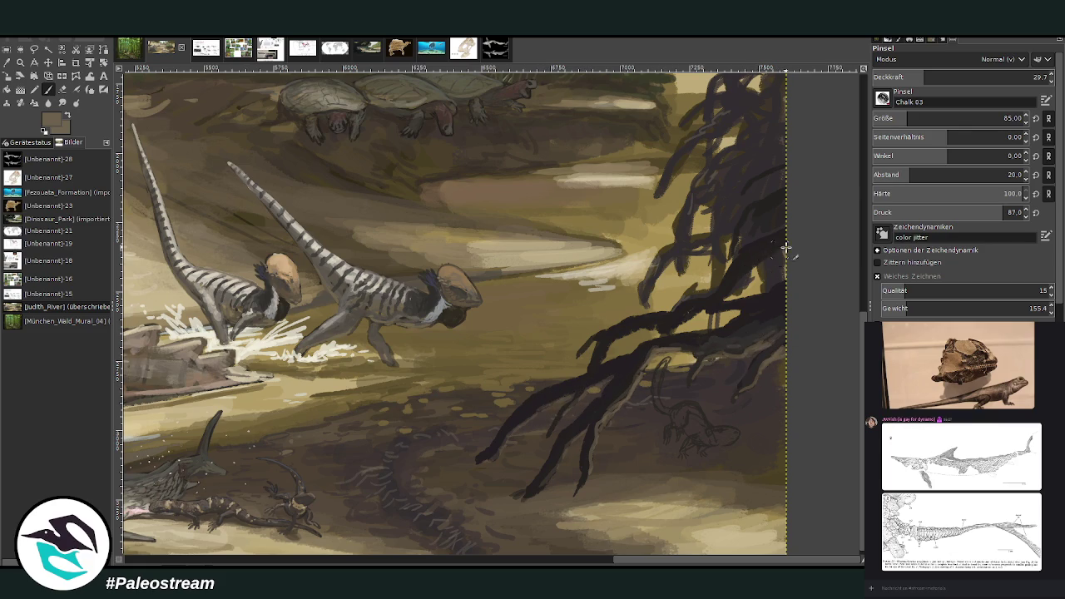
Extend dark brown root strokes up toward the branches, then sample the dark root colour
left_click(711, 261, "ctrl")
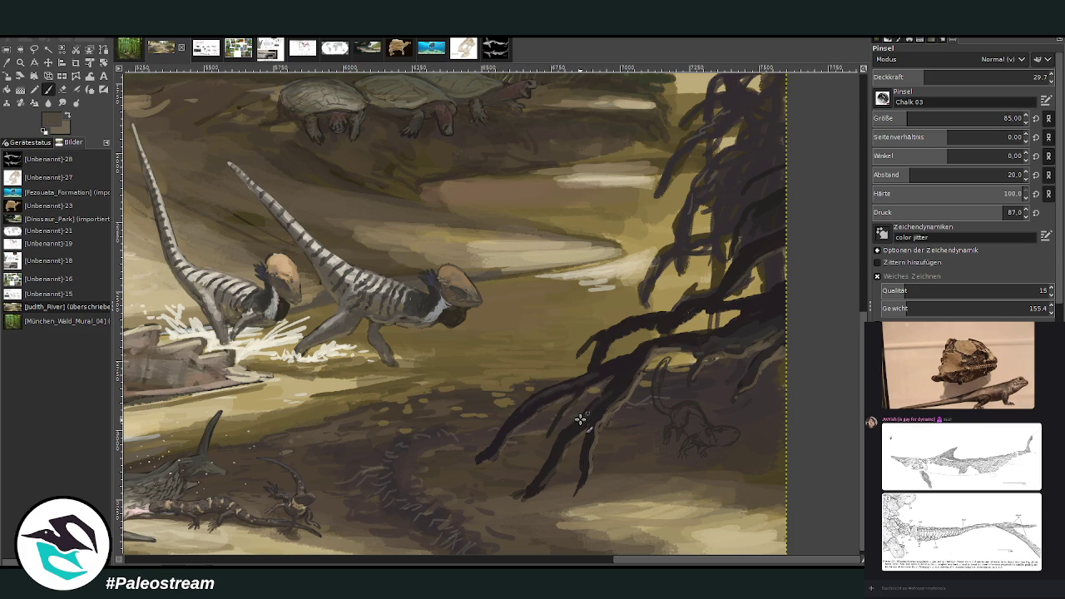
left_click_drag(596, 358, 738, 260)
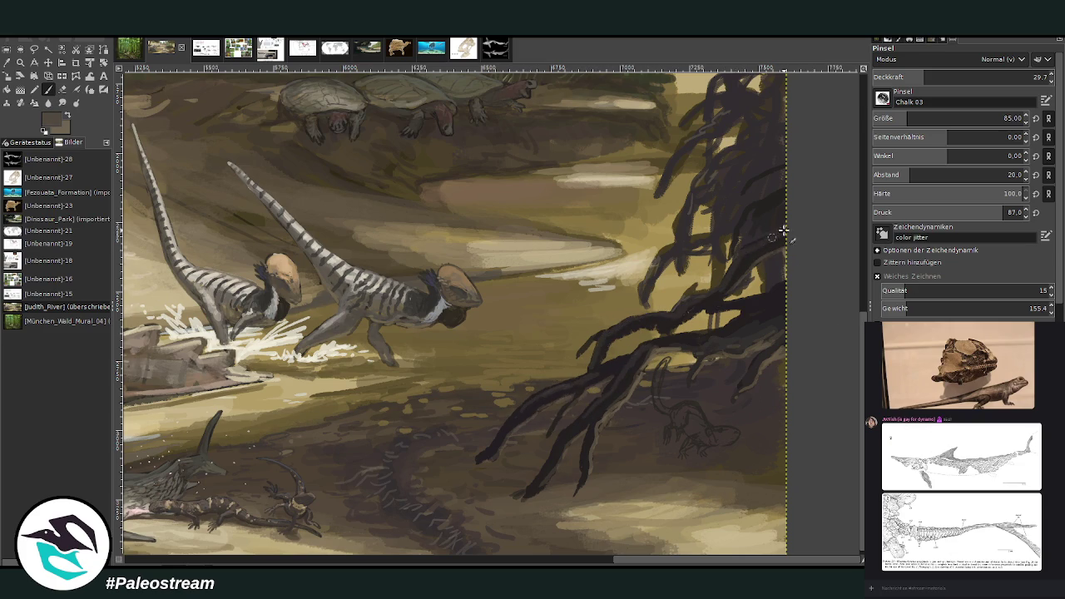
left_click(8, 64)
left_click(755, 191)
key("p")
At brush size 56 and opacity 52.4, thicken the branch tip, then zoom out
left_click(965, 77)
left_click_drag(909, 121, 895, 121)
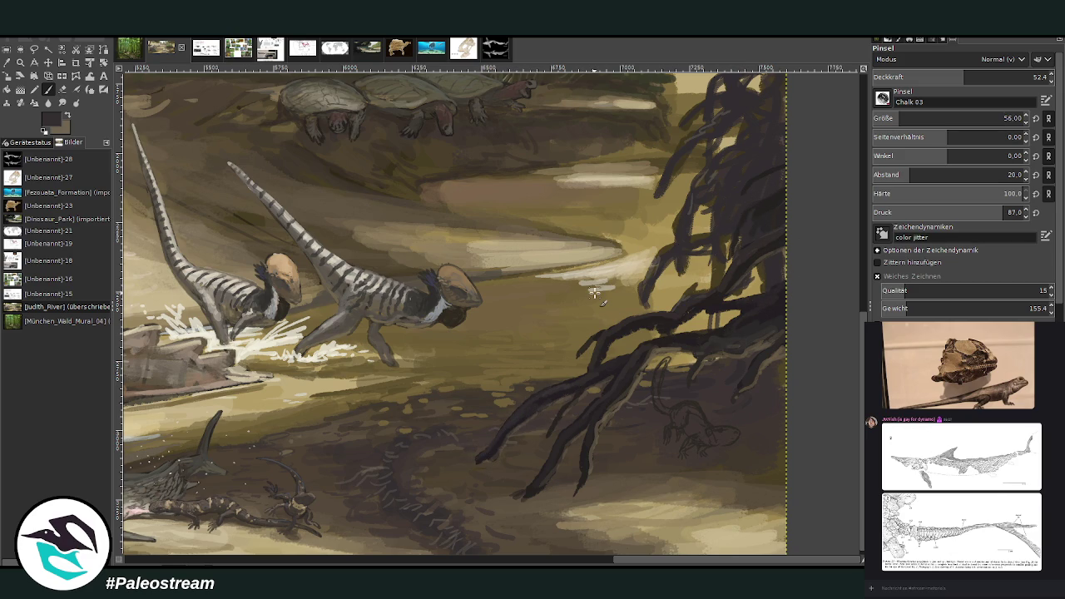
left_click_drag(657, 260, 645, 285)
scroll(632, 317, "down", 3)
scroll(633, 318, "down", 1)
scroll(632, 317, "down", 1)
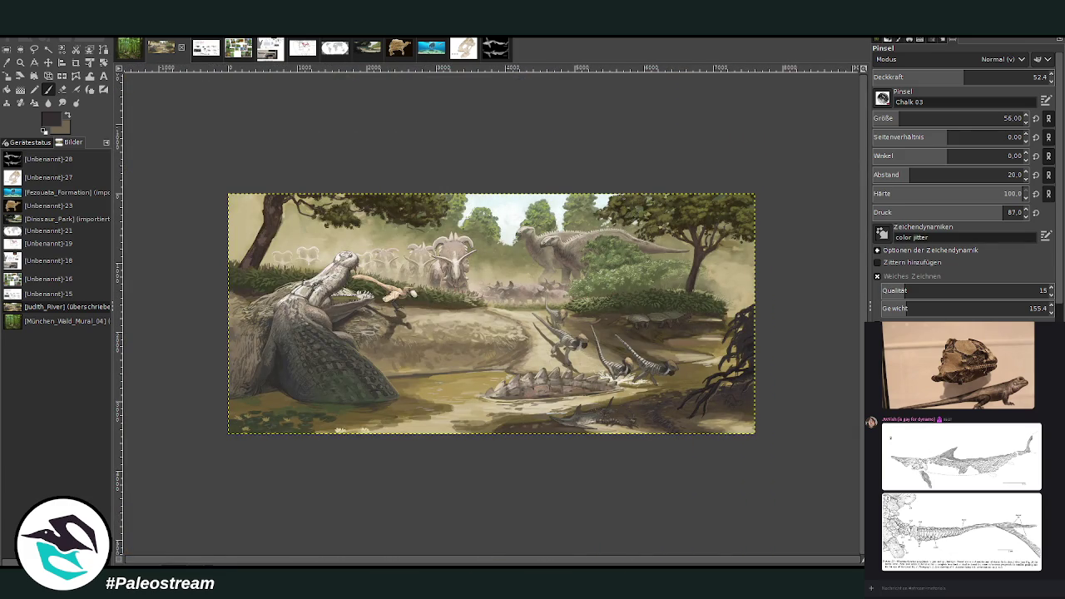
Zoom into the roots and shade the lit ground beneath them dark with a size 106 brush
left_click(20, 62)
left_click_drag(683, 331, 783, 481)
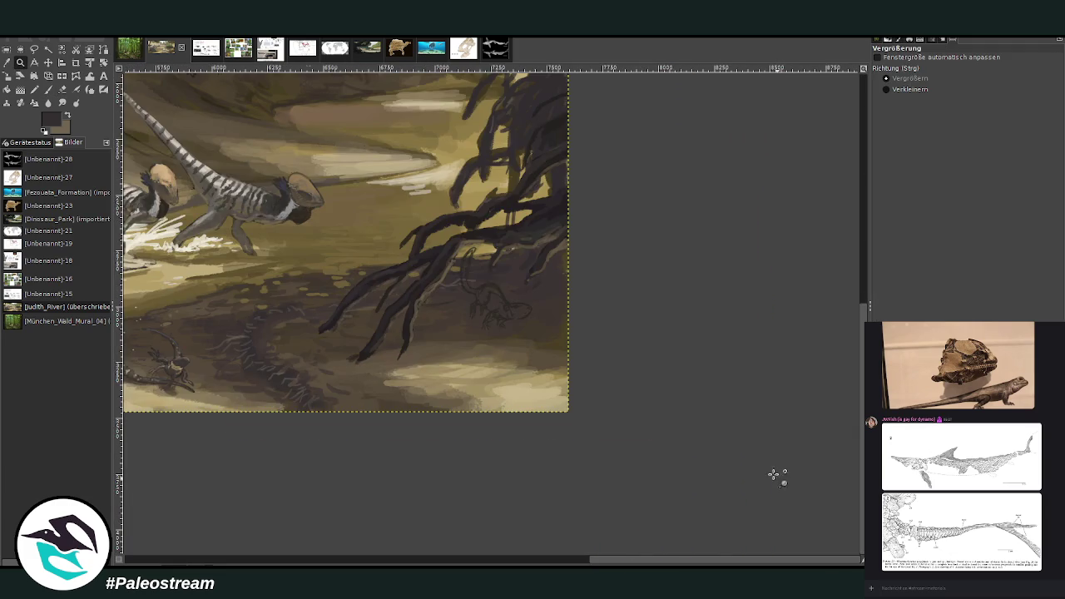
left_click_drag(334, 143, 596, 426)
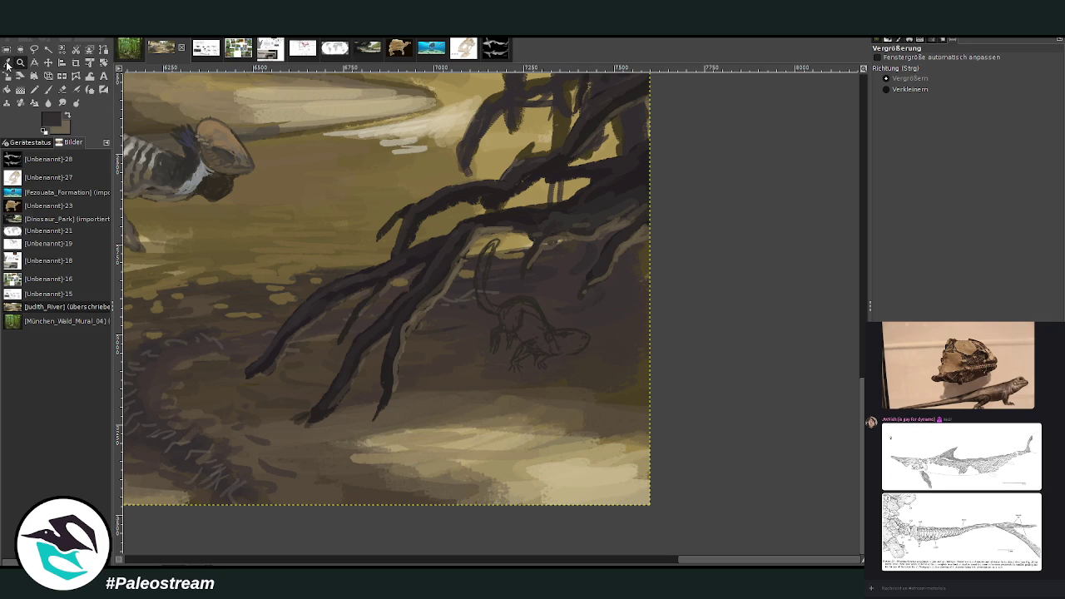
left_click(7, 62)
left_click(49, 89)
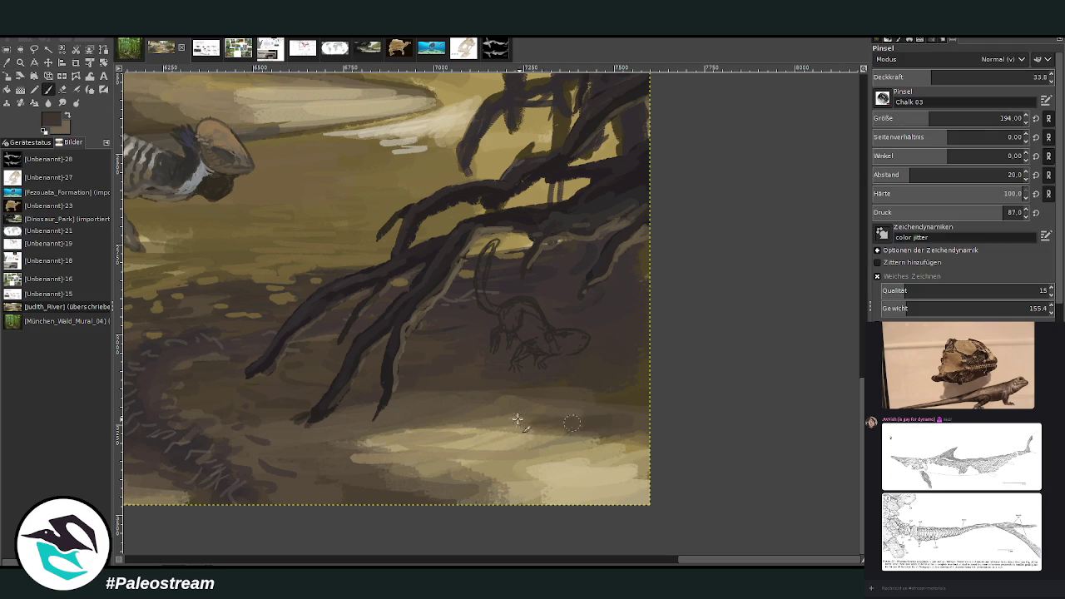
left_click_drag(562, 414, 466, 419)
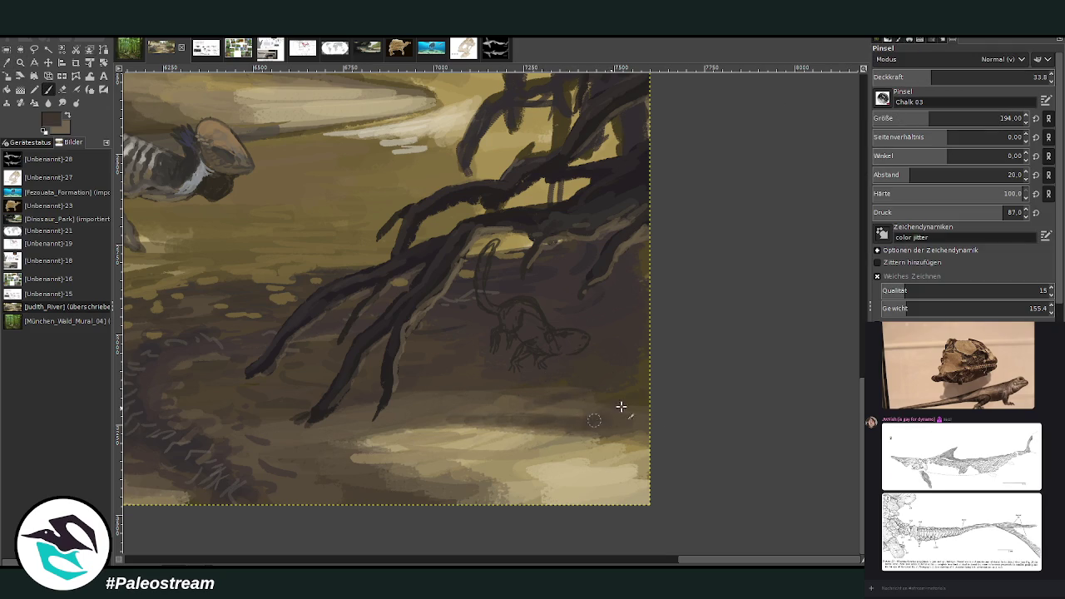
mouse_move(578, 414)
left_mouse_down()
mouse_move(449, 428)
mouse_move(366, 456)
left_mouse_up()
left_click(957, 77)
left_click_drag(921, 121, 912, 121)
left_click_drag(463, 426, 366, 456)
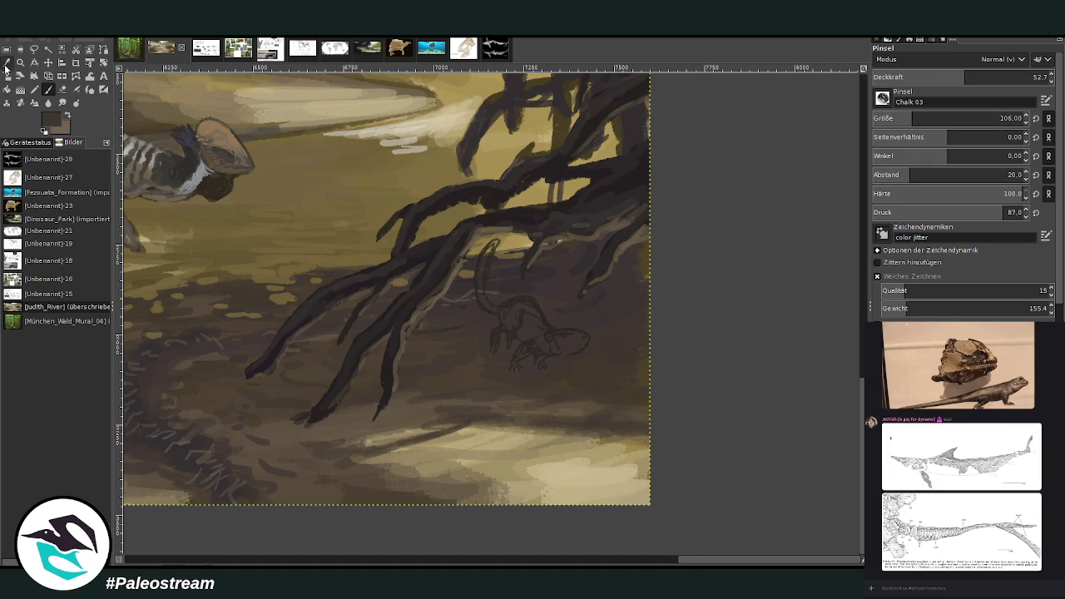
Sample a lighter brown and paint pale highlights along the lower and upper branches at size 33
key("o")
left_click(582, 137)
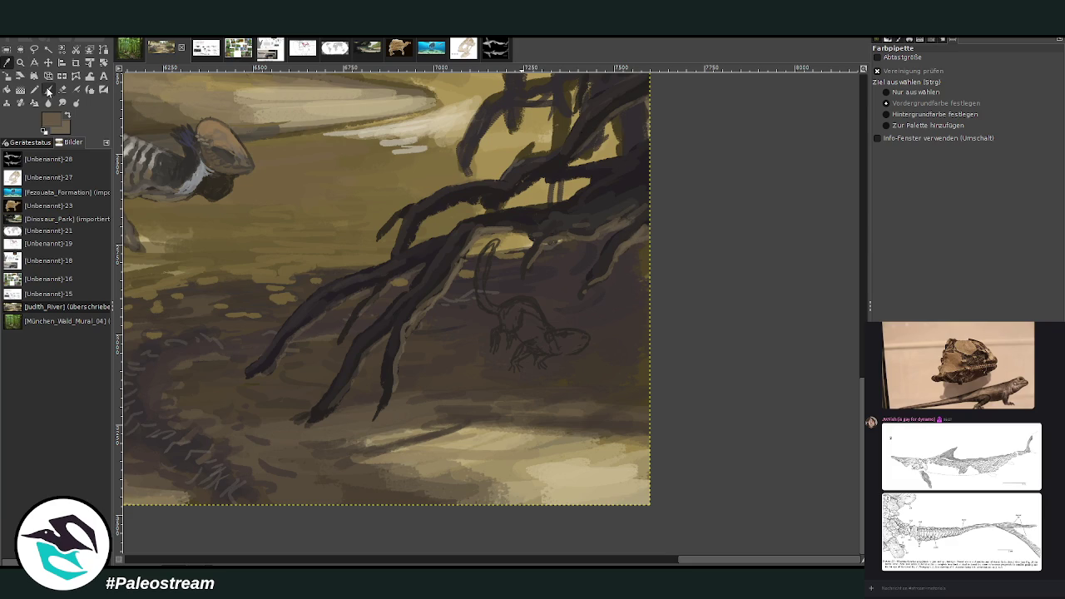
left_click(48, 90)
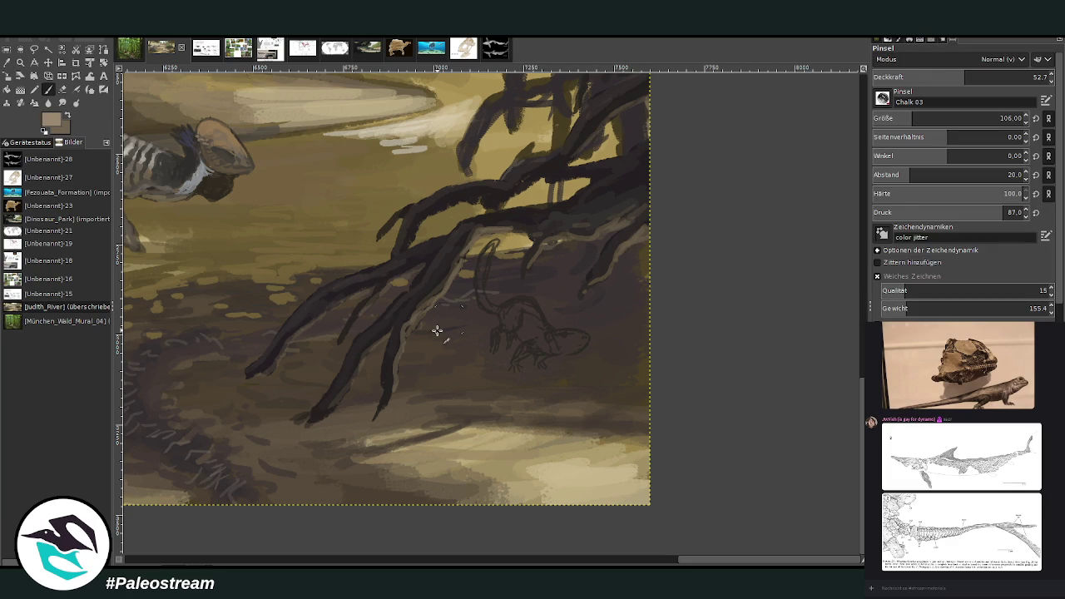
mouse_move(407, 322)
left_mouse_down()
mouse_move(387, 362)
mouse_move(414, 311)
mouse_move(388, 314)
mouse_move(367, 336)
left_mouse_up()
mouse_move(613, 249)
left_mouse_down()
mouse_move(641, 227)
mouse_move(604, 265)
mouse_move(640, 225)
left_mouse_up()
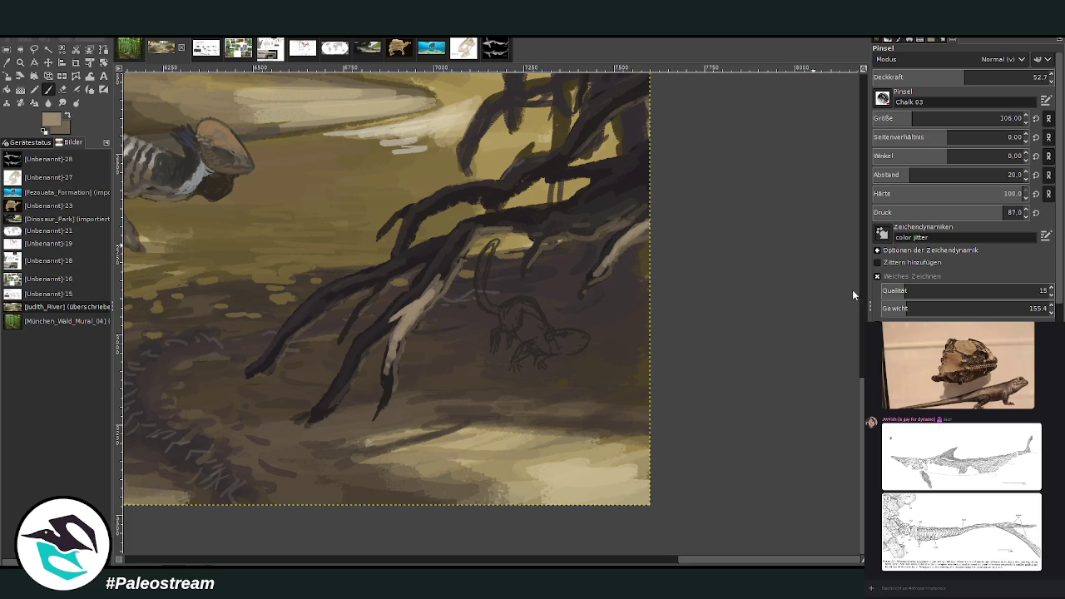
left_click(985, 77)
left_click(880, 118)
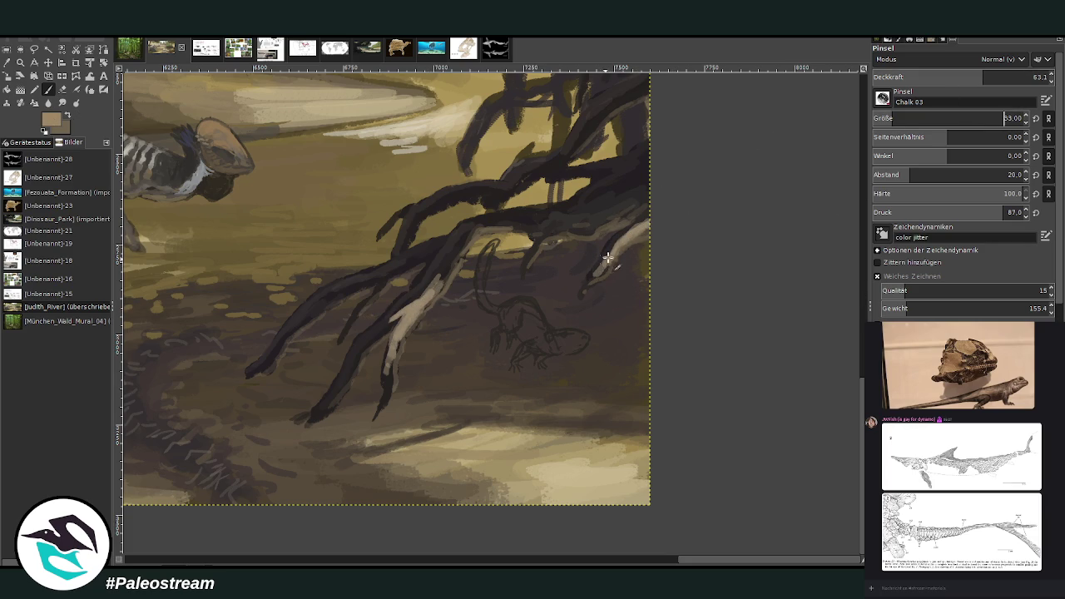
mouse_move(611, 253)
left_mouse_down()
mouse_move(616, 224)
mouse_move(599, 229)
mouse_move(620, 218)
mouse_move(557, 232)
mouse_move(523, 264)
mouse_move(576, 231)
left_mouse_up()
left_click(946, 77)
left_click(996, 77)
left_click_drag(447, 273, 387, 329)
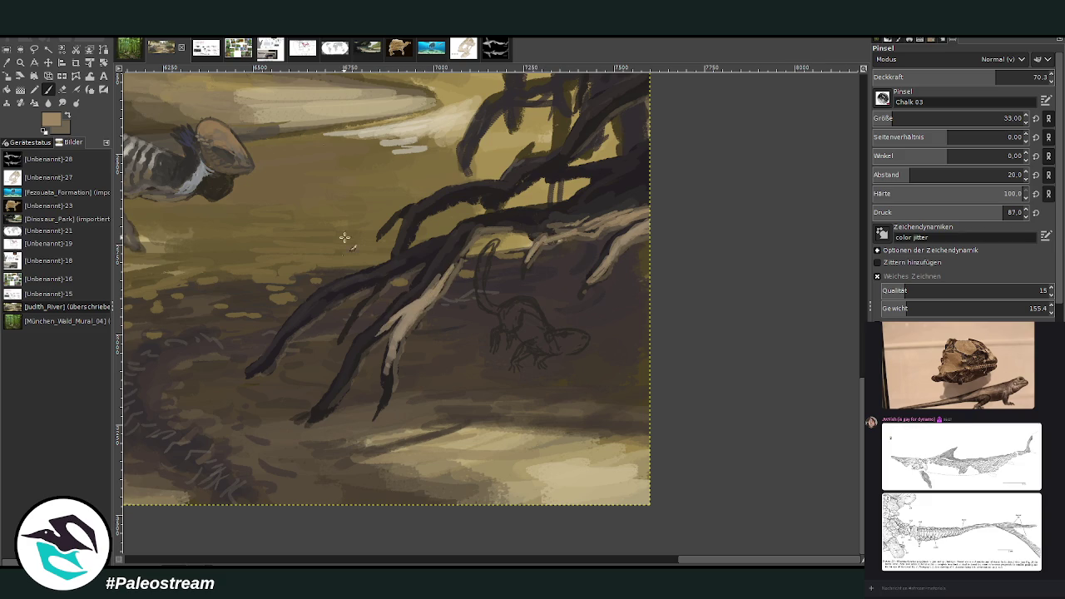
At size 59 and opacity 45.7, lighten the branch tip and extend highlights up the pale branch
left_click(899, 118)
left_click(954, 77)
left_click_drag(391, 356, 383, 404)
mouse_move(385, 330)
left_mouse_down()
mouse_move(333, 399)
mouse_move(427, 288)
mouse_move(373, 336)
left_mouse_up()
left_click_drag(459, 246, 425, 289)
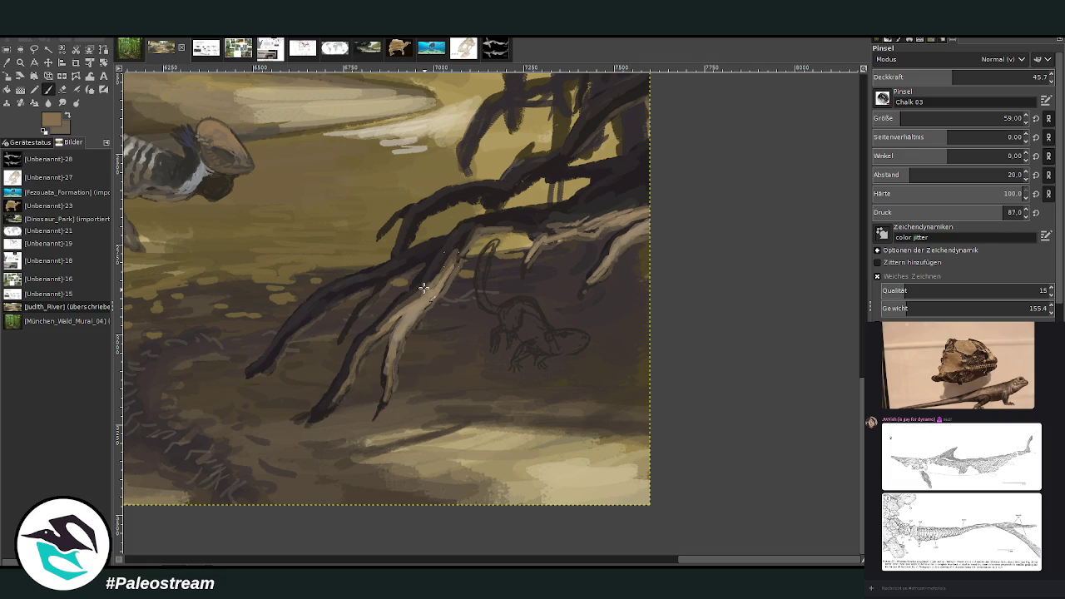
left_click_drag(620, 209, 650, 200)
Shade the upper branch underside at opacity 27.8, highlight the lower branch at size 35, opacity 47.9
left_click(920, 76)
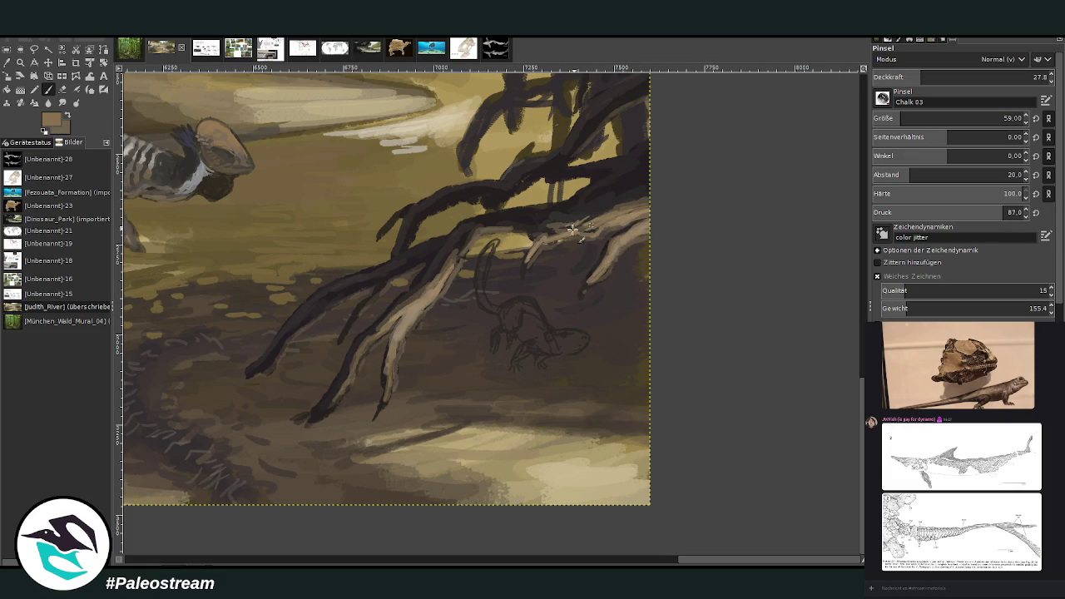
left_click_drag(543, 234, 653, 192)
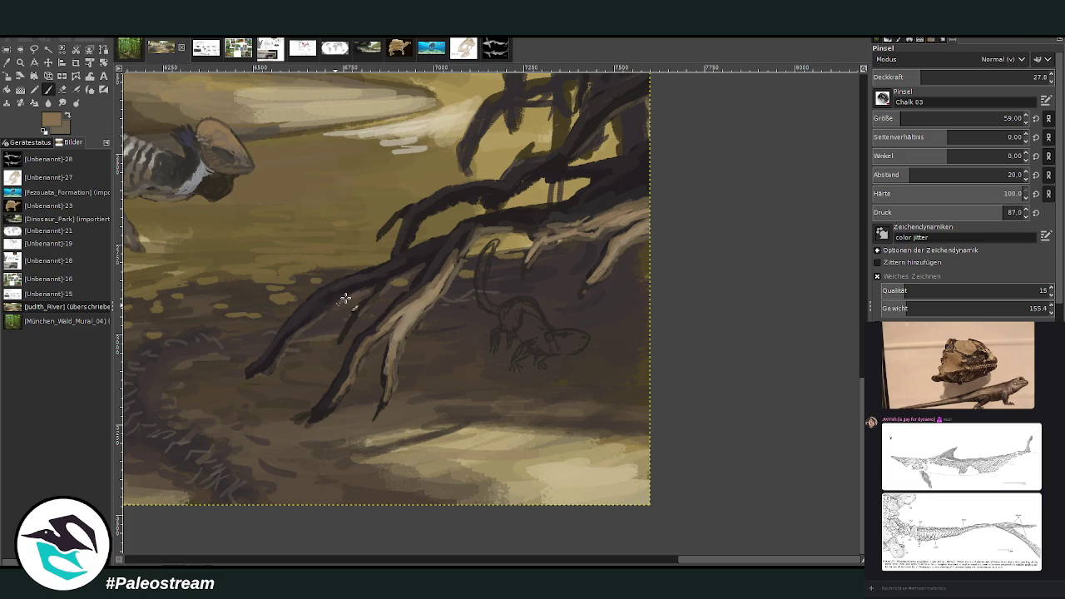
left_click(957, 77)
left_click(901, 118)
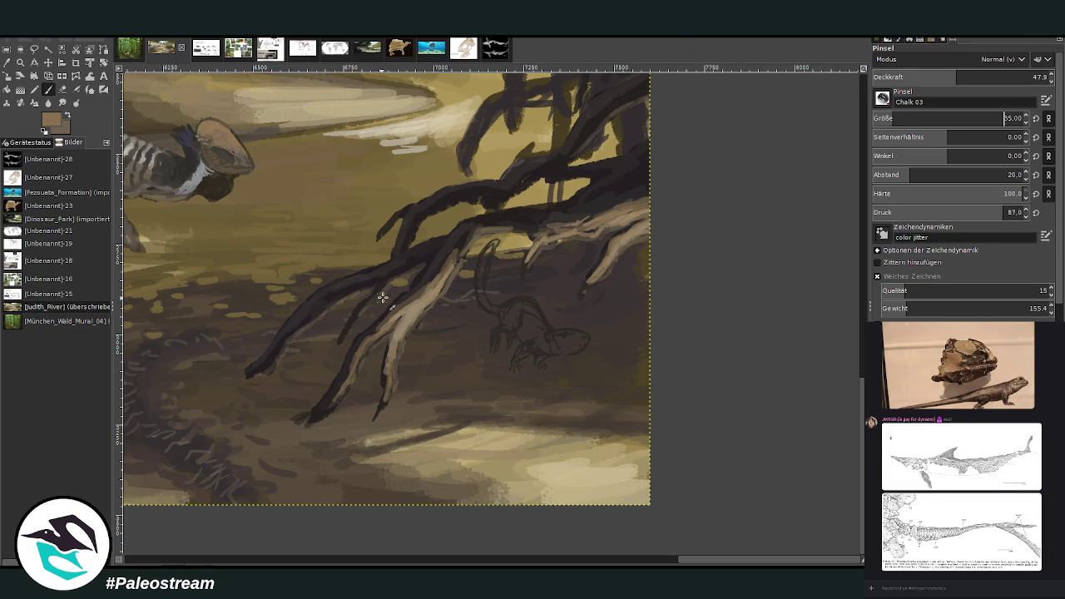
left_click_drag(388, 284, 263, 373)
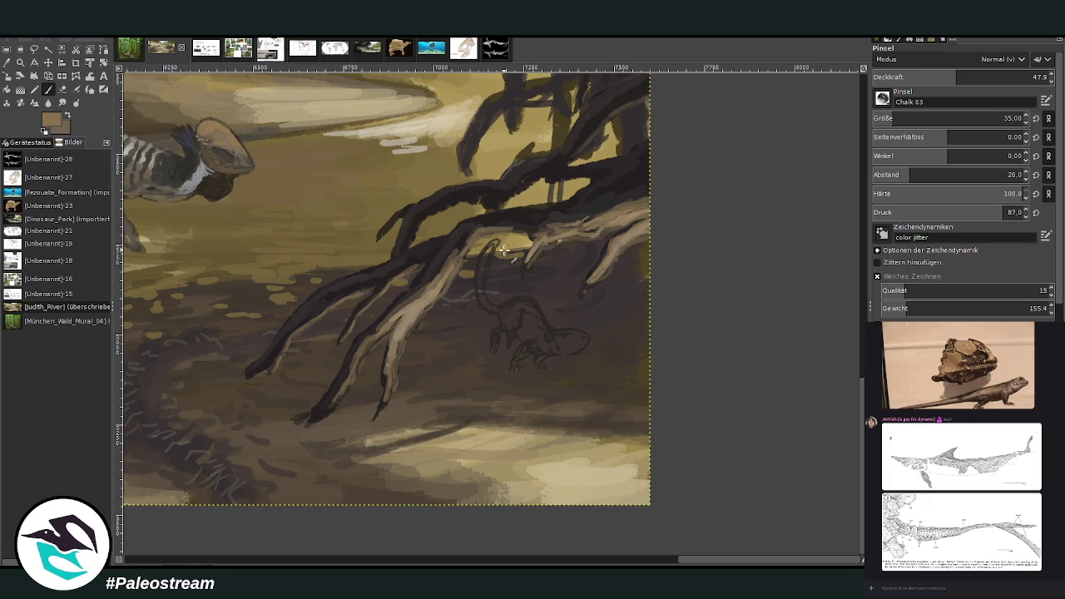
left_click(20, 64)
left_click(724, 502)
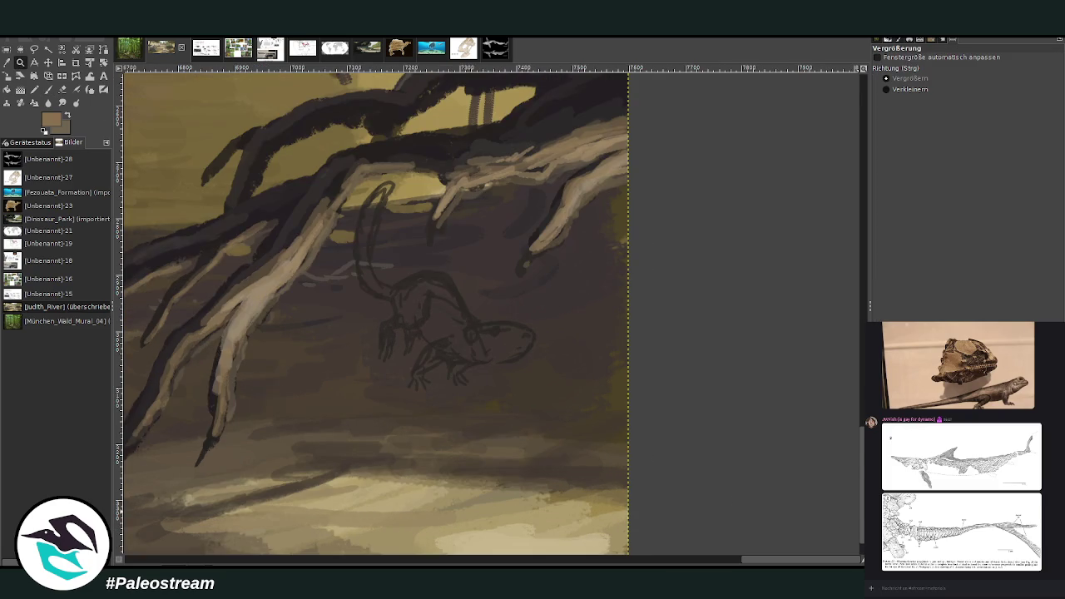
Select a box around the lizard sketch, sample a dark colour and paint its body at size 85, opacity 69.7
left_click_drag(325, 152, 573, 411)
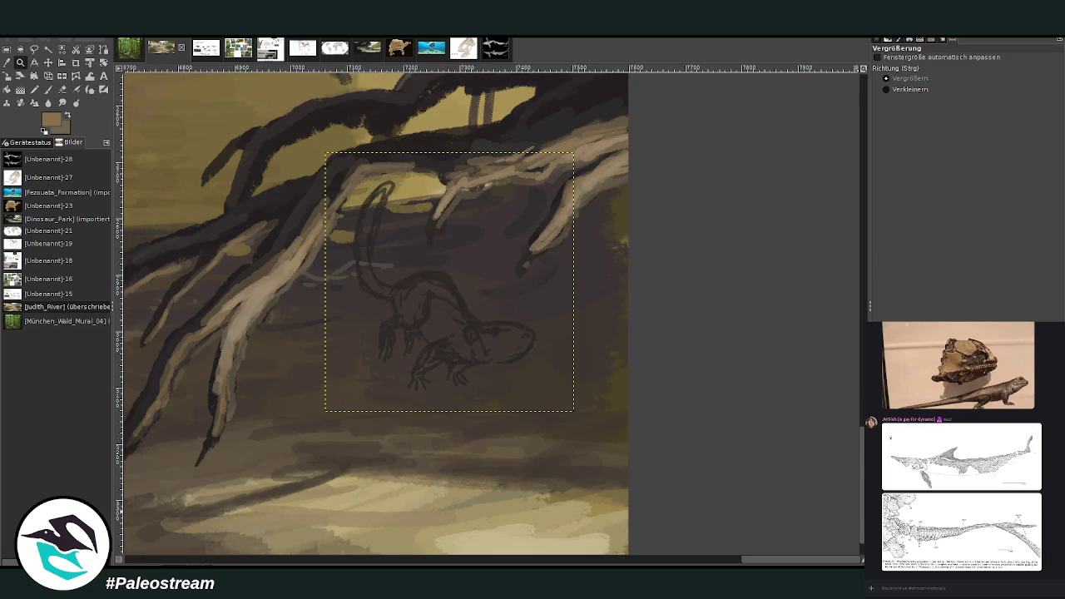
left_click(7, 63)
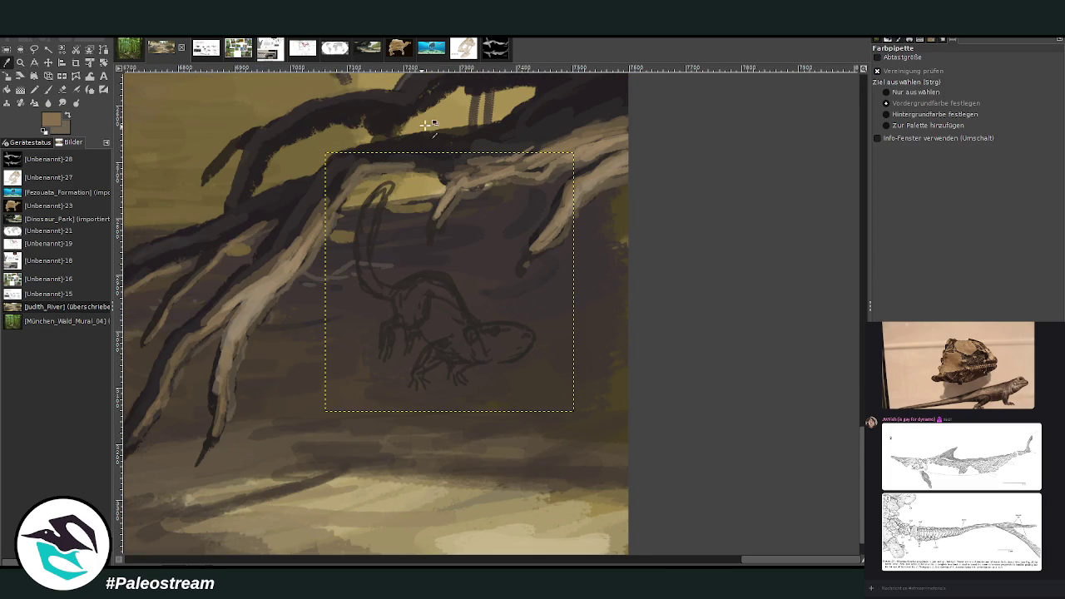
left_click(449, 298)
left_click(47, 89)
left_click(908, 118)
left_click(994, 77)
mouse_move(447, 324)
left_mouse_down()
mouse_move(464, 305)
mouse_move(438, 302)
mouse_move(454, 294)
mouse_move(439, 284)
mouse_move(462, 313)
left_mouse_up()
At opacity 85.5, darken the head and body with size 57 and the curved neck with size 27
left_click(1022, 77)
left_click(1004, 122)
type("57")
key("Return")
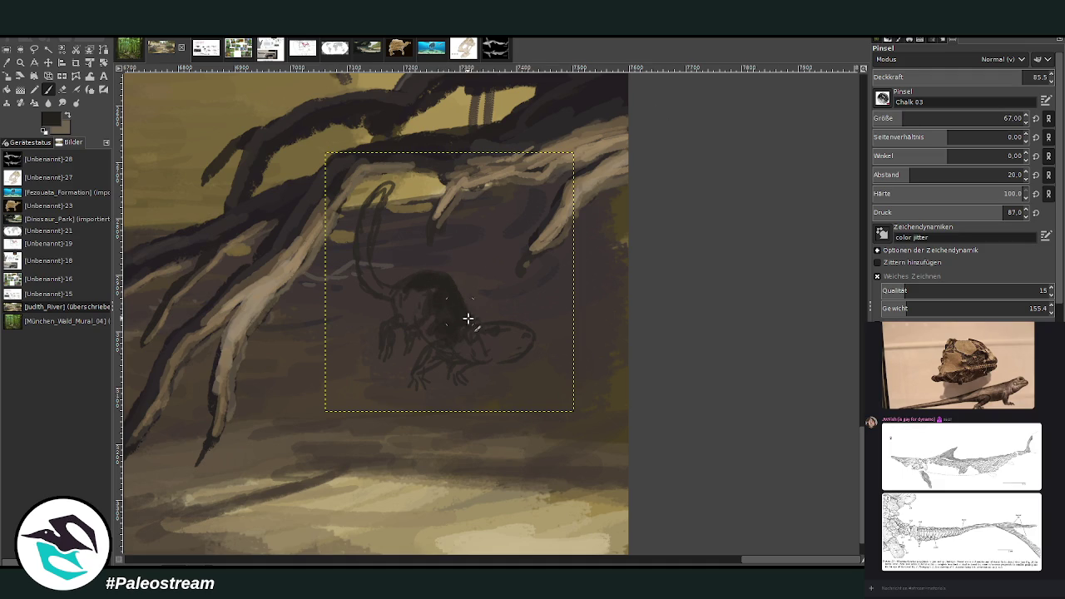
mouse_move(445, 278)
left_mouse_down()
mouse_move(405, 292)
mouse_move(428, 282)
left_mouse_up()
left_click(1009, 118)
type("27")
key("Return")
mouse_move(373, 279)
left_mouse_down()
mouse_move(368, 239)
mouse_move(387, 190)
mouse_move(369, 255)
mouse_move(389, 195)
mouse_move(367, 227)
mouse_move(377, 205)
mouse_move(366, 274)
left_mouse_up()
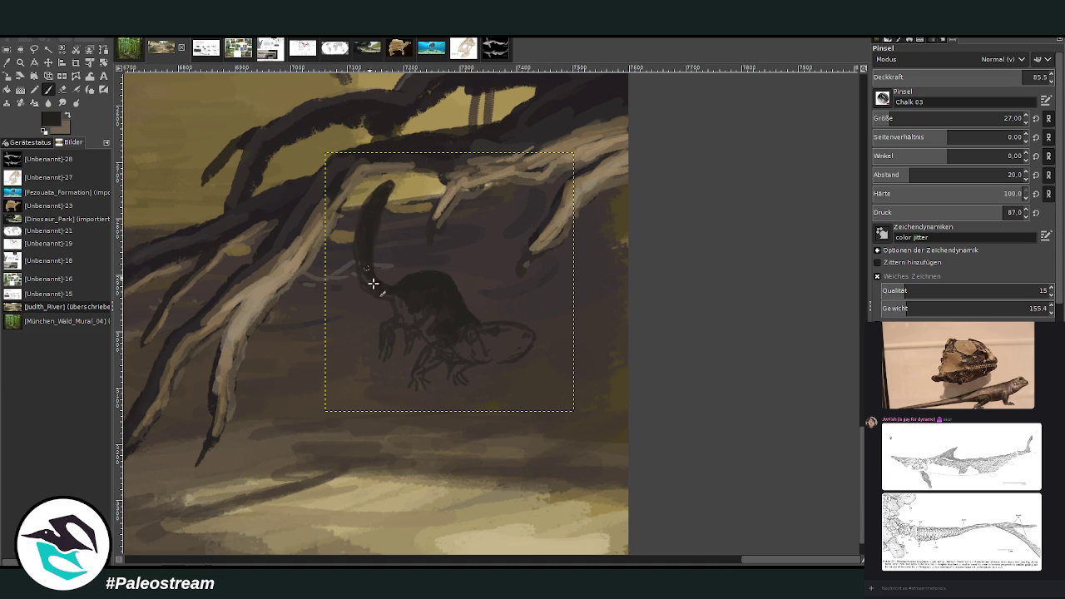
left_click_drag(456, 313, 523, 331)
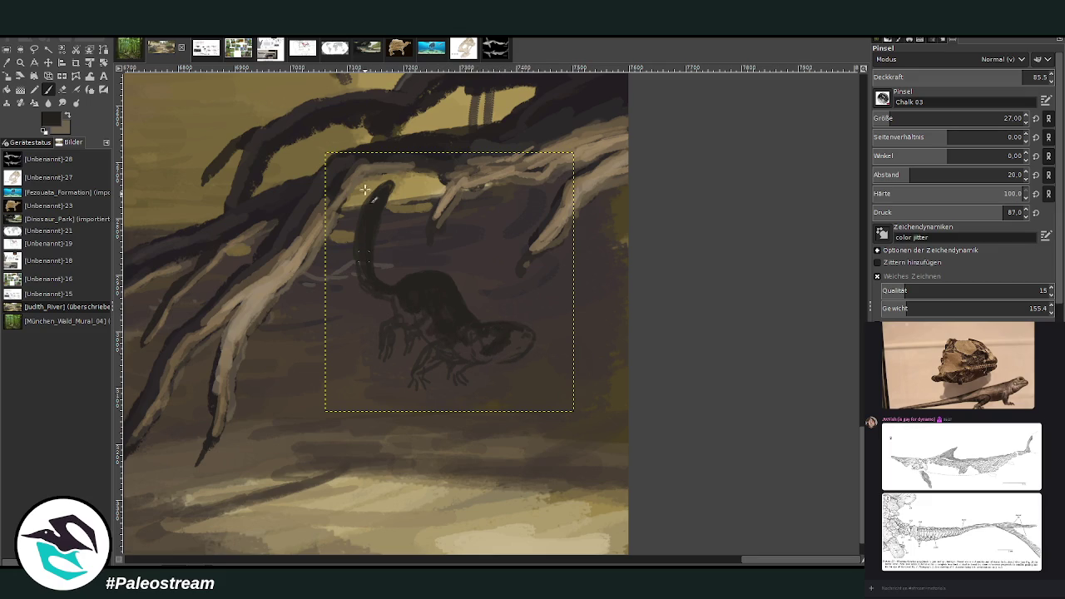
Sample a light grey and paint light grey marks on the lizard's head
left_click_drag(747, 563, 666, 563)
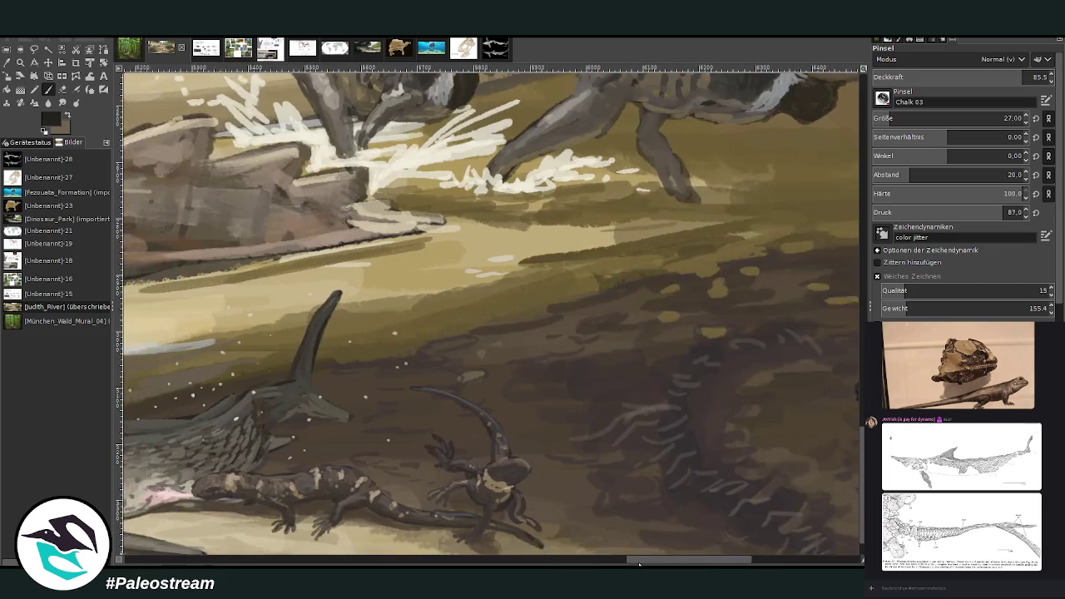
left_click(6, 62)
left_click(586, 94)
left_click(47, 89)
left_click(828, 309, "ctrl")
left_click_drag(775, 563, 857, 561)
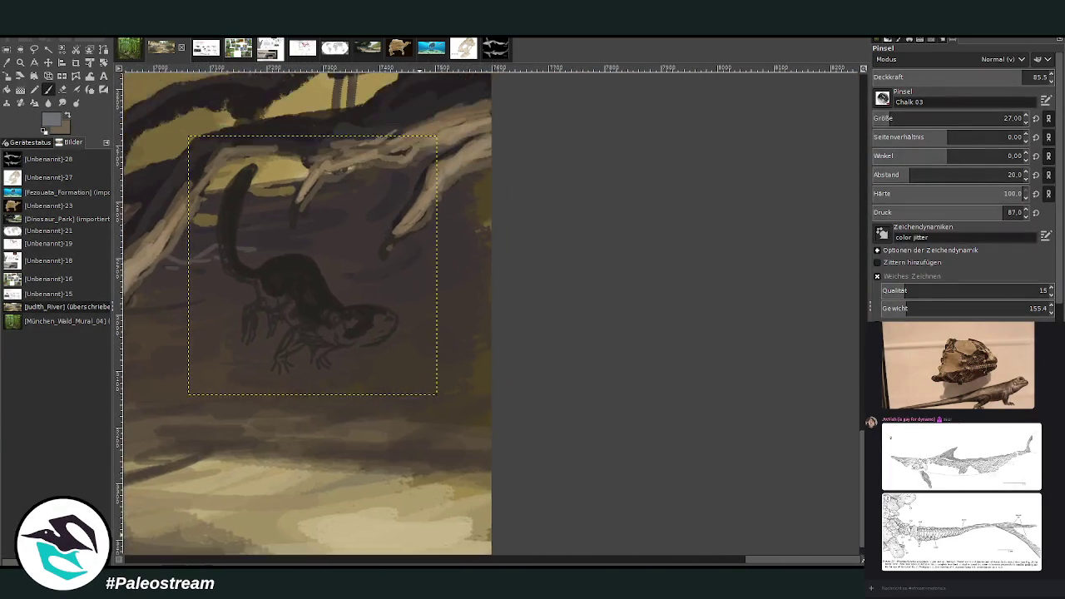
left_click_drag(722, 483, 855, 528)
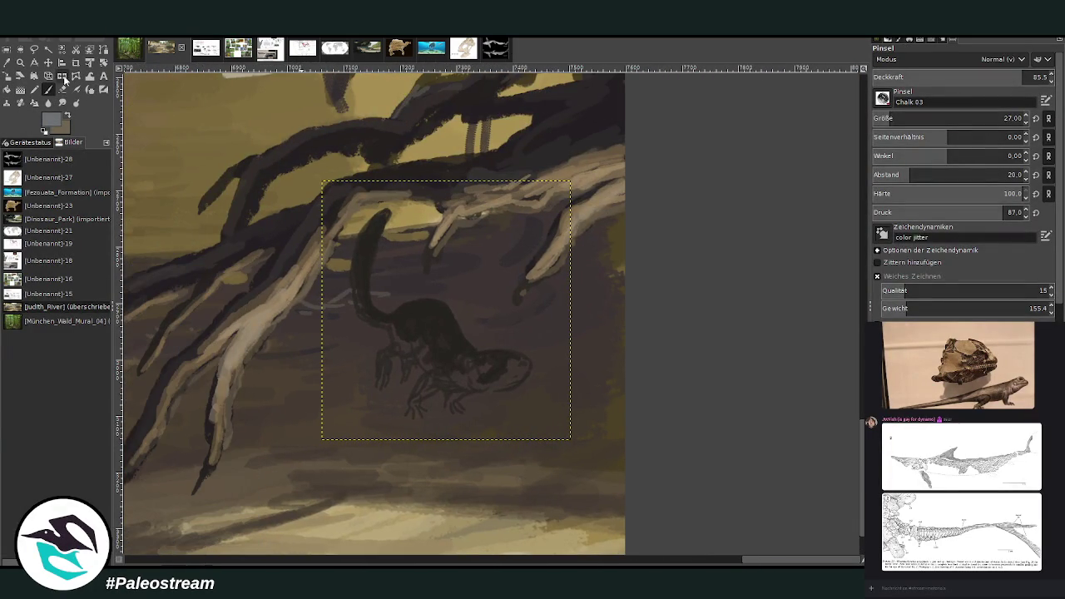
left_click_drag(464, 375, 458, 378)
key("x")
mouse_move(474, 376)
left_mouse_down()
mouse_move(482, 385)
mouse_move(474, 378)
mouse_move(492, 369)
left_mouse_up()
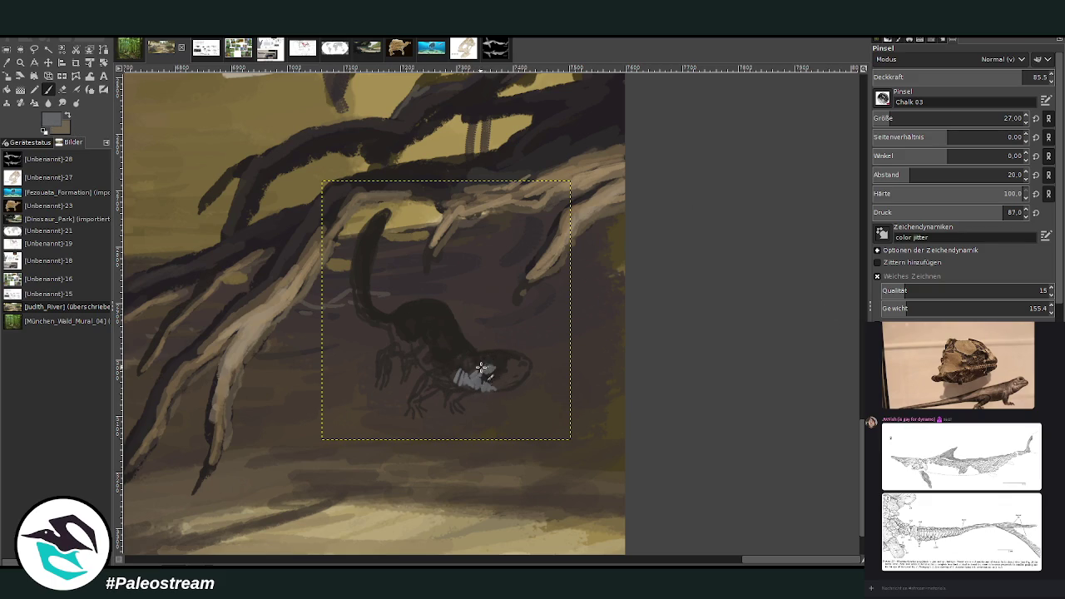
At lower opacity, paint light grey spots, a tail stripe and pale leg and head marks on the lizard
left_click(974, 77)
mouse_move(443, 385)
left_mouse_down()
mouse_move(418, 391)
mouse_move(441, 385)
mouse_move(454, 401)
left_mouse_up()
left_click_drag(431, 366, 427, 348)
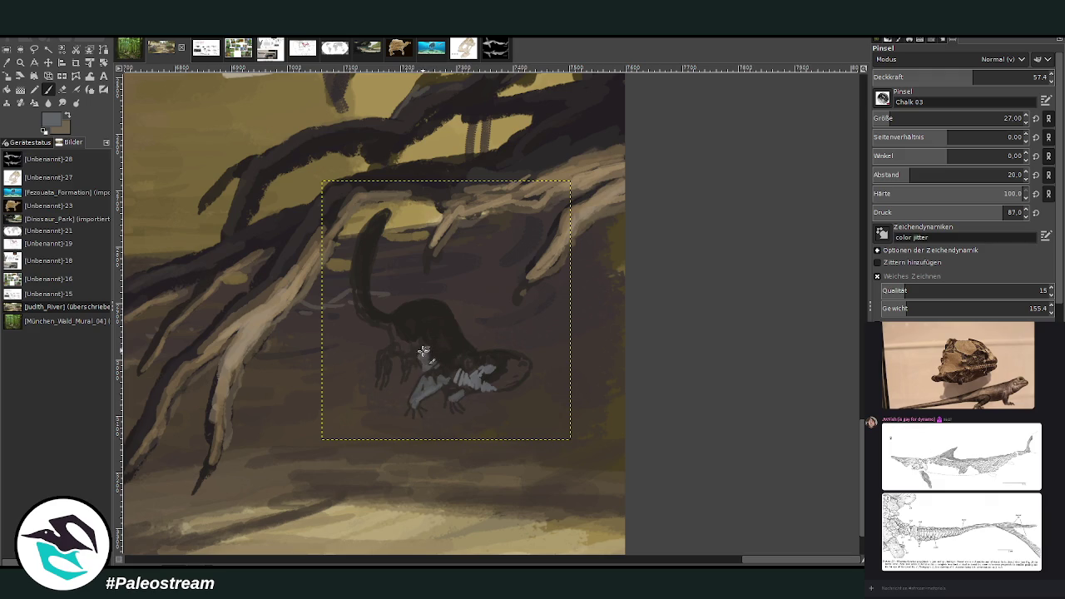
left_click(408, 314)
mouse_move(364, 304)
left_mouse_down()
mouse_move(355, 255)
mouse_move(361, 311)
left_mouse_up()
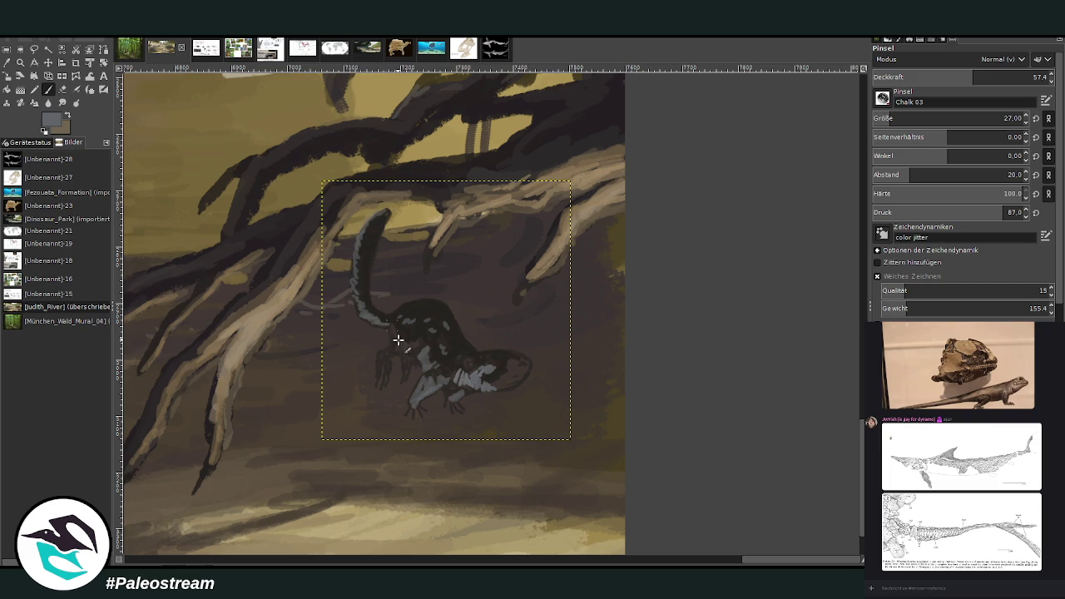
left_click_drag(403, 354, 403, 352)
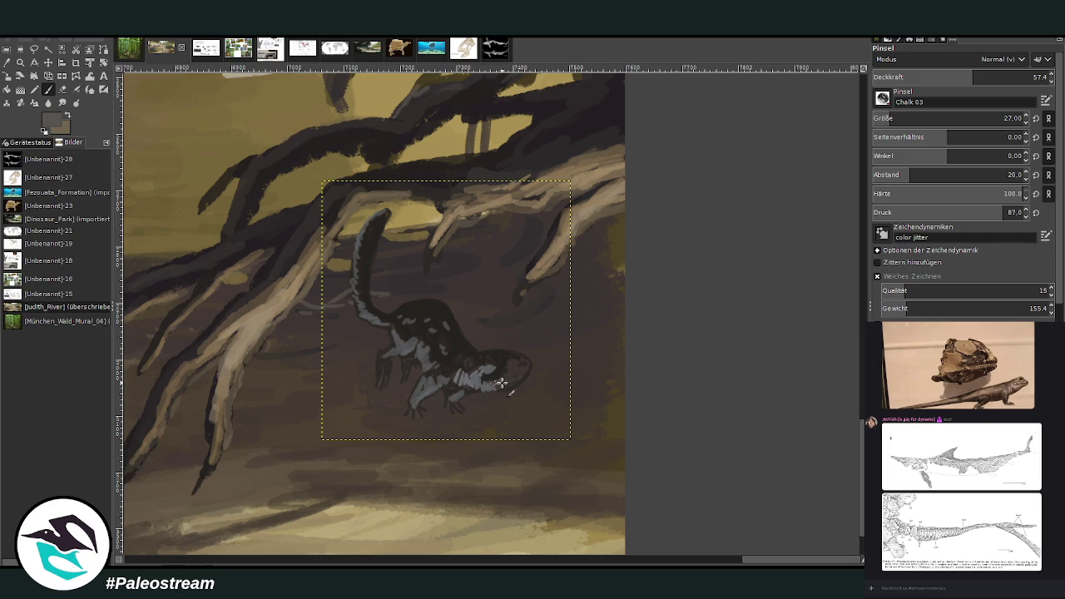
mouse_move(505, 370)
left_mouse_down()
mouse_move(524, 366)
mouse_move(491, 384)
mouse_move(439, 372)
mouse_move(446, 381)
mouse_move(432, 347)
mouse_move(388, 375)
mouse_move(383, 367)
left_mouse_up()
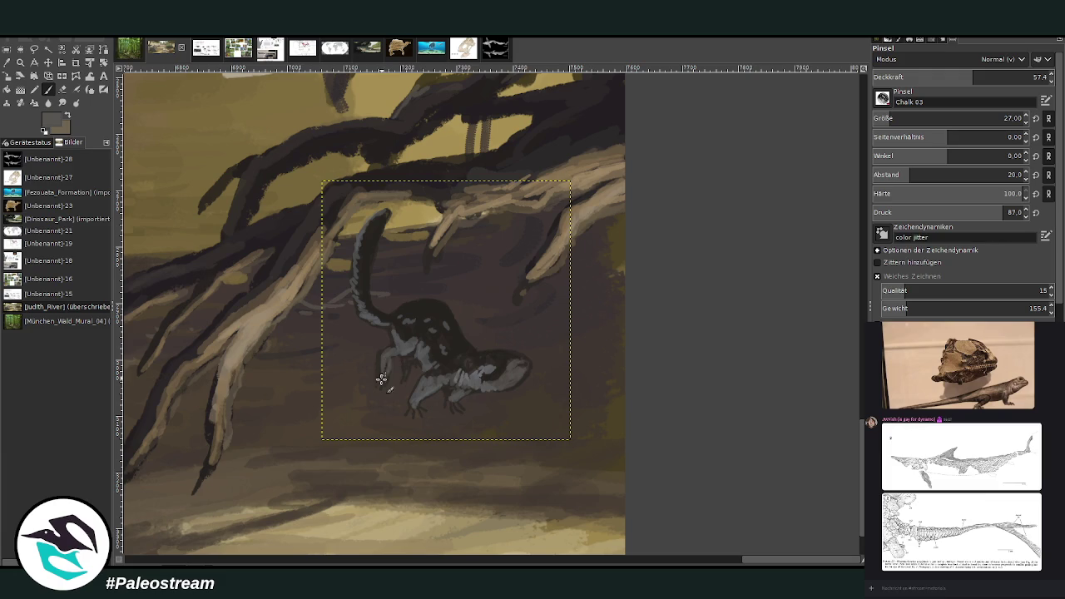
mouse_move(392, 329)
left_mouse_down()
mouse_move(429, 358)
mouse_move(435, 309)
mouse_move(451, 356)
mouse_move(494, 357)
left_mouse_up()
Swap colours, resize the brush at opacity 43.5 and lighten the lizard's head and eye
left_click(726, 271, "ctrl")
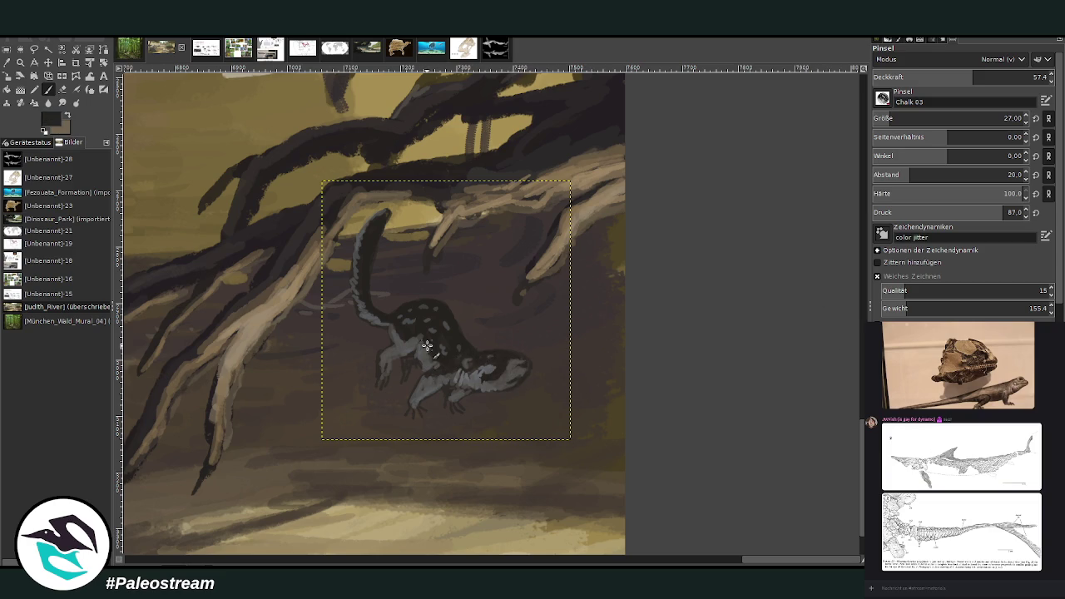
key("x")
scroll(932, 118, "down", 6)
left_click(991, 77)
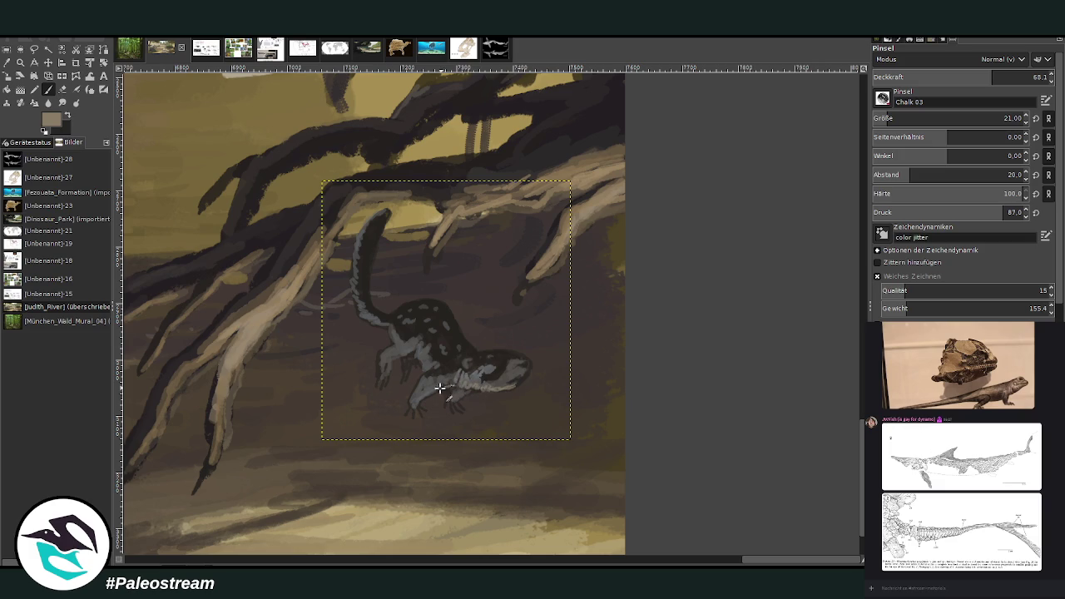
left_click(948, 77)
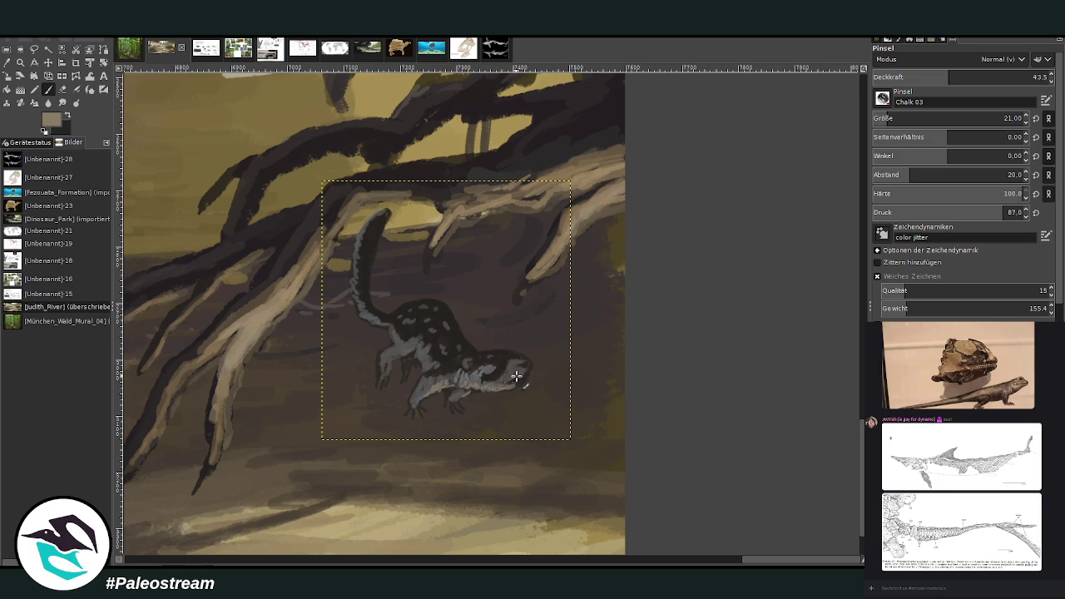
mouse_move(511, 378)
left_mouse_down()
mouse_move(457, 375)
mouse_move(416, 388)
mouse_move(396, 359)
mouse_move(385, 361)
left_mouse_up()
left_click(62, 90)
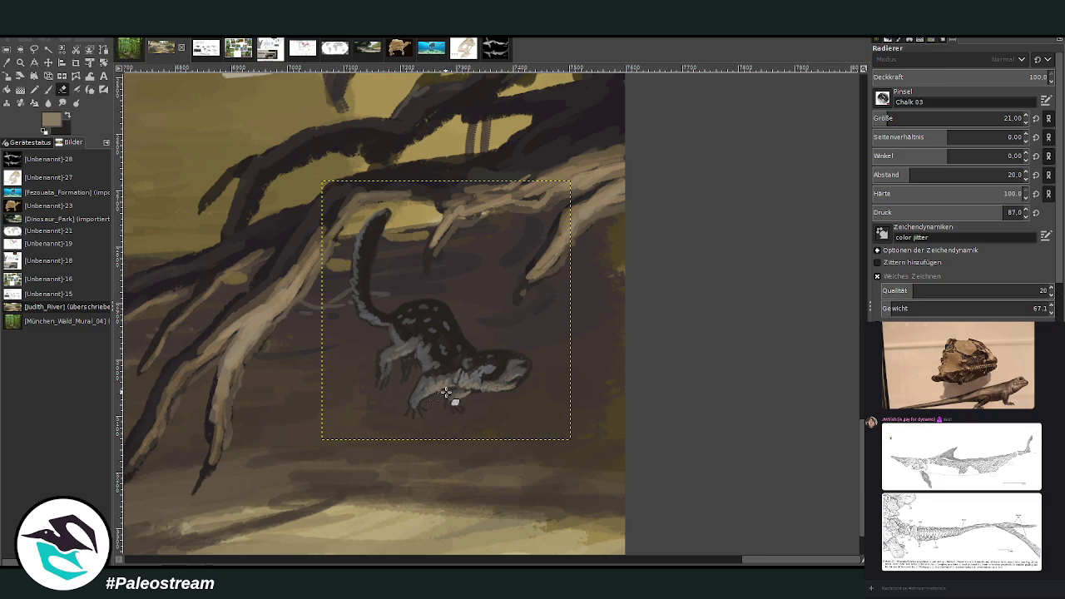
Zoom in on the lizard and nudge the selected lizard slightly right
scroll(395, 408, "down", 2)
scroll(395, 408, "down", 1)
scroll(395, 408, "down", 1)
left_click(20, 65)
left_click_drag(406, 398, 505, 542)
left_click(47, 62)
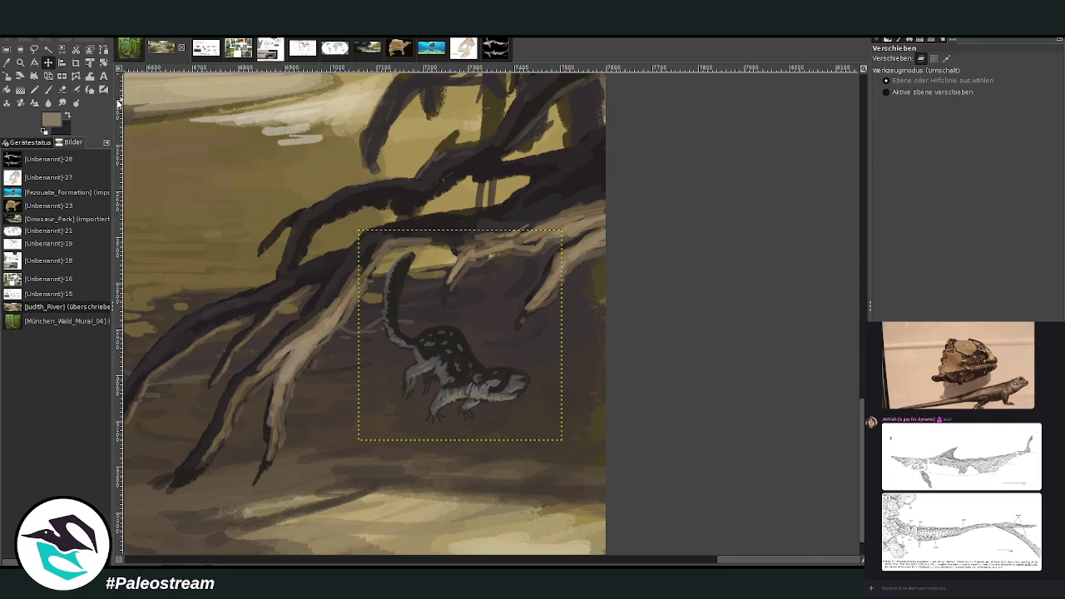
mouse_move(467, 360)
left_mouse_down()
mouse_move(483, 362)
mouse_move(486, 336)
left_mouse_up()
Sample dark brown, deselect, and paint it under the lizard's underside and legs at size 59, opacity 26.5
left_click(8, 63)
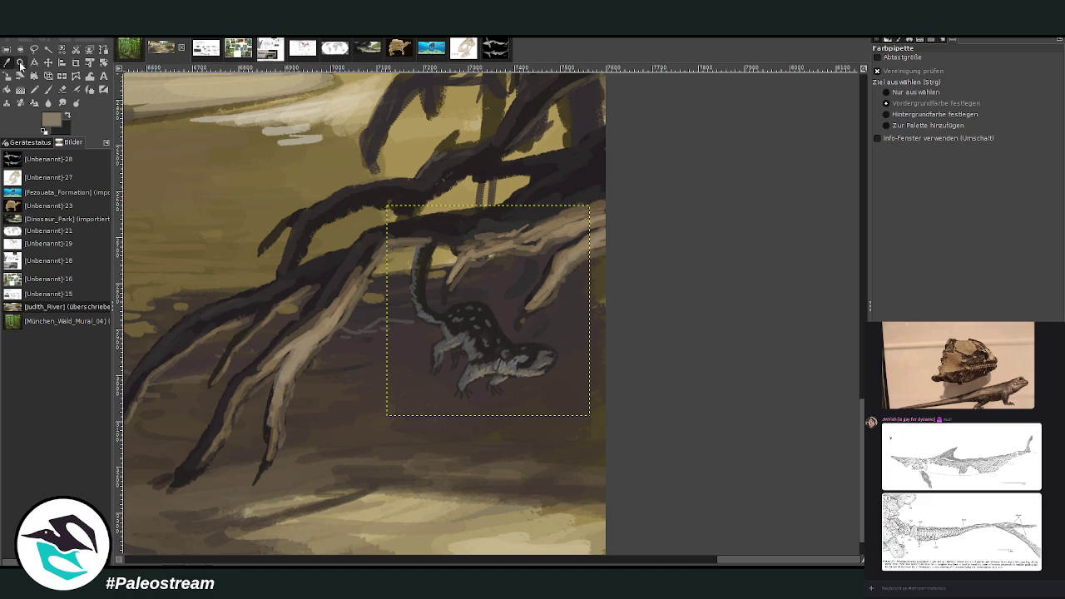
left_click(522, 284)
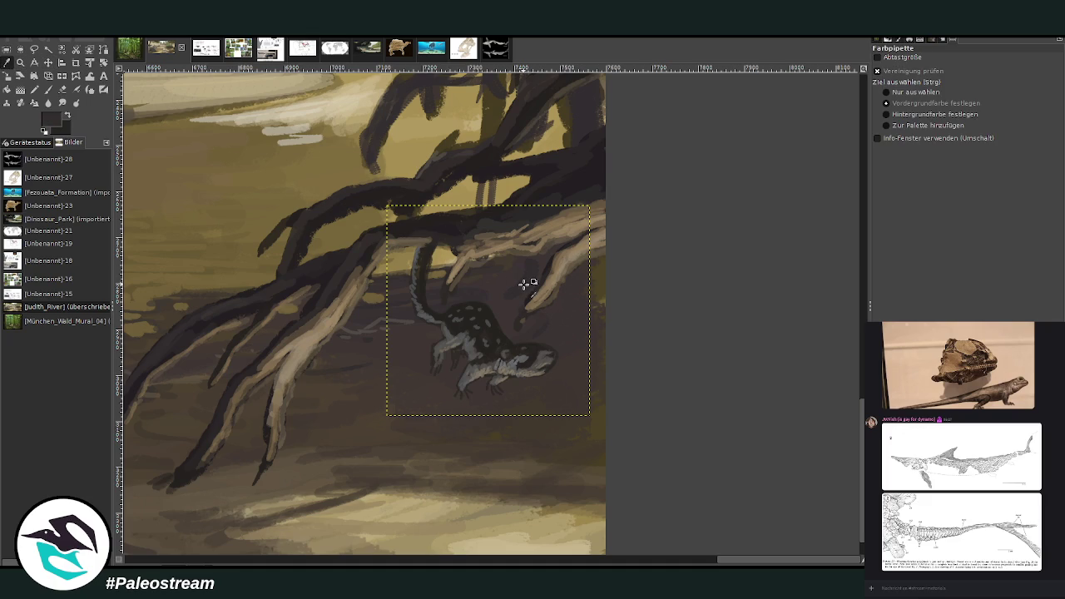
left_click(48, 89)
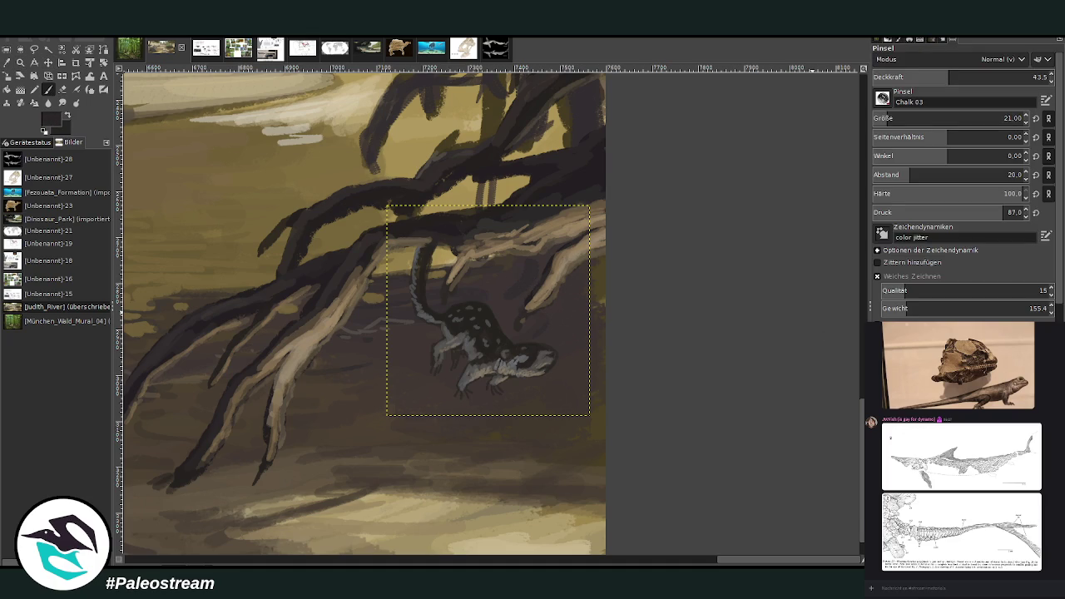
left_click_drag(957, 121, 995, 121)
key("ctrl+shift+a")
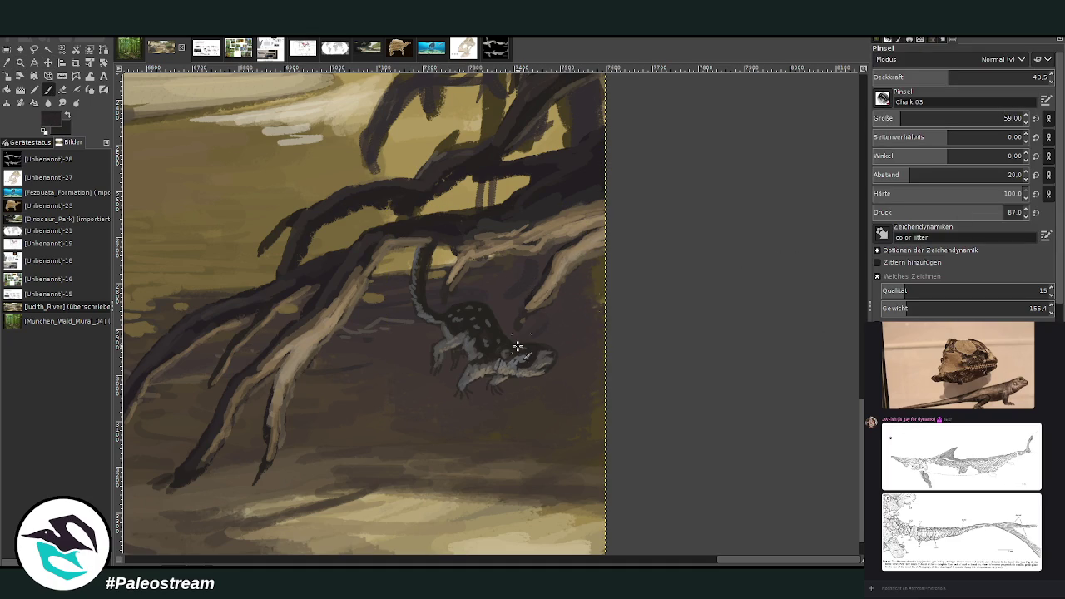
left_click(920, 76)
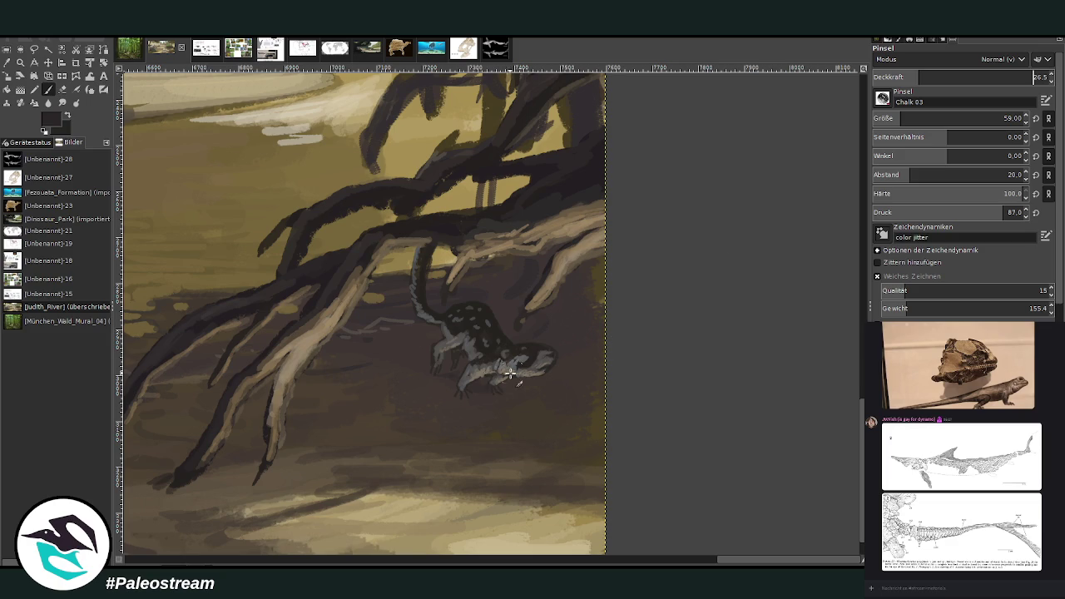
mouse_move(463, 398)
left_mouse_down()
mouse_move(435, 380)
mouse_move(452, 368)
left_mouse_up()
Adjust the chalk brush to size 57 and opacity 36.6
left_click_drag(888, 83, 930, 84)
left_click_drag(930, 120, 894, 120)
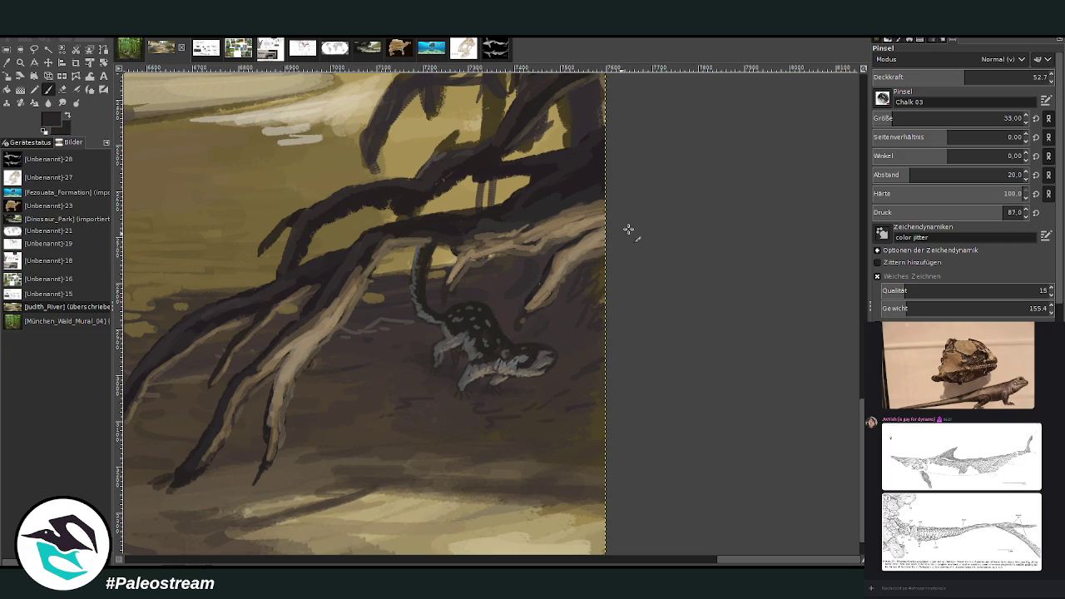
left_click_drag(895, 116, 900, 117)
left_click_drag(964, 76, 937, 77)
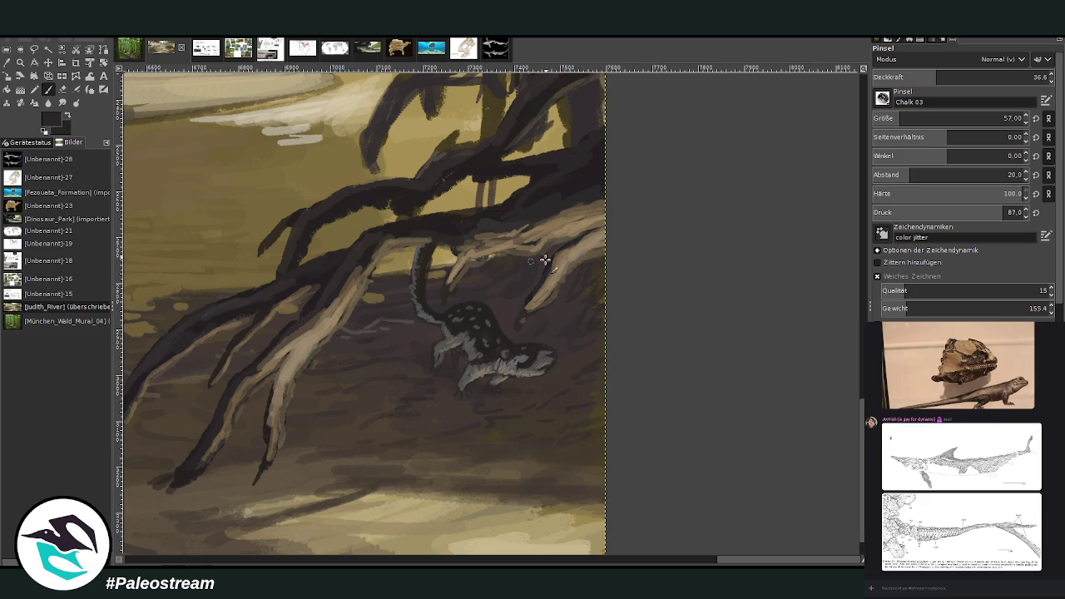
scroll(665, 559, "left", 5)
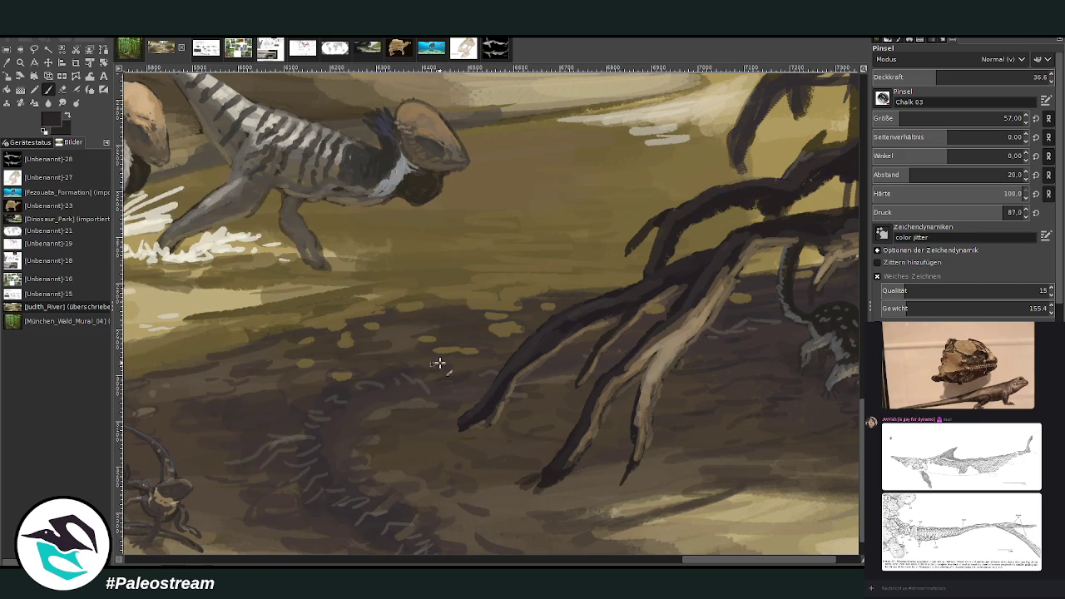
Zoom out to the whole painting, then zoom toward the dark roots and spotted creature at right
scroll(820, 409, "right", 5)
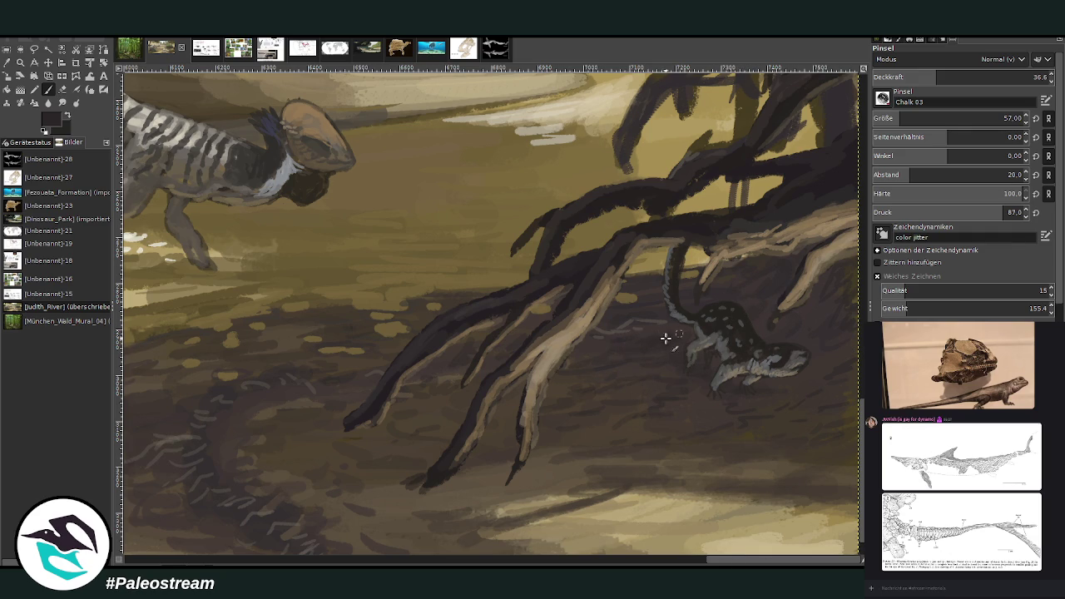
scroll(581, 364, "down", 2, "ctrl")
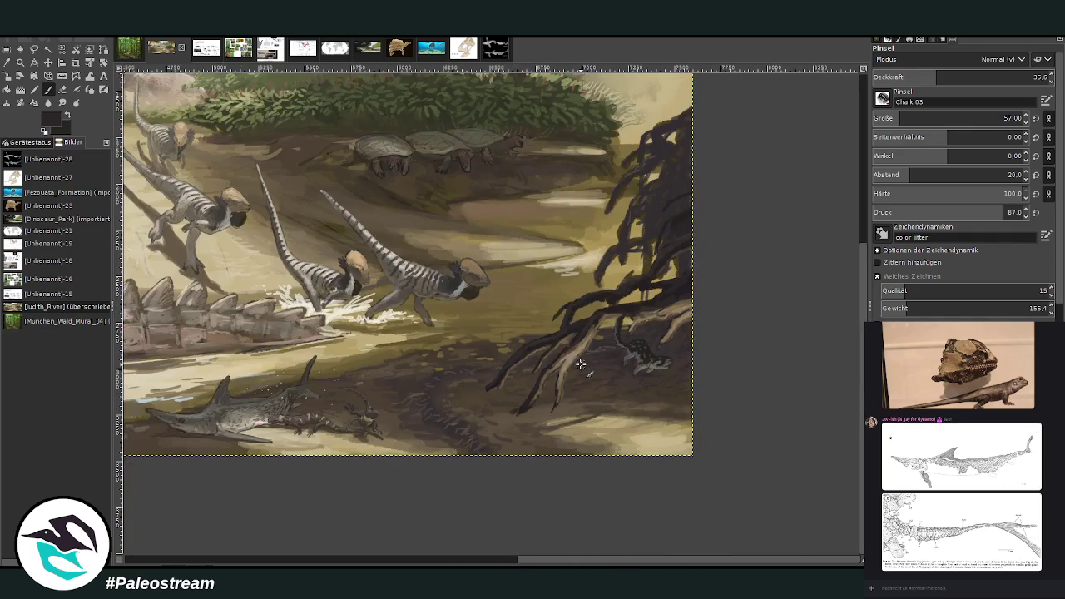
scroll(581, 363, "down", 1, "ctrl")
scroll(581, 364, "down", 1, "ctrl")
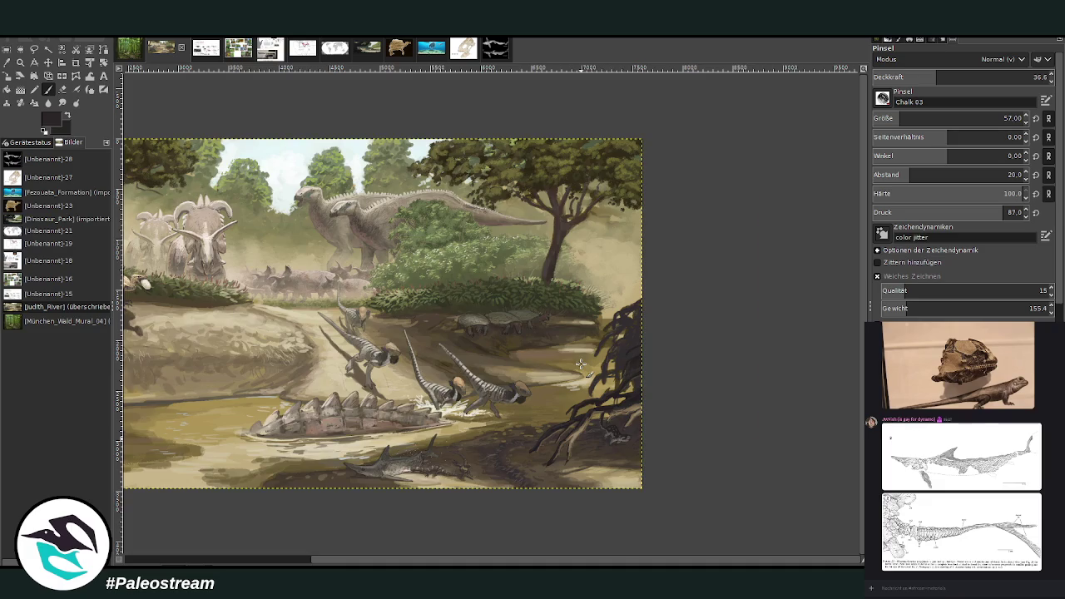
scroll(581, 364, "down", 1, "ctrl")
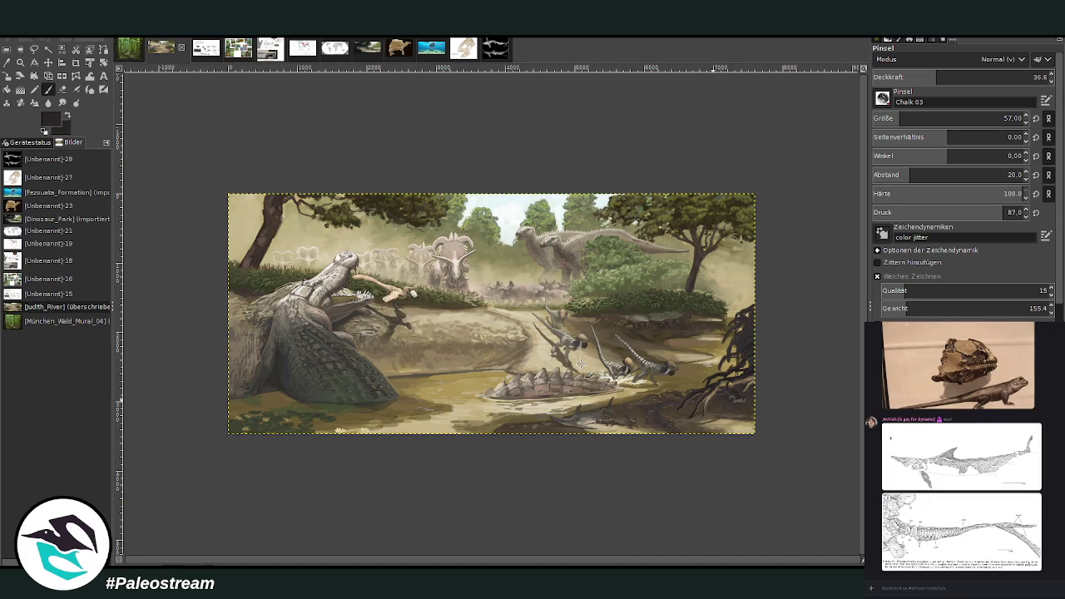
left_click(20, 61)
left_click_drag(640, 280, 741, 441)
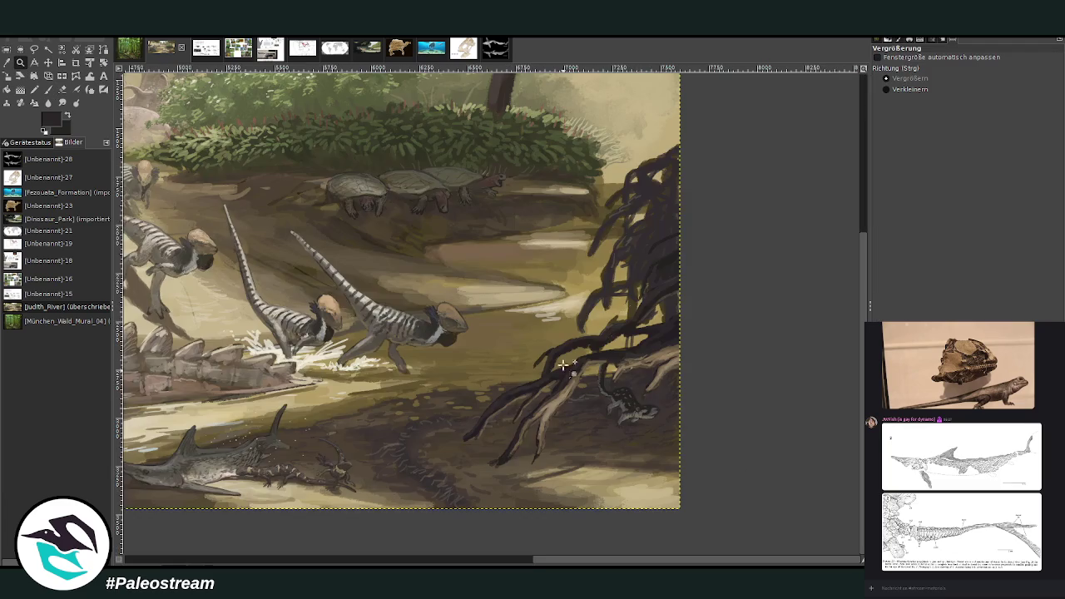
left_click_drag(428, 199, 620, 423)
left_click_drag(702, 478, 556, 326)
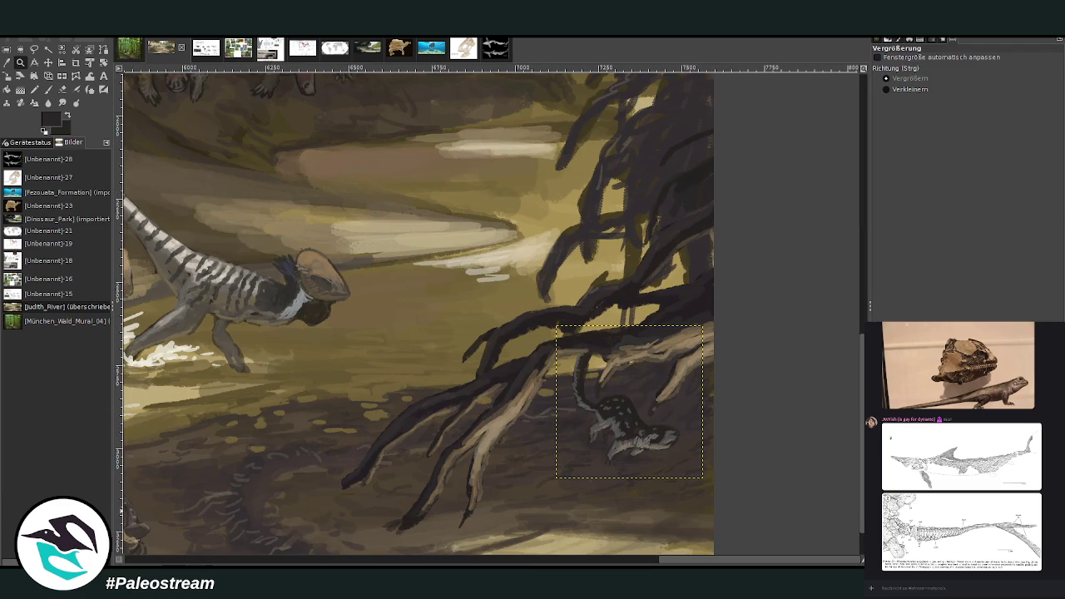
key("ctrl+shift+a")
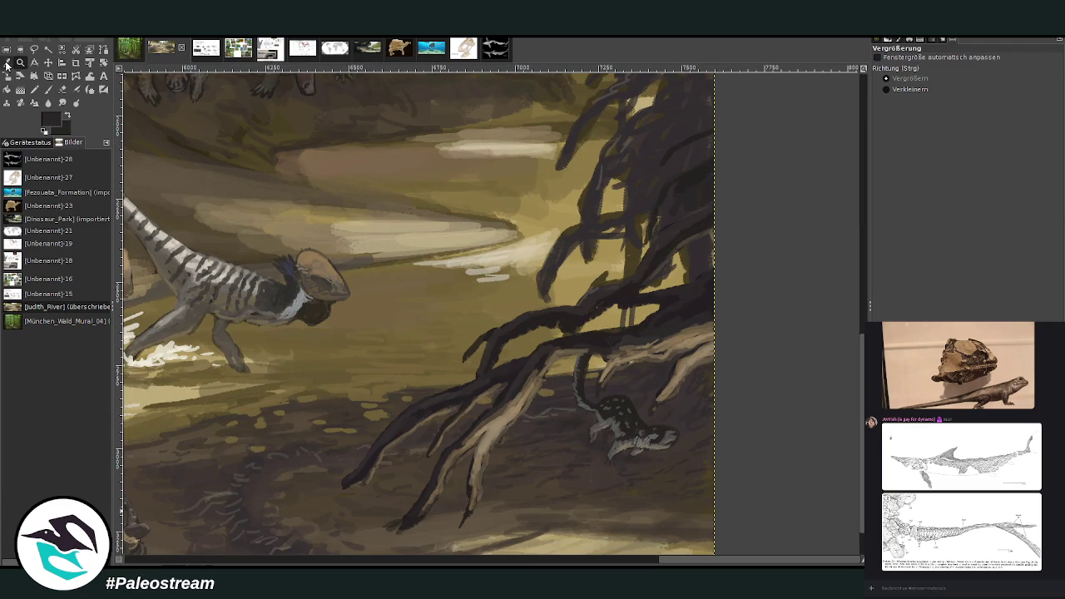
Set the chalk brush to Lighten only mode, size 638, opacity 41.0
left_click(6, 63)
left_click(48, 89)
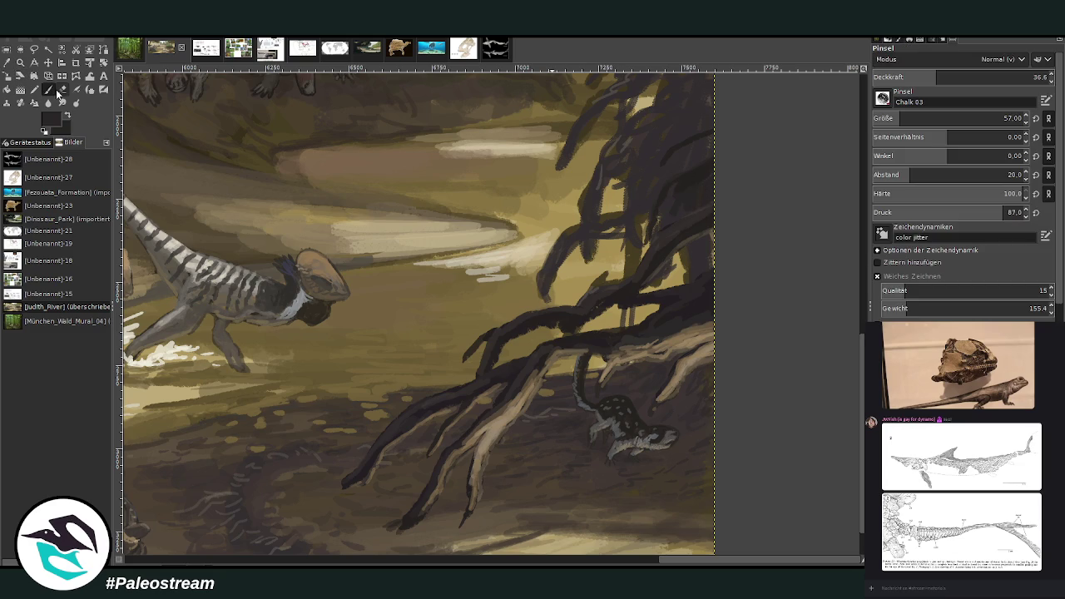
left_click(993, 59)
left_click_drag(916, 118, 999, 118)
left_click_drag(999, 77, 957, 76)
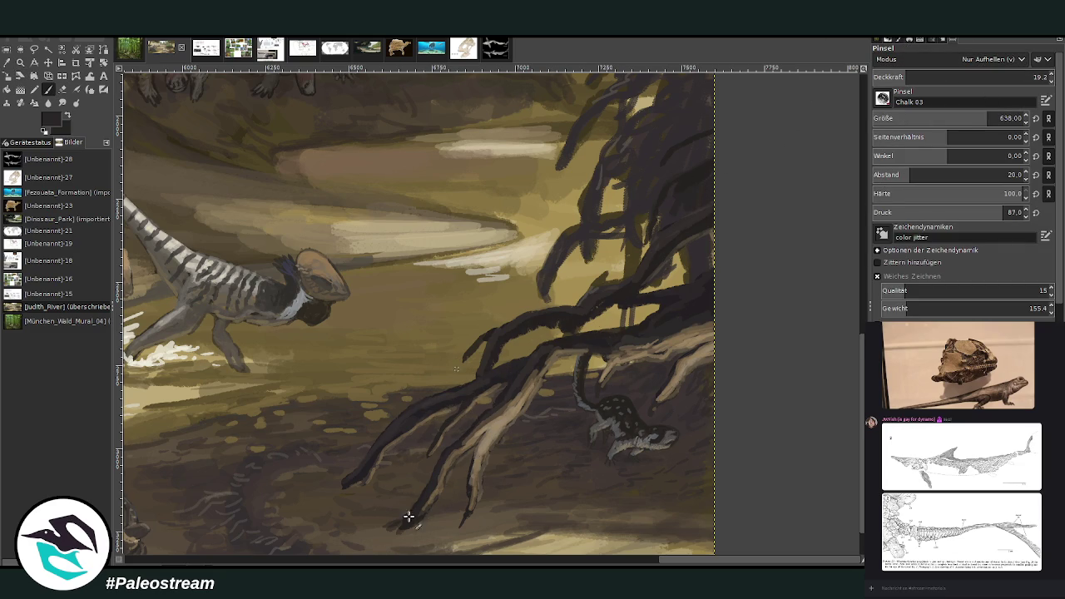
left_click(1034, 76)
left_click(944, 74)
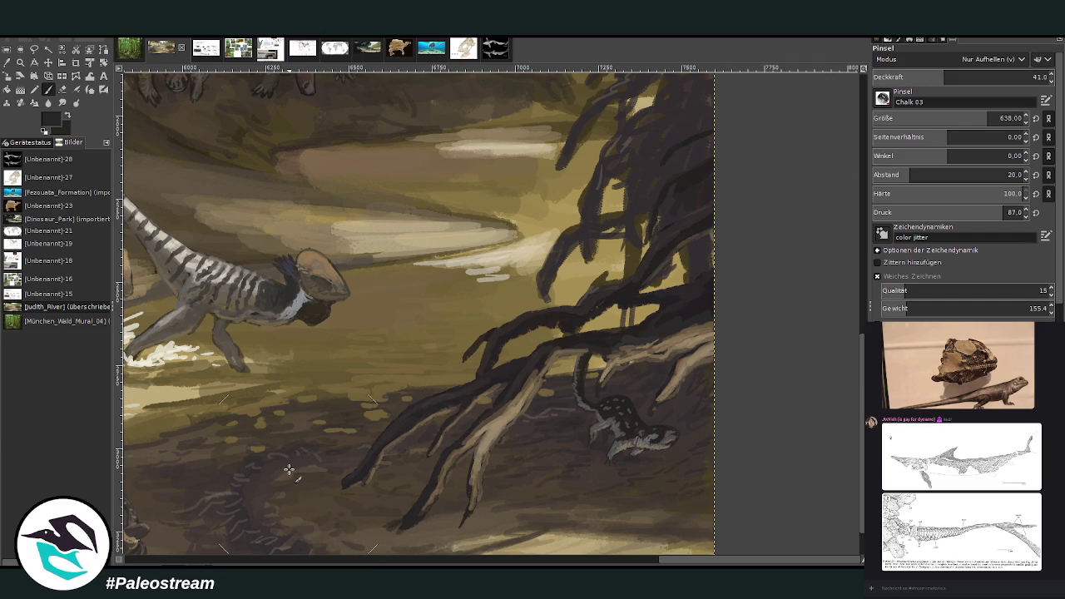
Frame the lower-right roots closely in the view
scroll(289, 471, "down", 3)
scroll(289, 470, "down", 2)
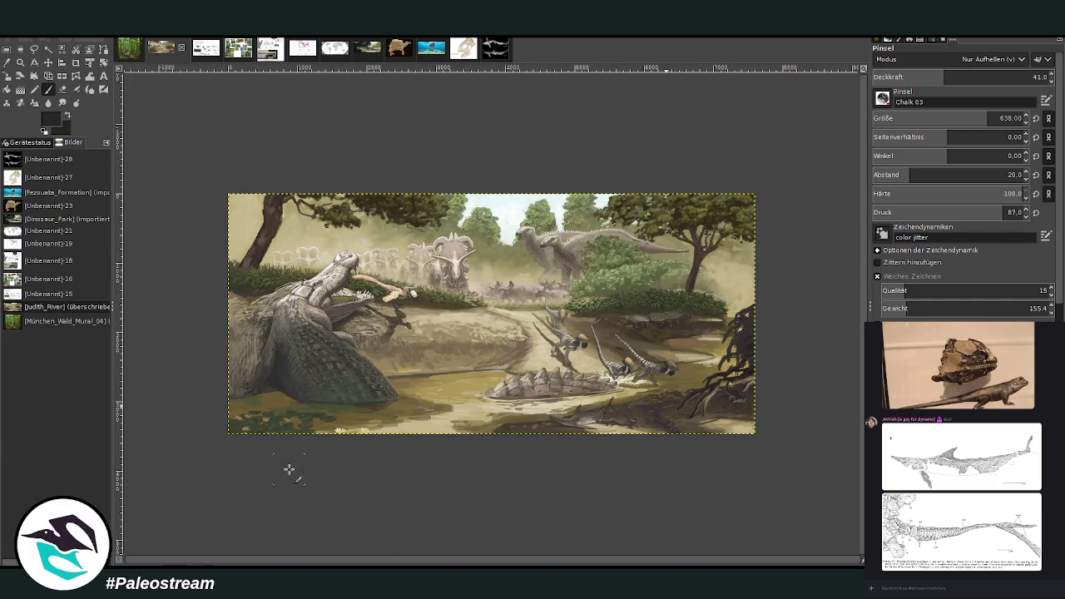
key("z")
left_click_drag(666, 338, 747, 456)
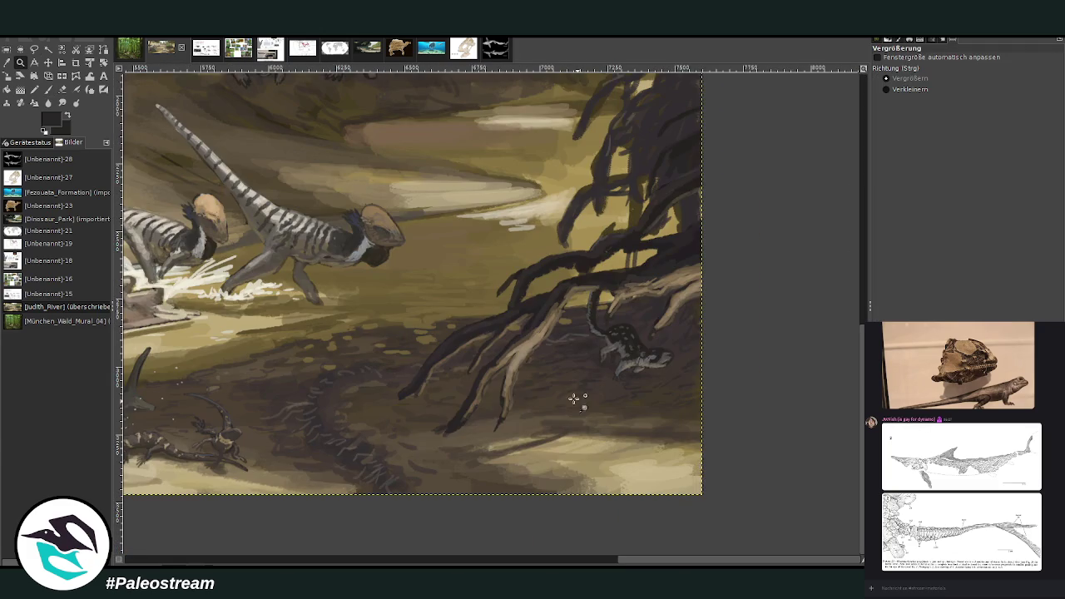
left_click_drag(410, 210, 583, 466)
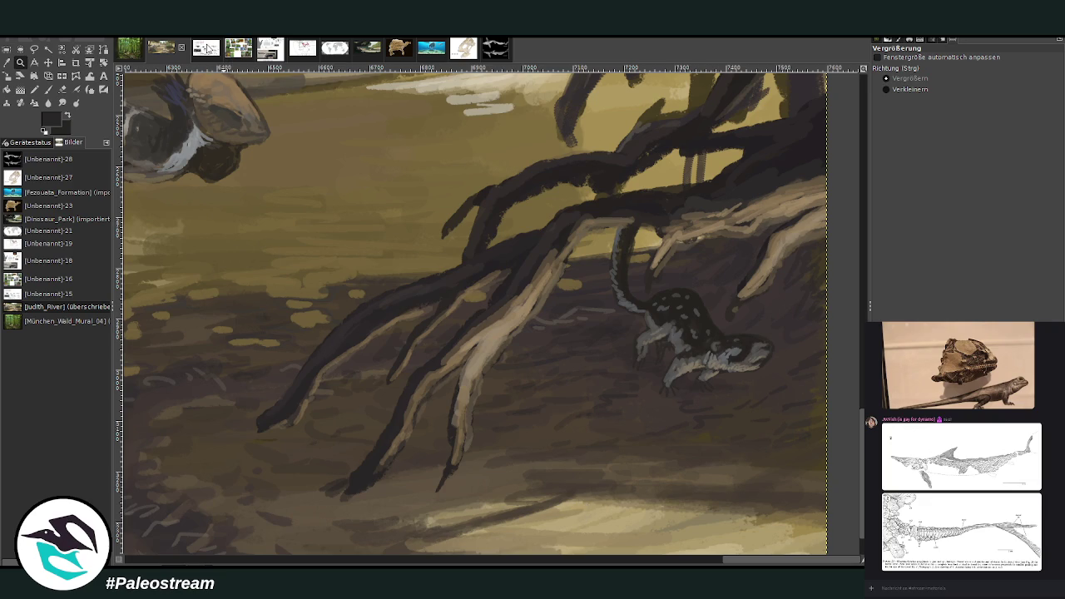
left_click(206, 52)
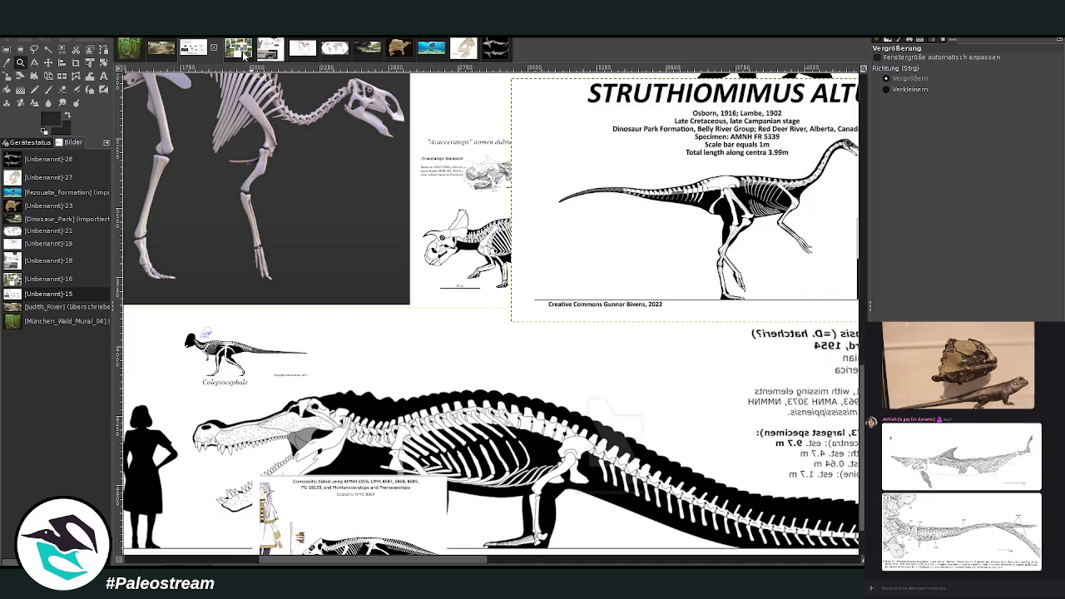
left_click(265, 51)
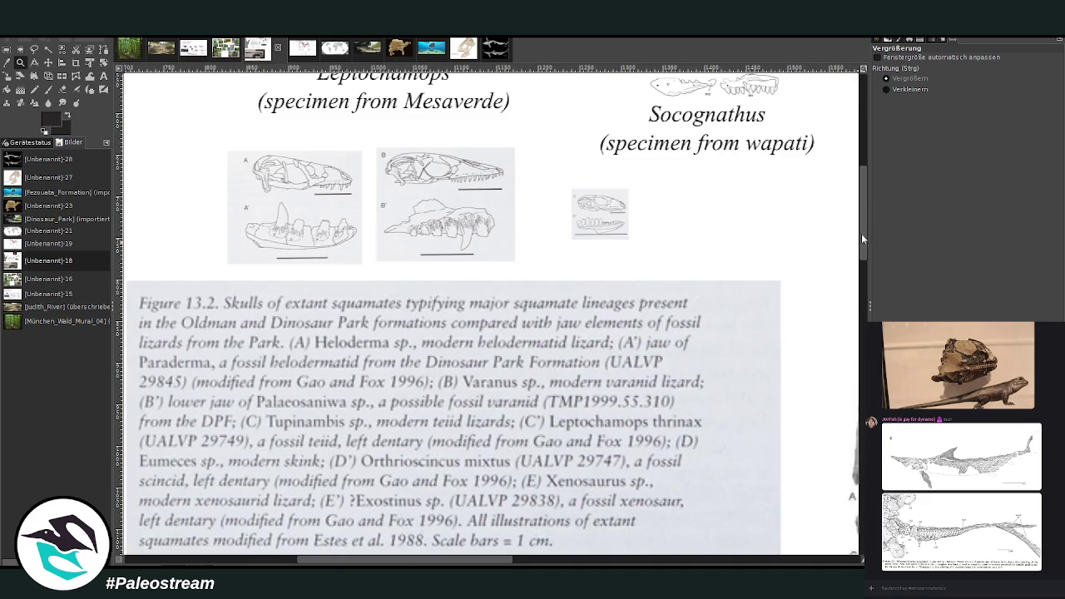
left_click_drag(862, 241, 862, 210)
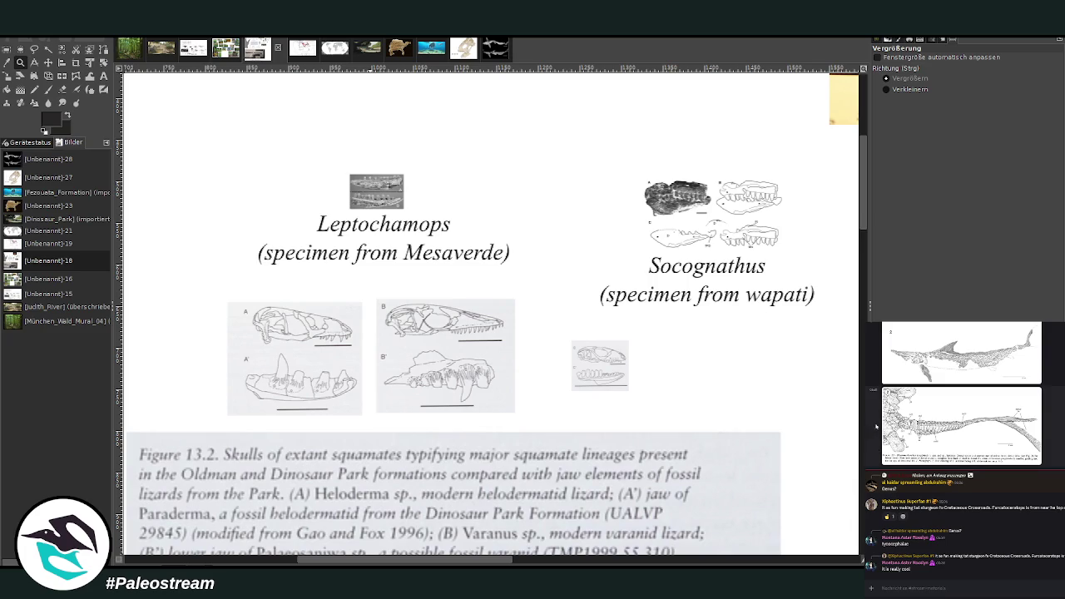
scroll(929, 431, "up", 3)
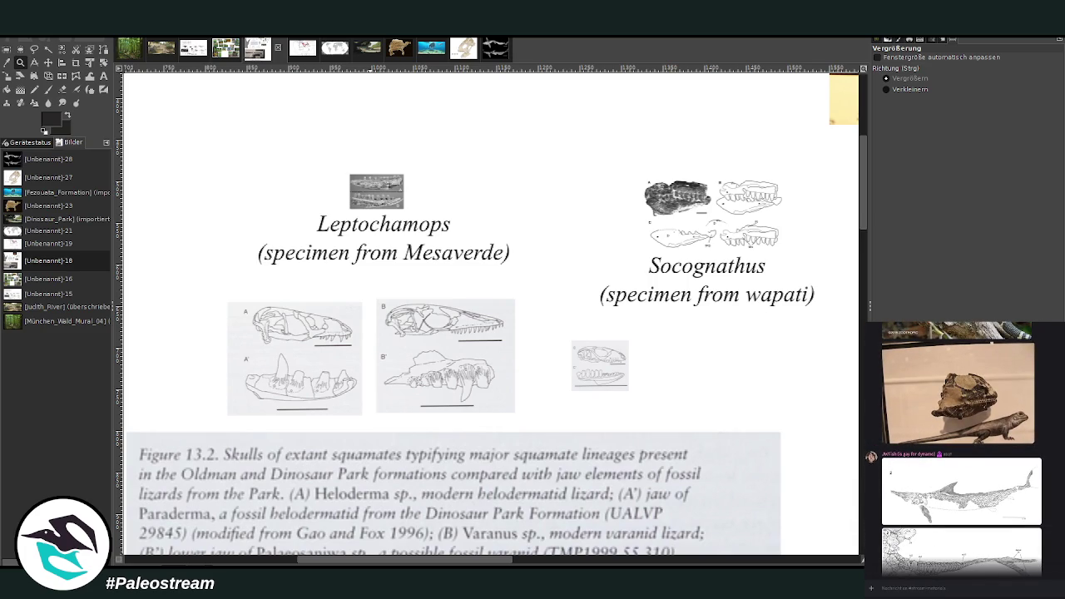
left_click(158, 50)
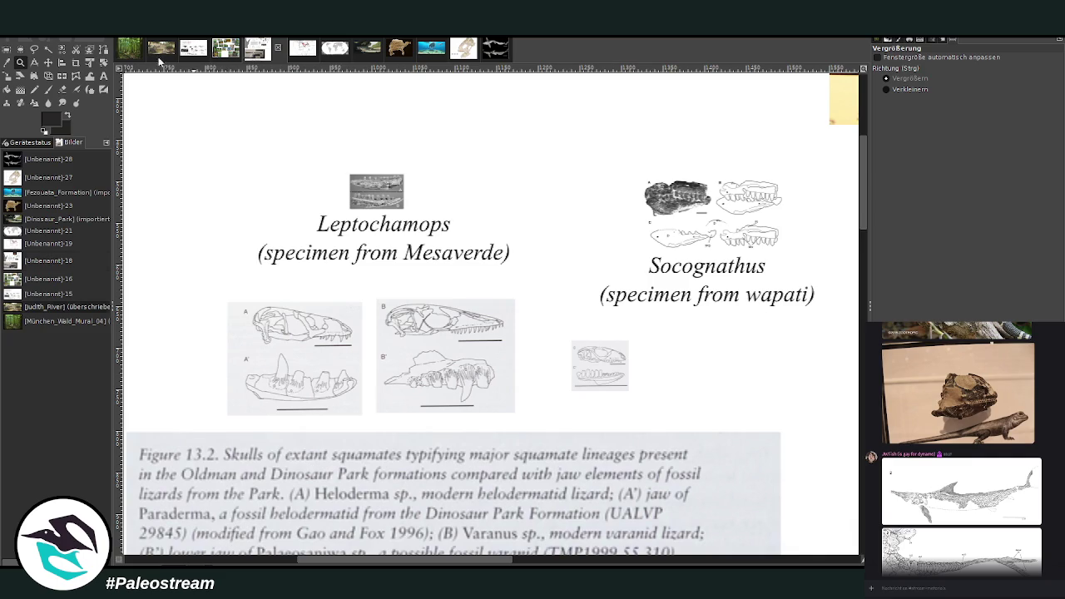
left_click(48, 89)
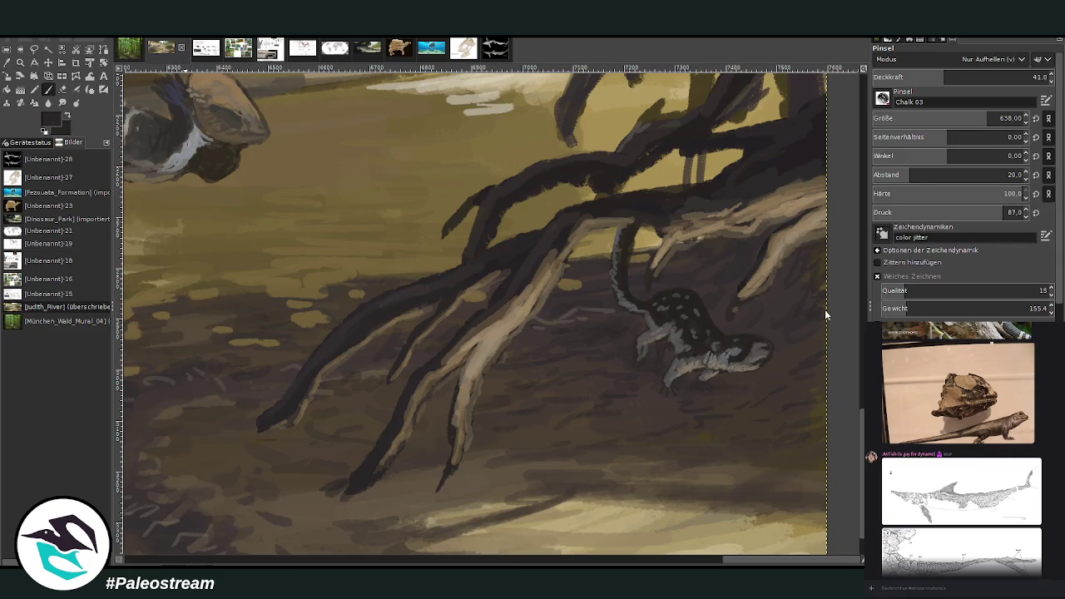
Set the brush to Normal, opacity 79.5, size 15, and sketch a dark lizard line on the root
left_click_drag(957, 77, 994, 76)
scroll(998, 59, "up", 8)
left_click(998, 77)
left_click_drag(998, 119, 892, 119)
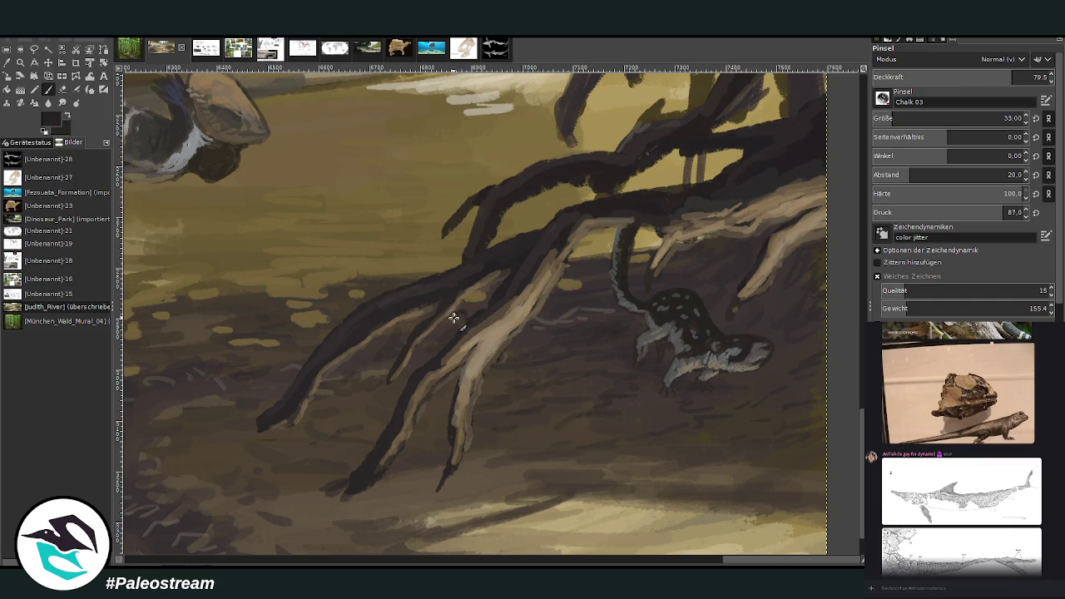
key("bracketleft")
key("bracketleft")
key("bracketleft")
left_click_drag(468, 321, 504, 343)
mouse_move(499, 455)
left_mouse_down()
mouse_move(497, 466)
mouse_move(507, 340)
mouse_move(498, 350)
mouse_move(463, 347)
mouse_move(503, 337)
mouse_move(506, 326)
mouse_move(473, 316)
mouse_move(492, 326)
left_mouse_up()
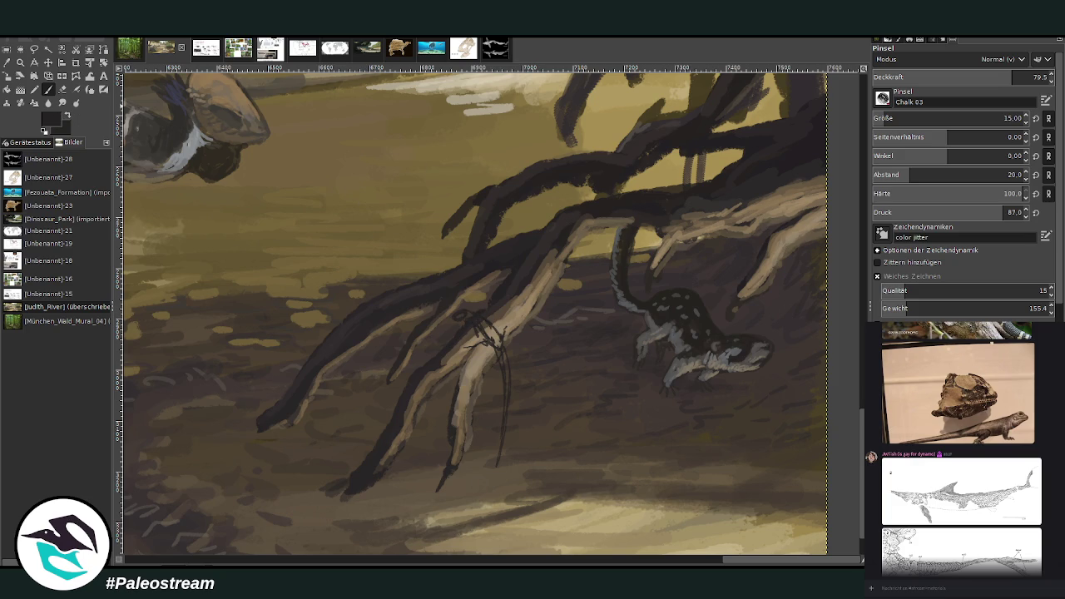
Paint the lizard's body, drooping tail and head over the sketch in grey-green
key("x")
left_click(833, 306, "ctrl")
left_click_drag(499, 340, 500, 464)
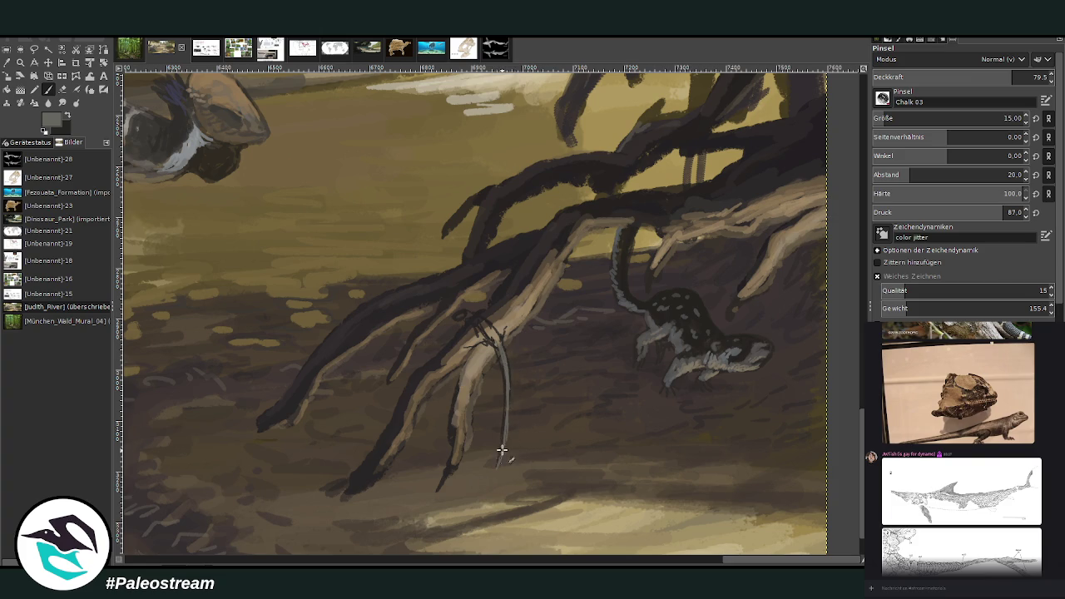
left_click(62, 89)
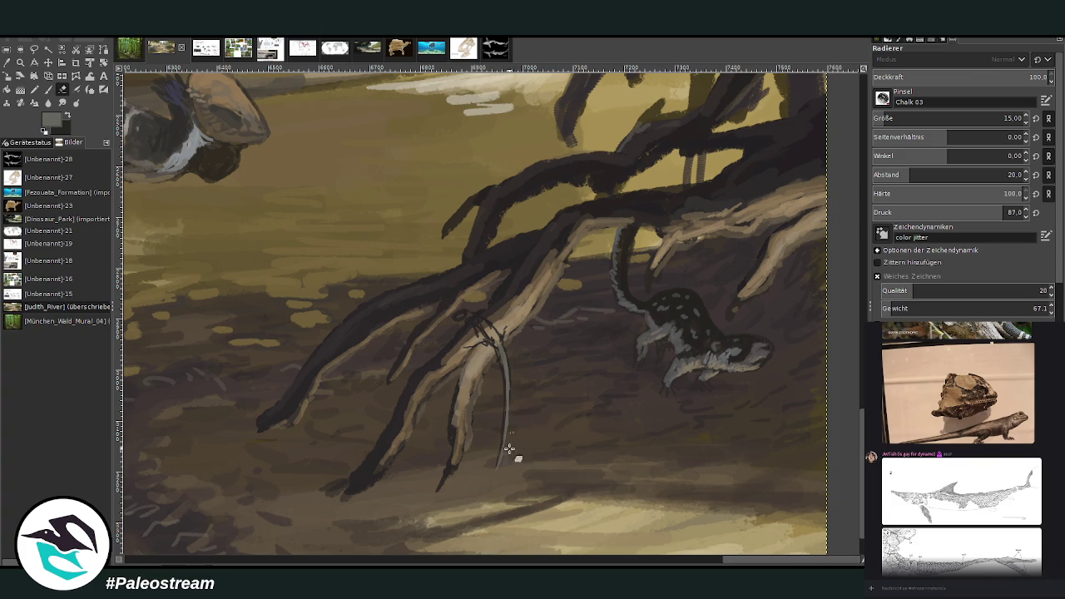
left_click(48, 89)
left_click_drag(483, 324, 507, 358)
left_click_drag(482, 316, 469, 321)
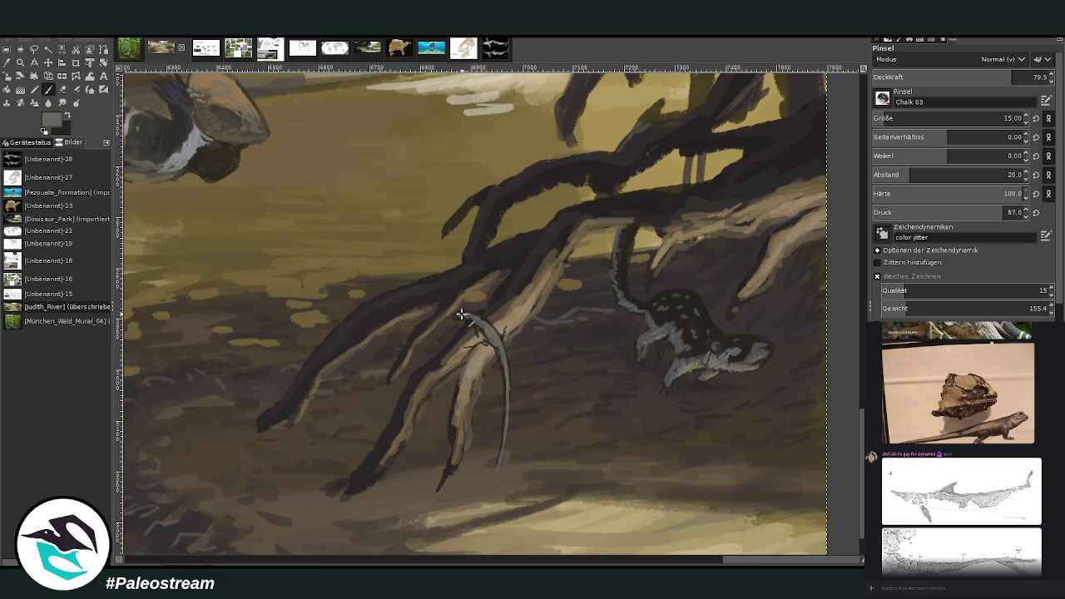
mouse_move(468, 313)
left_mouse_down()
mouse_move(459, 317)
mouse_move(467, 309)
left_mouse_up()
left_click(20, 62)
left_click_drag(436, 216, 638, 511)
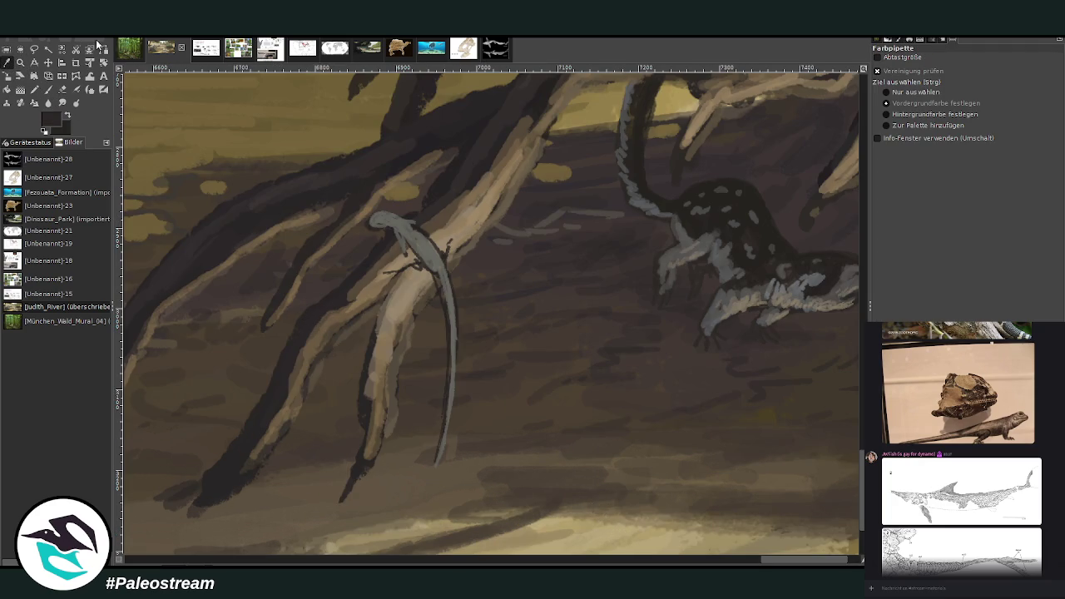
Pick lighter greys and lighten the lizard's front leg, body, neck and tail tip
left_click(48, 89)
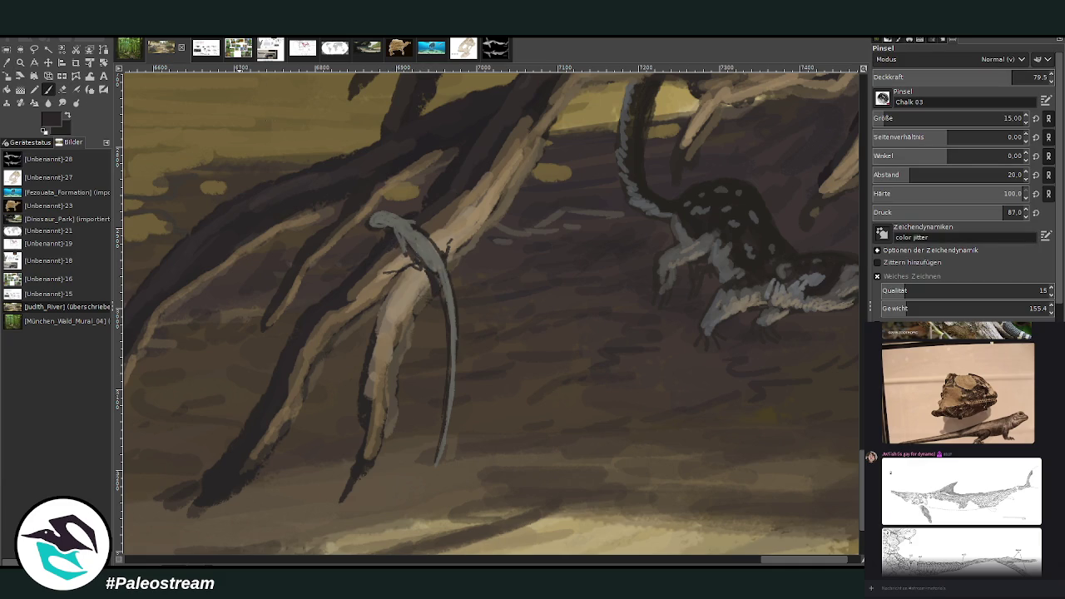
left_click(7, 65)
left_click(439, 251)
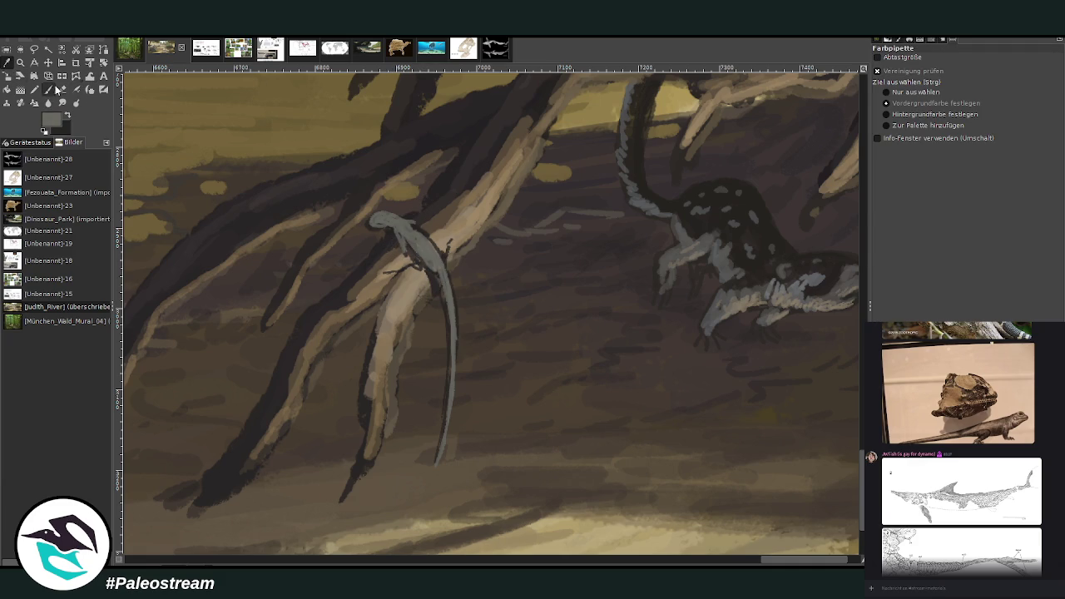
left_click(48, 89)
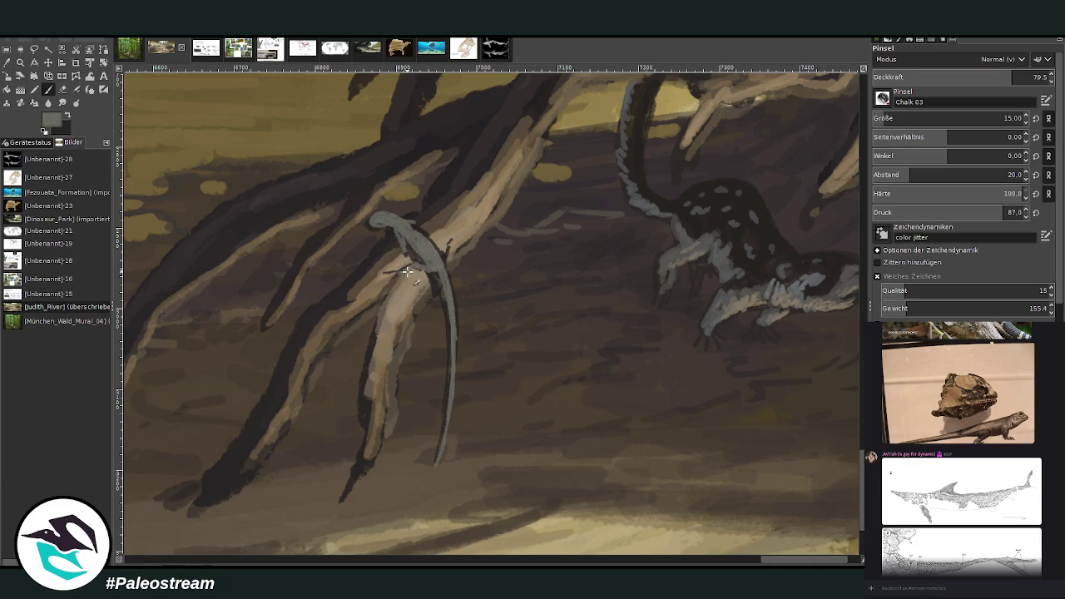
left_click_drag(445, 256, 447, 240)
left_click(833, 303, "ctrl")
mouse_move(432, 260)
left_mouse_down()
mouse_move(453, 292)
mouse_move(453, 316)
mouse_move(426, 256)
mouse_move(441, 249)
mouse_move(385, 213)
left_mouse_up()
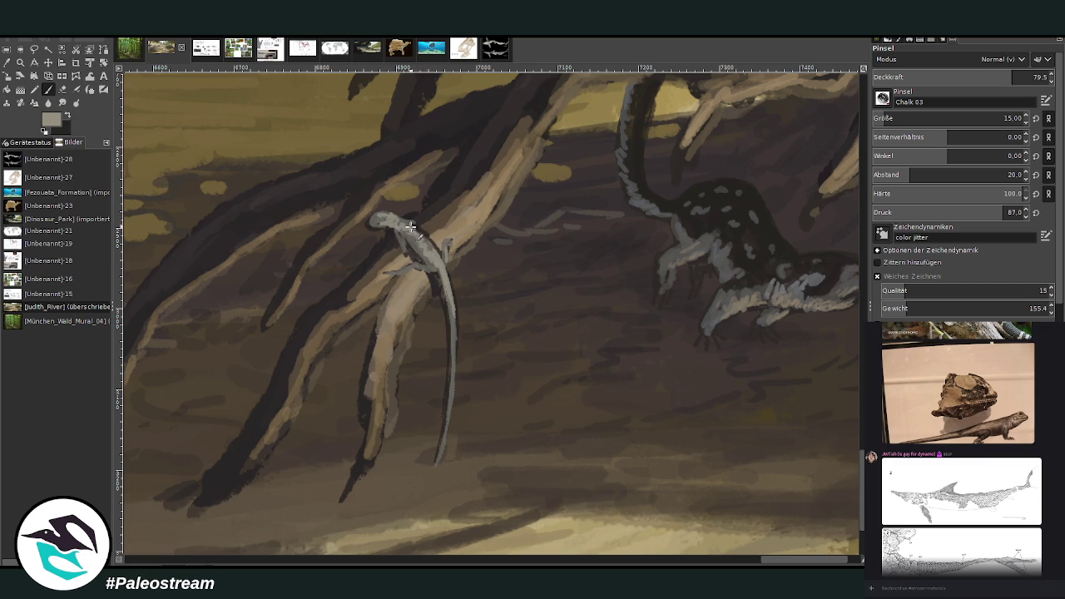
left_click_drag(407, 223, 427, 238)
mouse_move(450, 292)
left_mouse_down()
mouse_move(452, 399)
mouse_move(436, 471)
left_mouse_up()
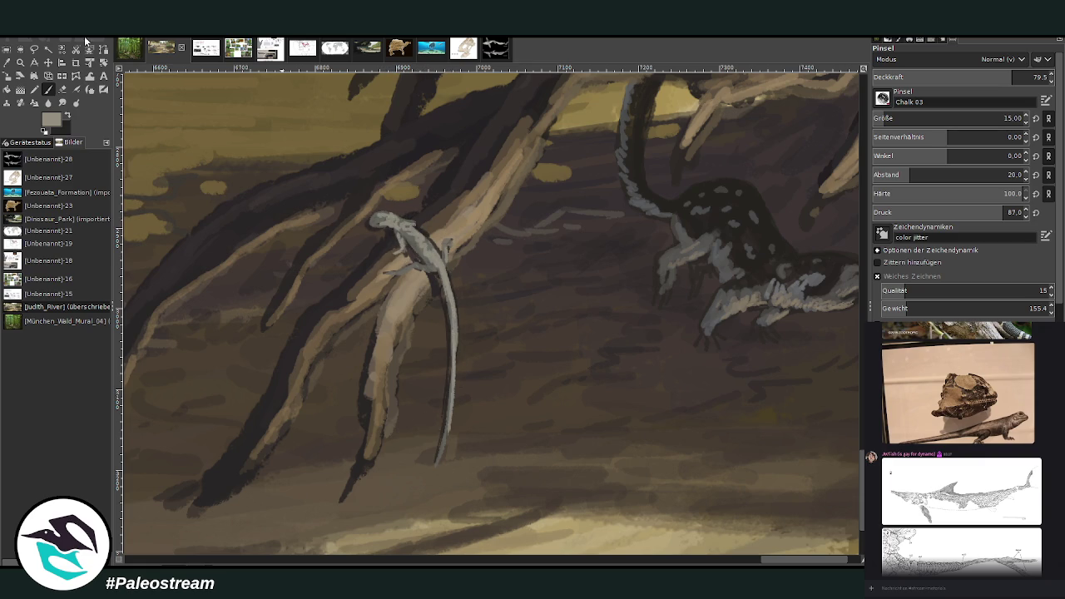
Swap colours and paint a small leg at the lizard's shoulder
left_click(62, 89)
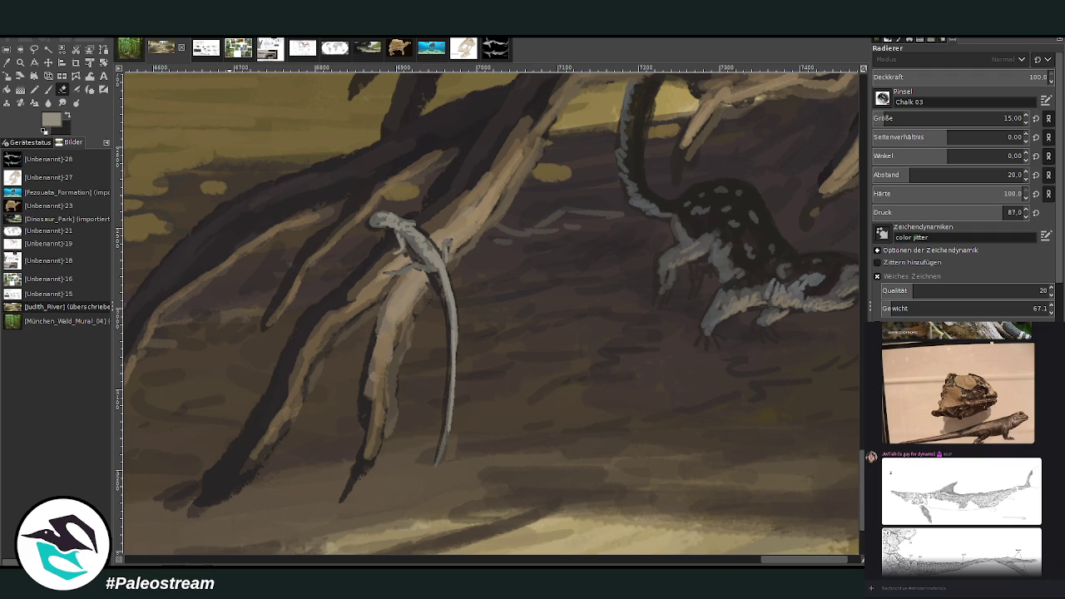
left_click(47, 89)
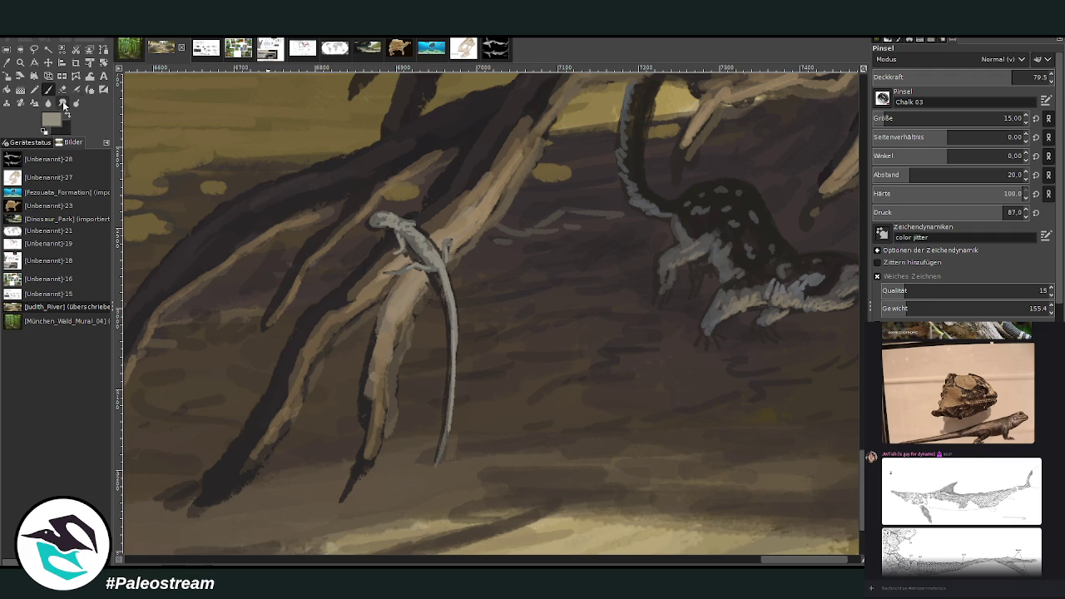
left_click(68, 116)
left_click_drag(446, 238, 447, 249)
Paint a reddish-brown patch on the lizard's head
left_click(841, 304, "ctrl")
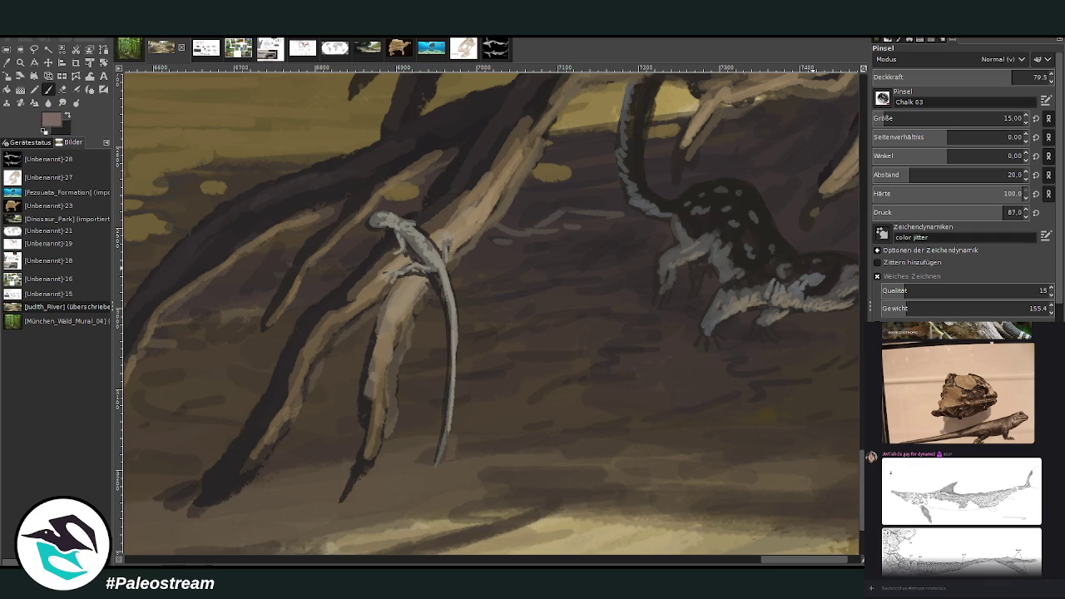
left_click(844, 308, "ctrl")
left_click_drag(405, 215, 383, 220)
left_click_drag(387, 228, 376, 218)
left_click(859, 306, "ctrl")
left_click_drag(382, 226, 385, 216)
left_click(62, 89)
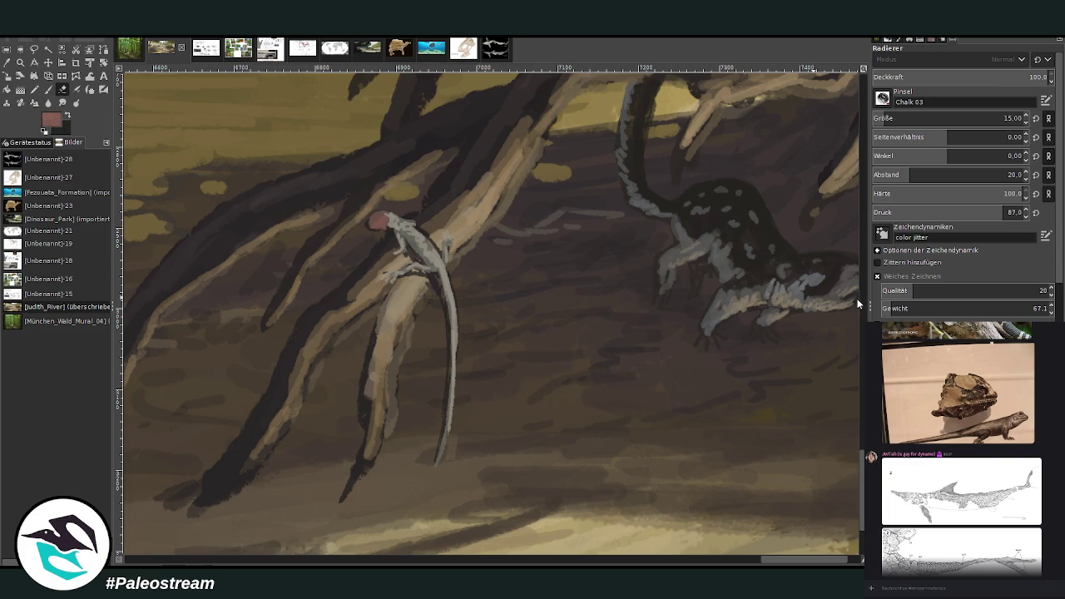
Repaint the lizard's head reddish and shade it with a sampled dark brown
left_click_drag(378, 216, 384, 225)
left_click(48, 90)
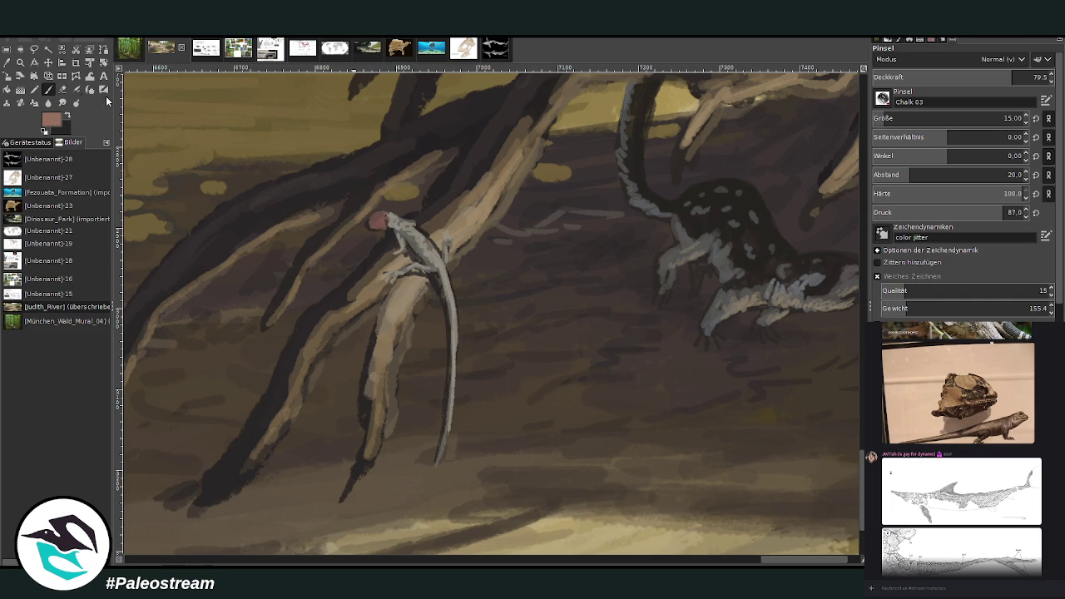
left_click_drag(384, 225, 383, 217)
left_click(703, 227, "ctrl")
left_click_drag(378, 218, 368, 220)
Add a dark toe, darken the branch, and paint bluish neck strokes at opacity 56.5
left_click_drag(386, 268, 383, 275)
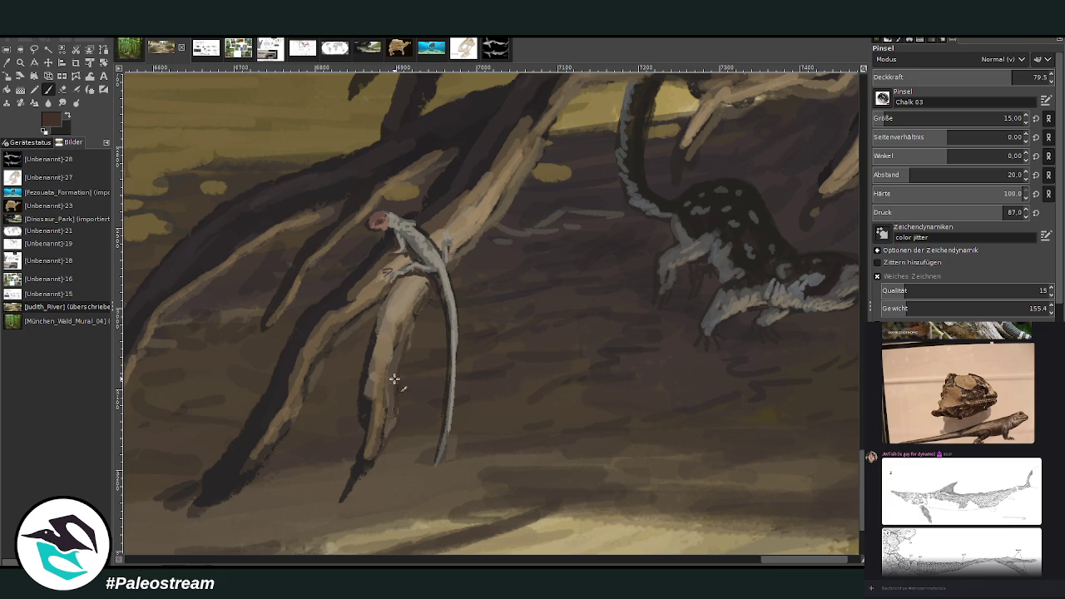
mouse_move(403, 315)
left_mouse_down()
mouse_move(364, 397)
mouse_move(361, 294)
left_mouse_up()
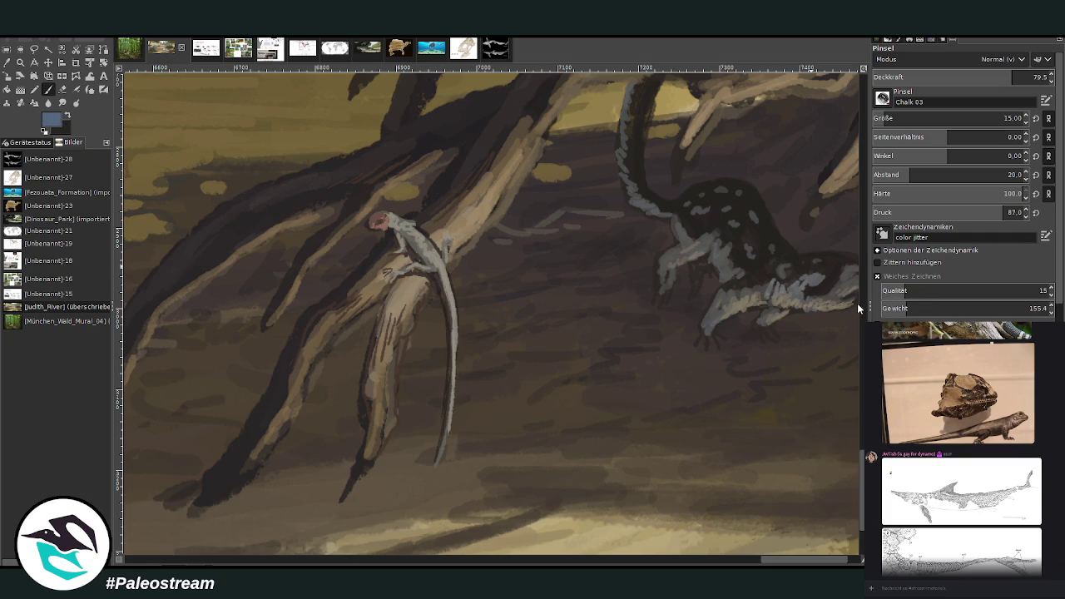
left_click_drag(999, 77, 963, 76)
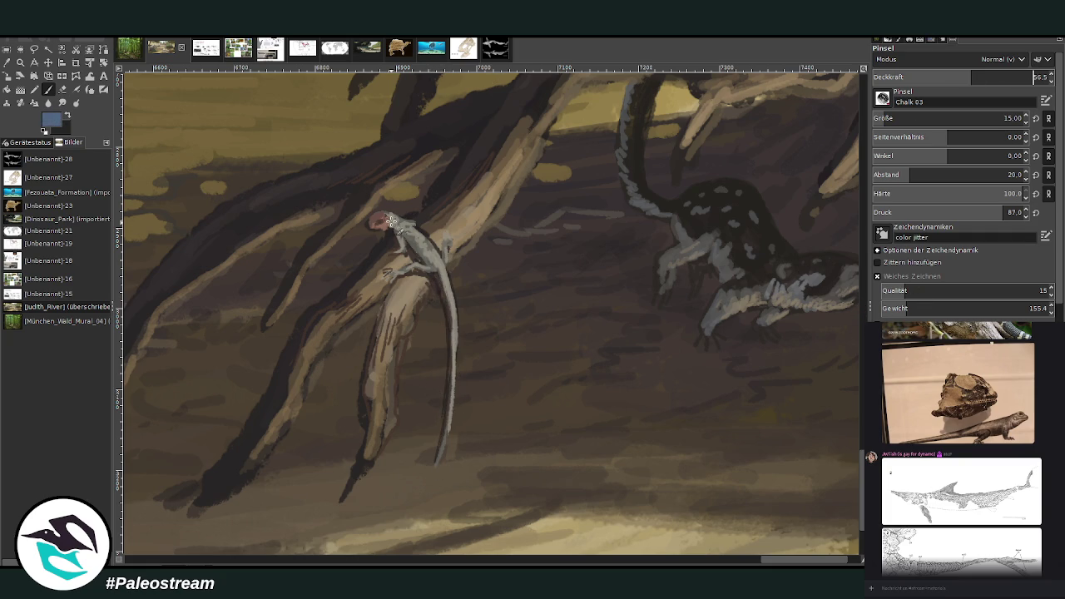
mouse_move(391, 218)
left_mouse_down()
mouse_move(410, 243)
mouse_move(392, 221)
left_mouse_up()
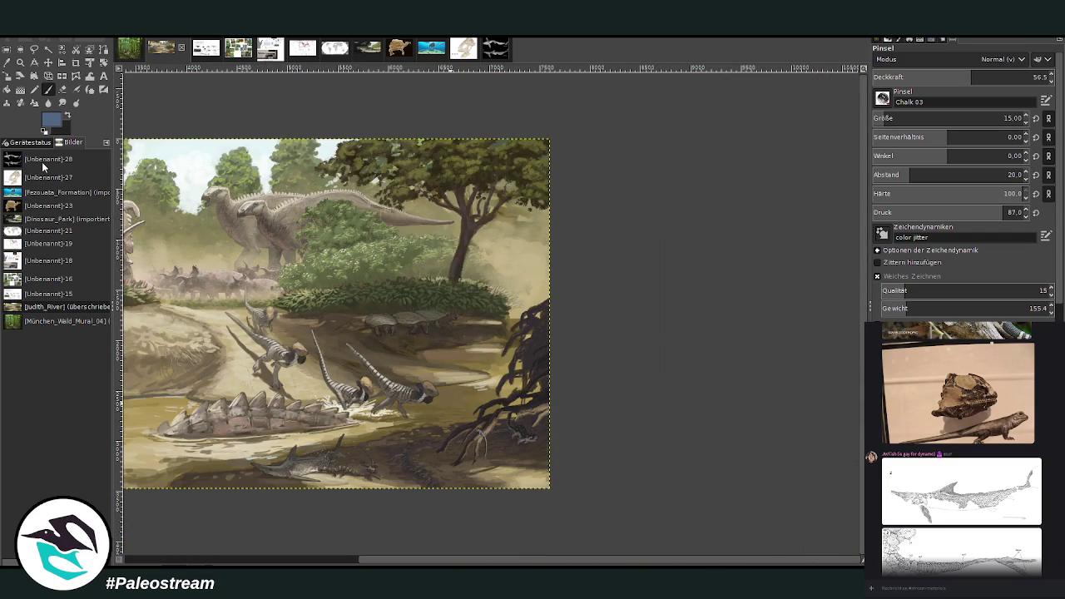
left_click(20, 63)
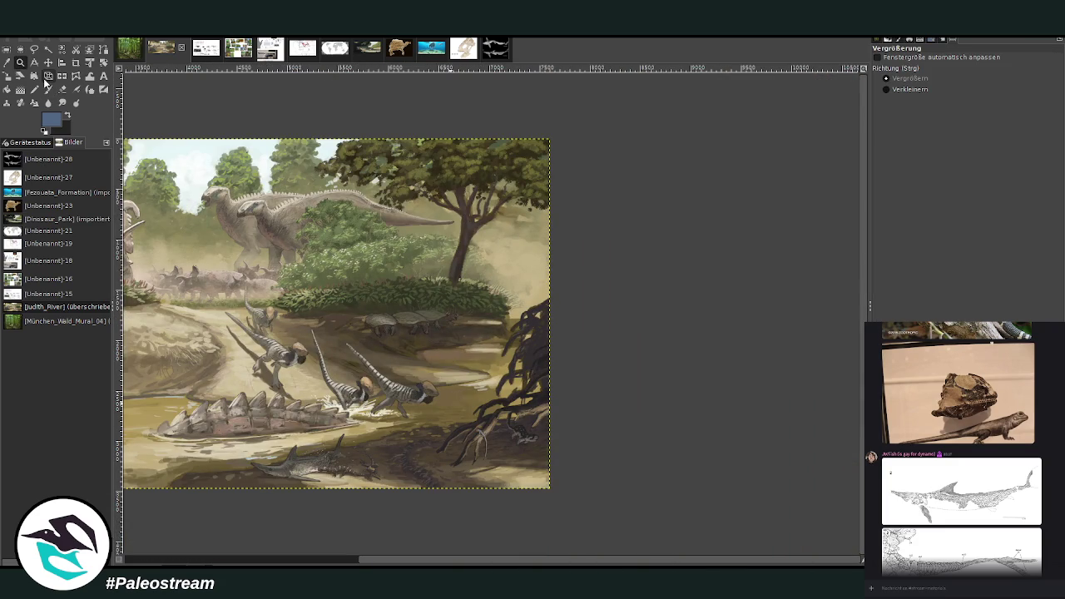
left_click_drag(466, 373, 536, 499)
left_click(519, 474)
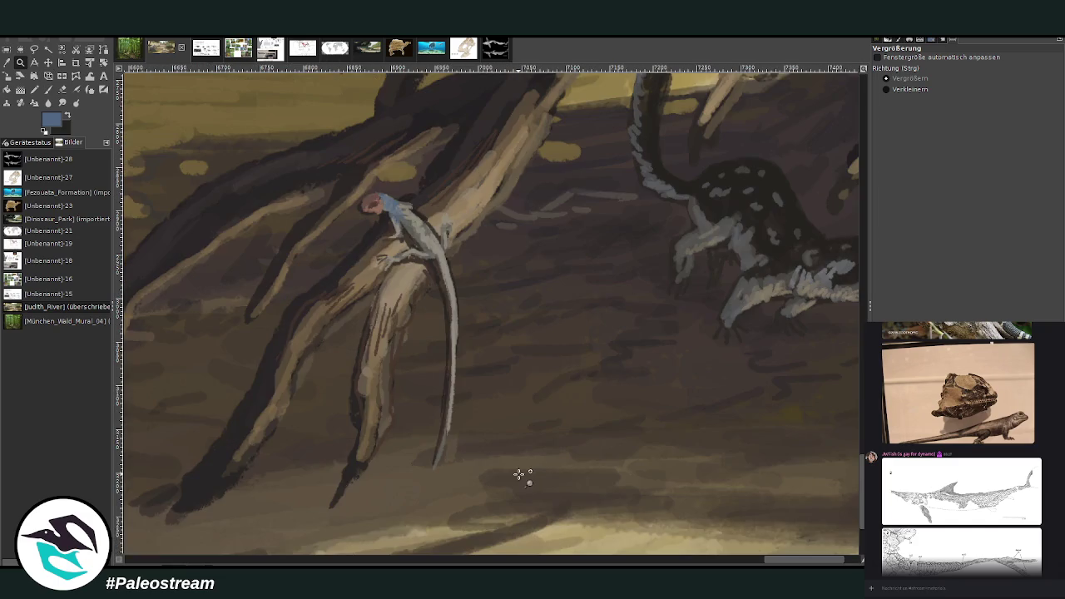
left_click(48, 89)
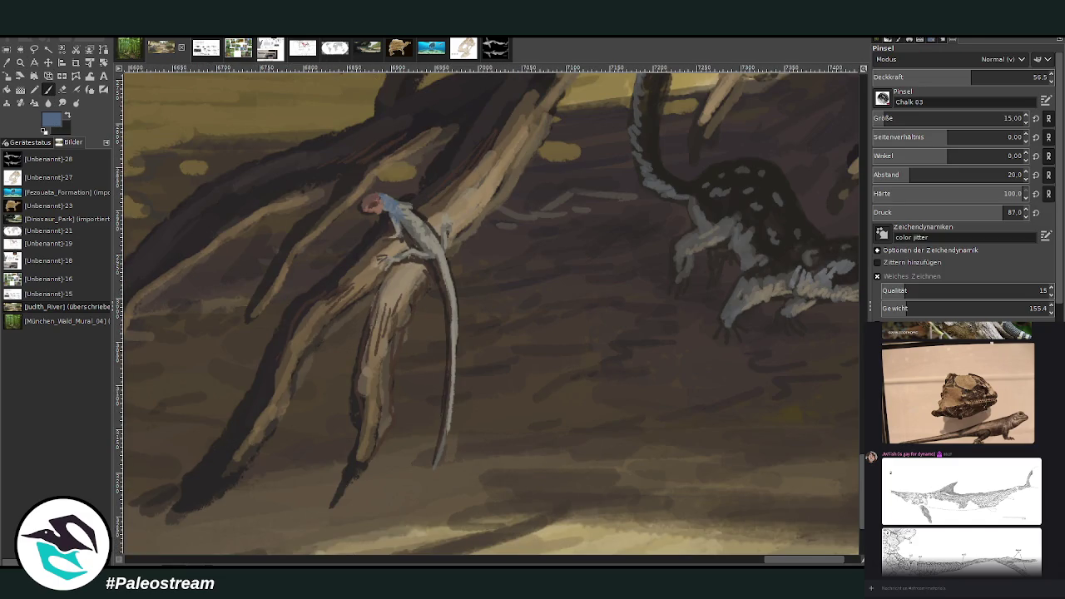
left_click(842, 318, "ctrl")
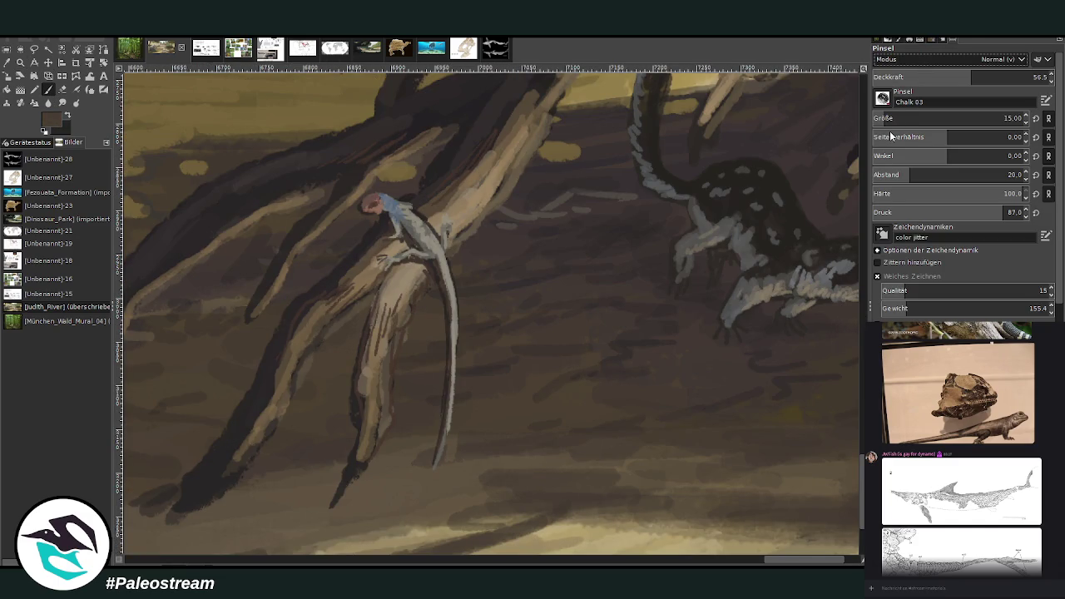
left_click_drag(345, 230, 415, 230)
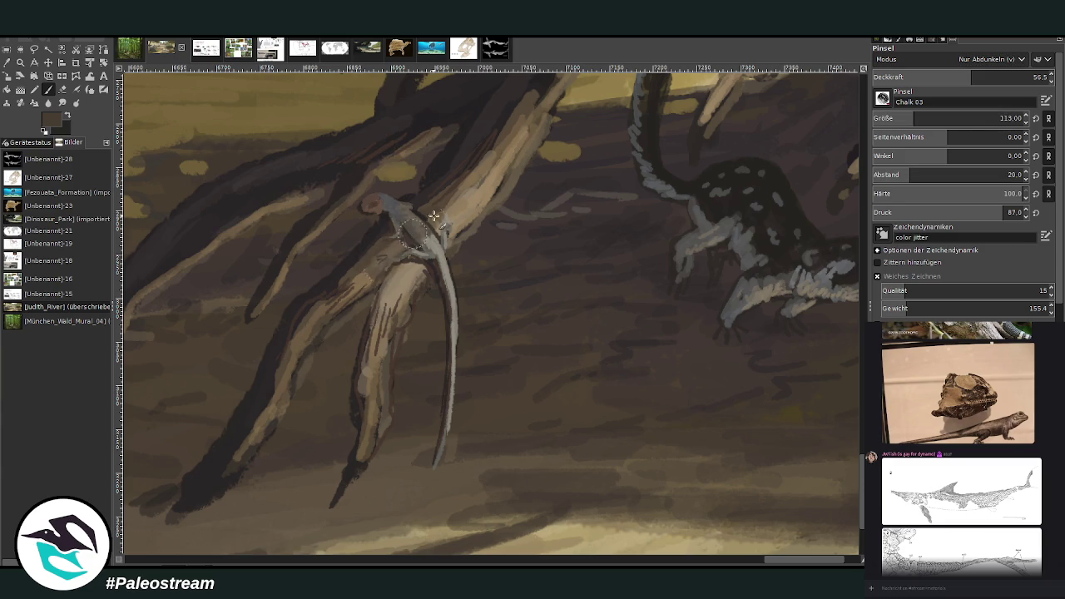
key("ctrl+z")
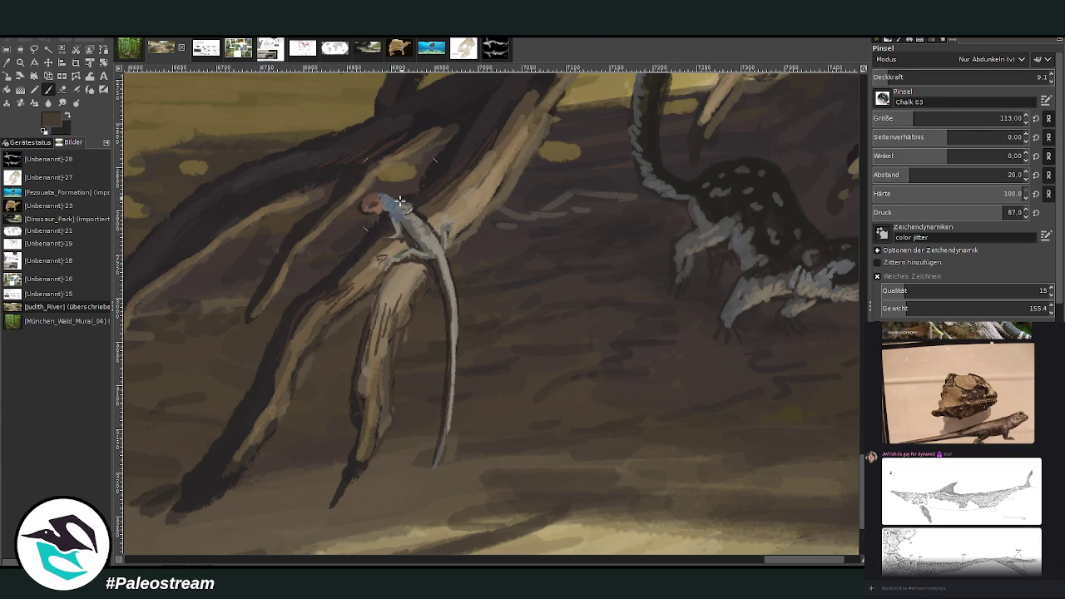
key("shift+e")
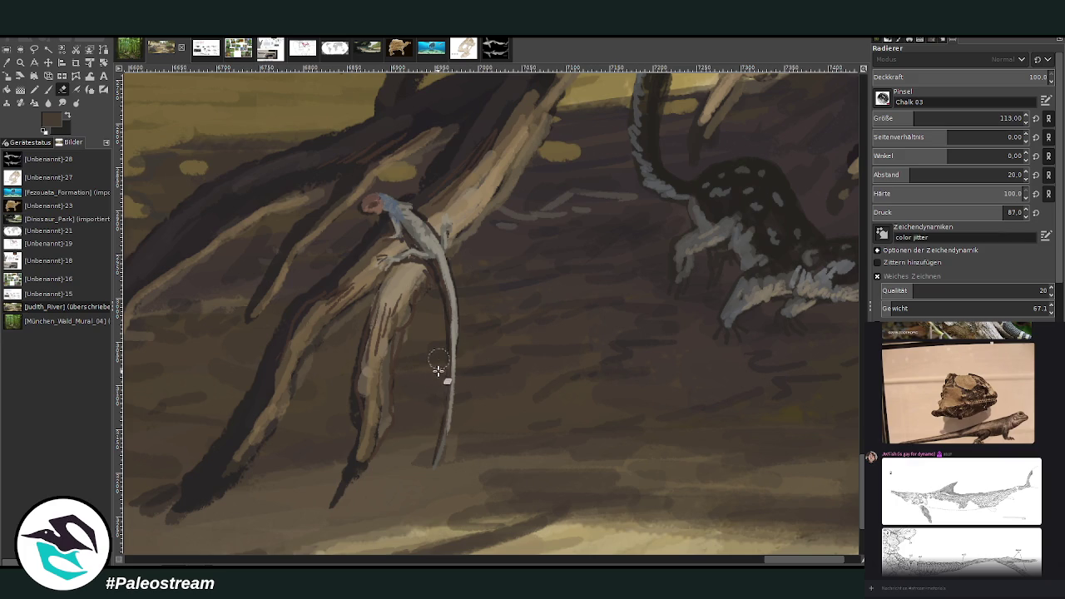
key("bracketleft")
key("bracketleft")
key("bracketleft")
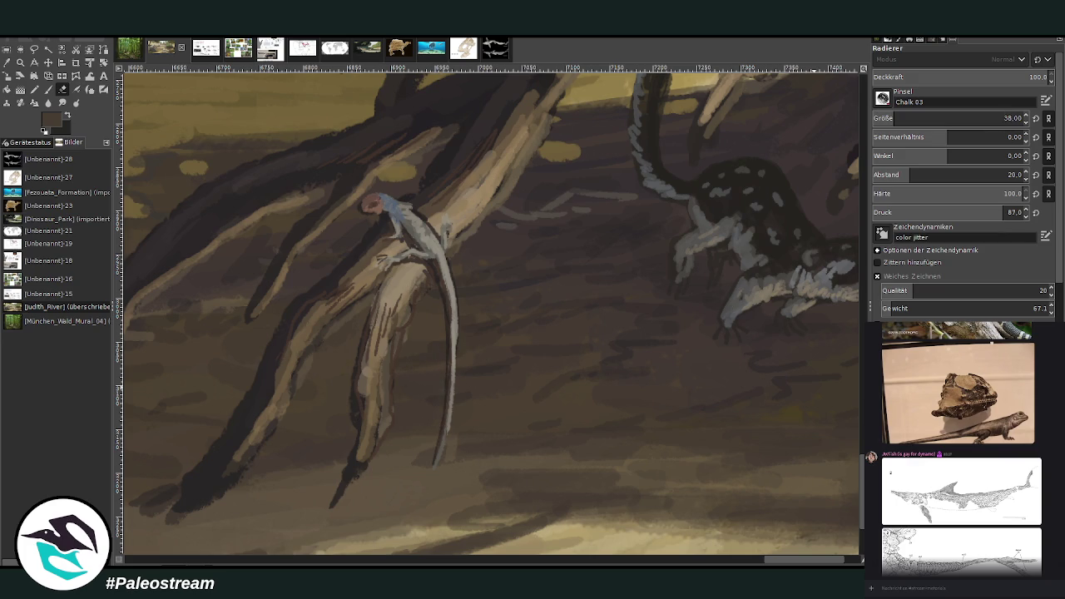
scroll(527, 316, "down", 3)
scroll(528, 316, "down", 2)
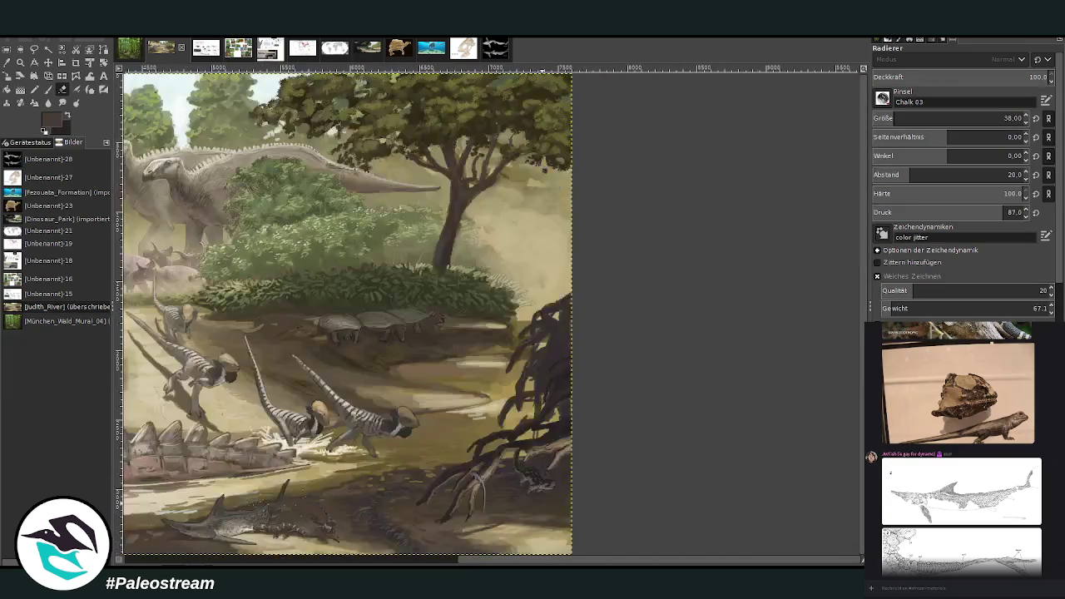
Zoom onto the lower-right roots with the lizards and sample a dark root brown
scroll(528, 317, "down", 1)
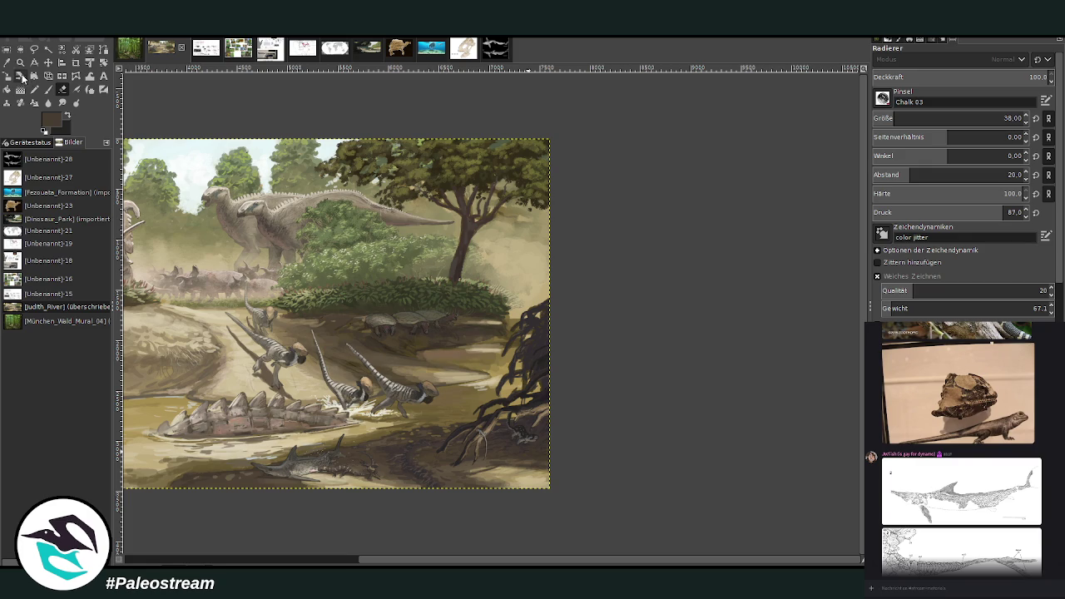
left_click(20, 62)
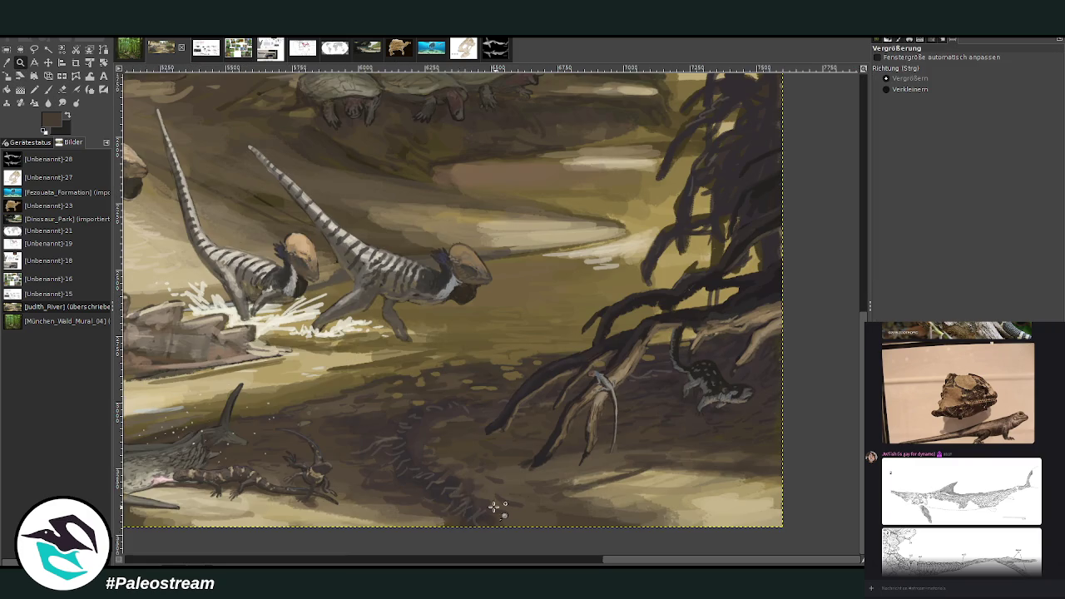
left_click(423, 345)
left_click_drag(563, 235, 724, 467)
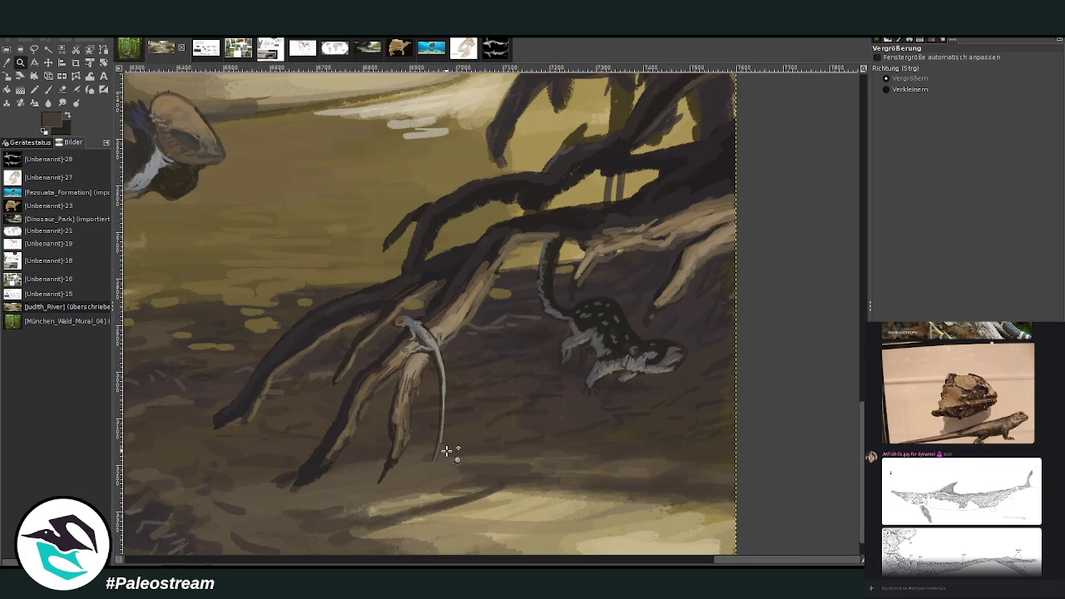
scroll(521, 375, "up", 2)
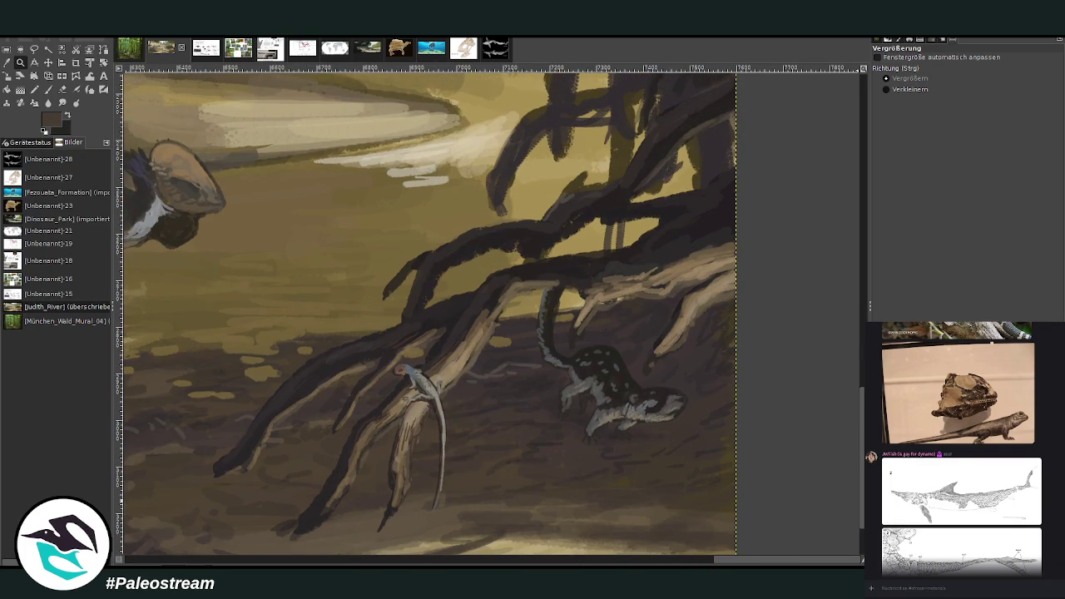
left_click_drag(514, 248, 720, 462)
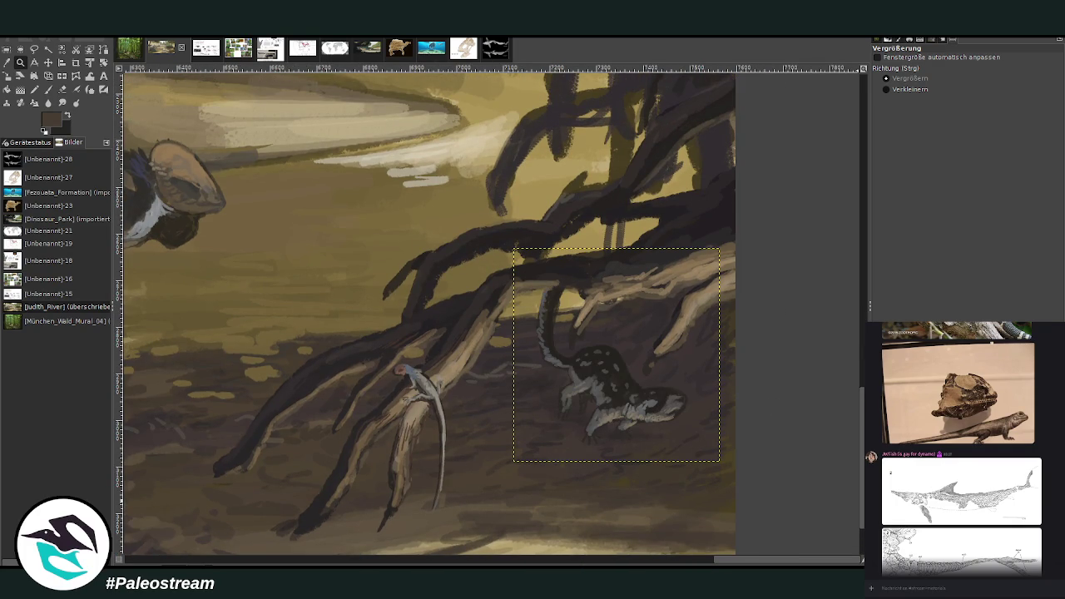
key("Page_Up")
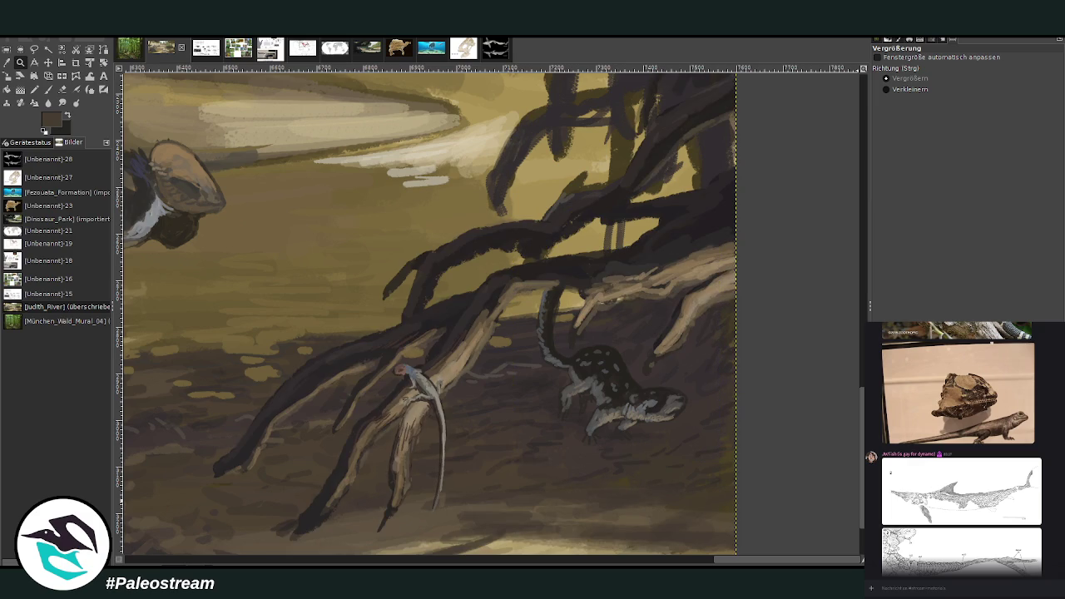
key("o")
left_click(606, 218)
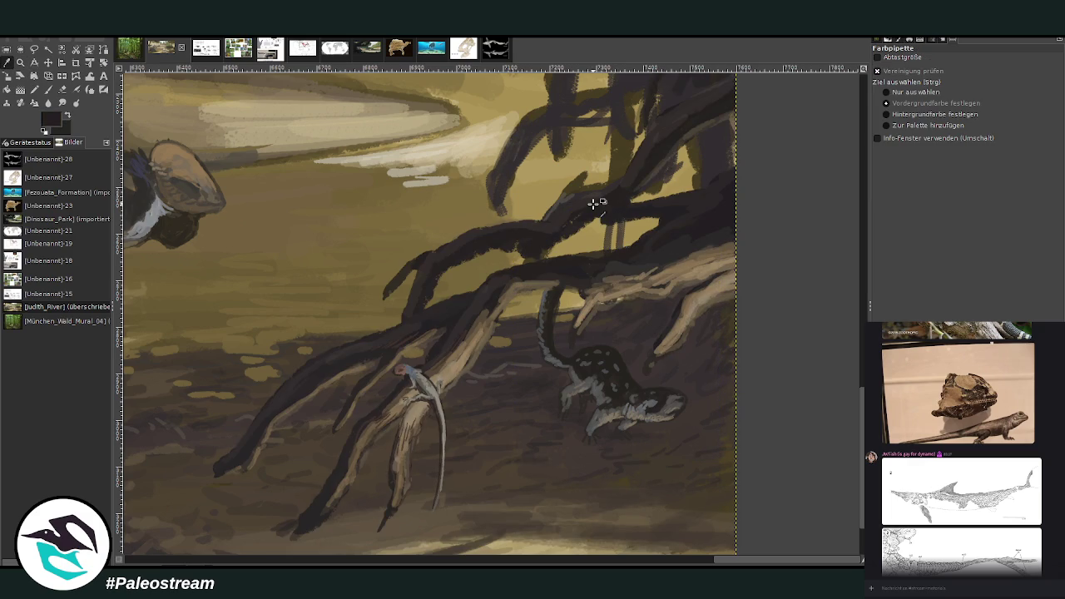
With a Normal brush at opacity 89, size 29, paint dark strokes along the upper roots
left_click(49, 91)
scroll(991, 59, "up", 5)
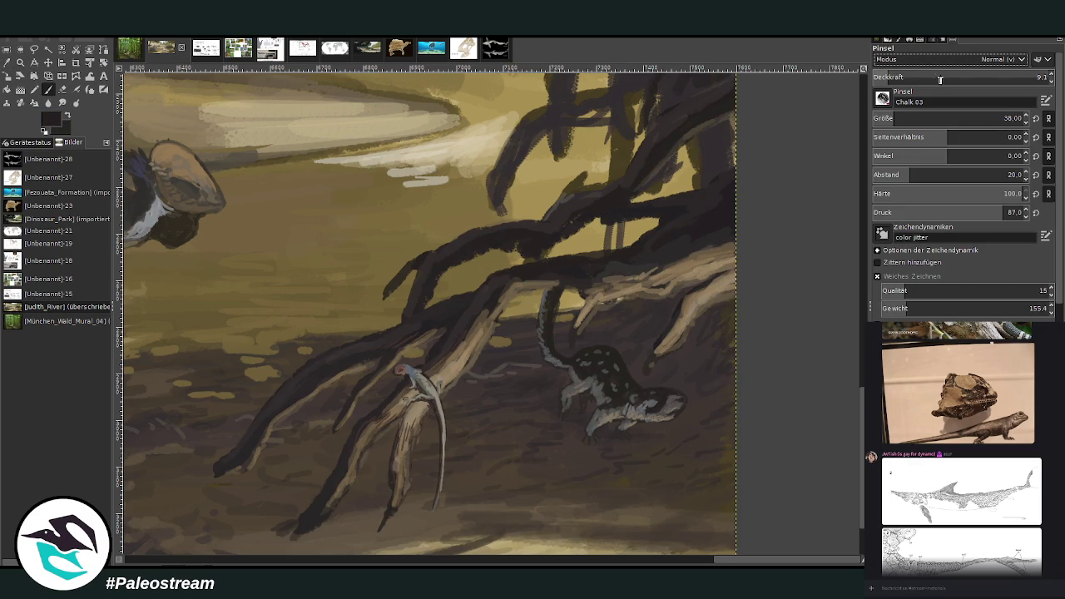
left_click(1005, 77)
left_click(1007, 118)
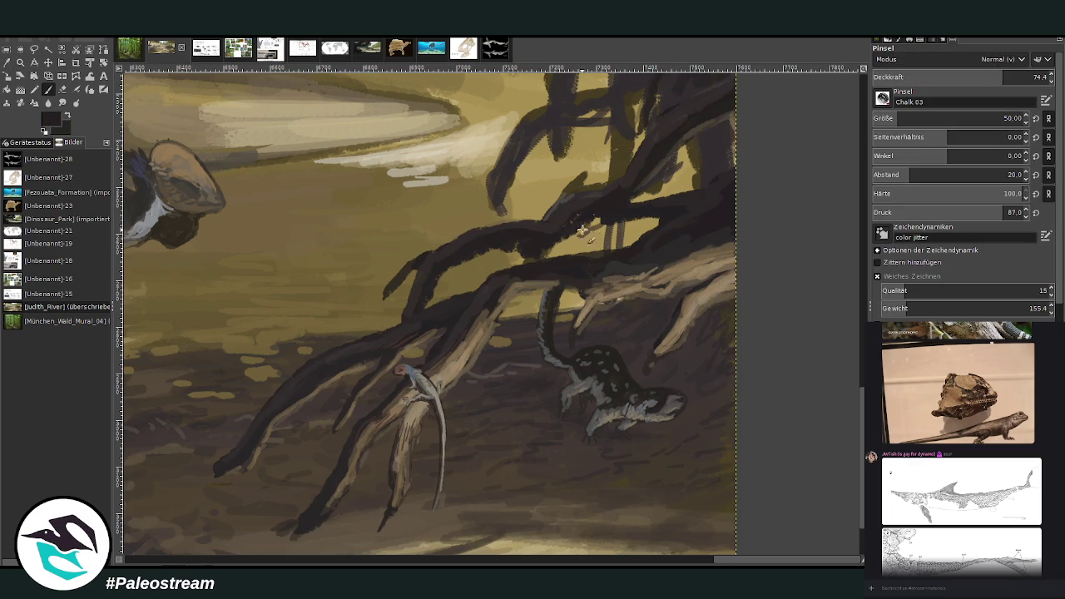
left_click(1030, 76)
left_click_drag(1024, 122, 875, 112)
mouse_move(625, 218)
left_mouse_down()
mouse_move(583, 240)
mouse_move(476, 253)
mouse_move(524, 257)
mouse_move(554, 235)
mouse_move(640, 215)
mouse_move(681, 124)
mouse_move(648, 155)
left_mouse_up()
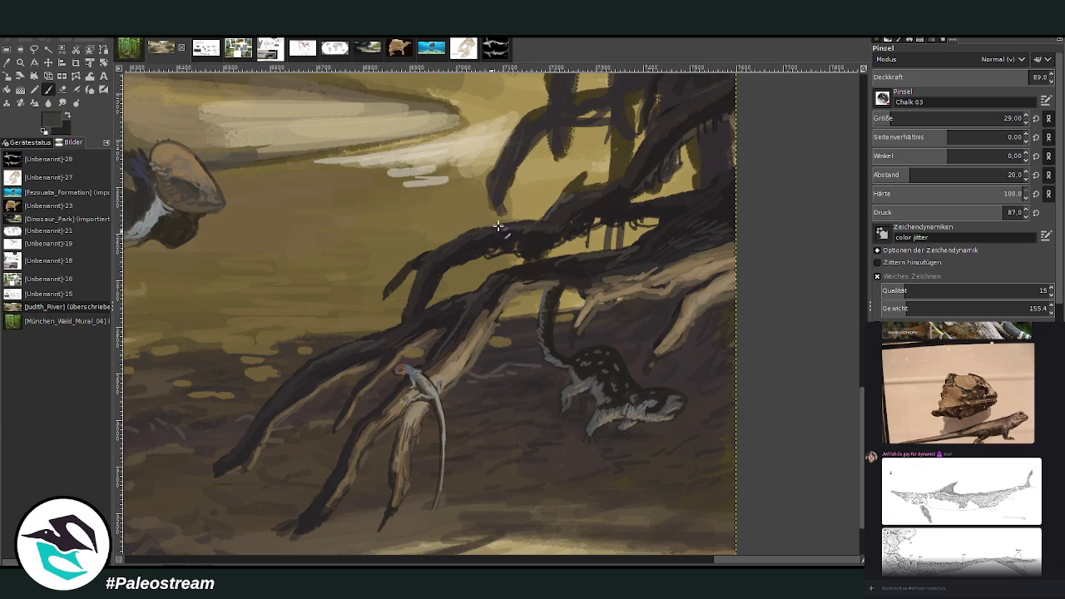
scroll(599, 192, "up", 5)
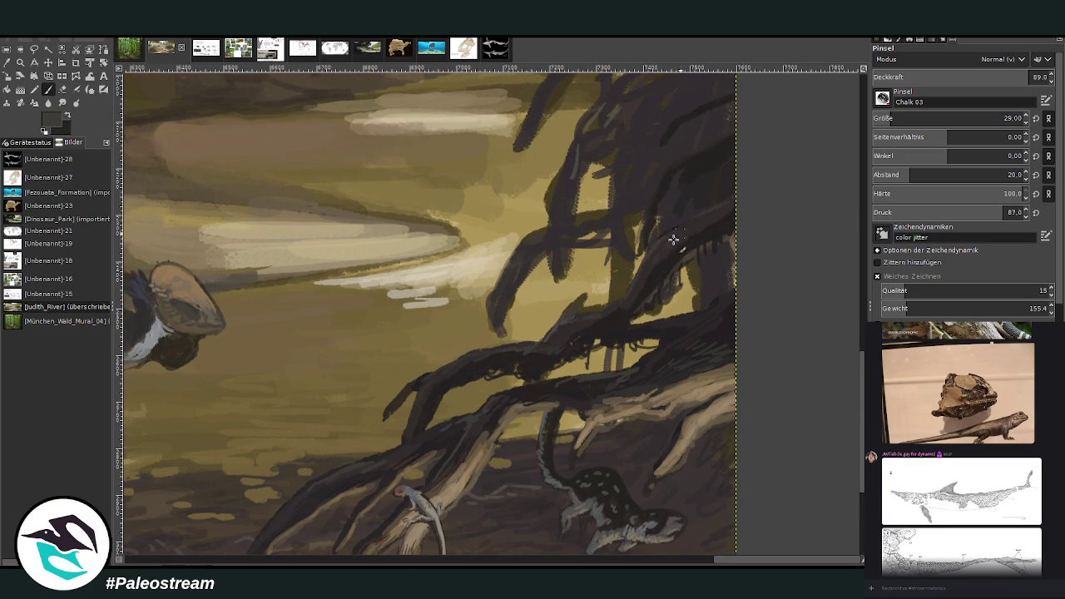
left_click_drag(1002, 77, 981, 77)
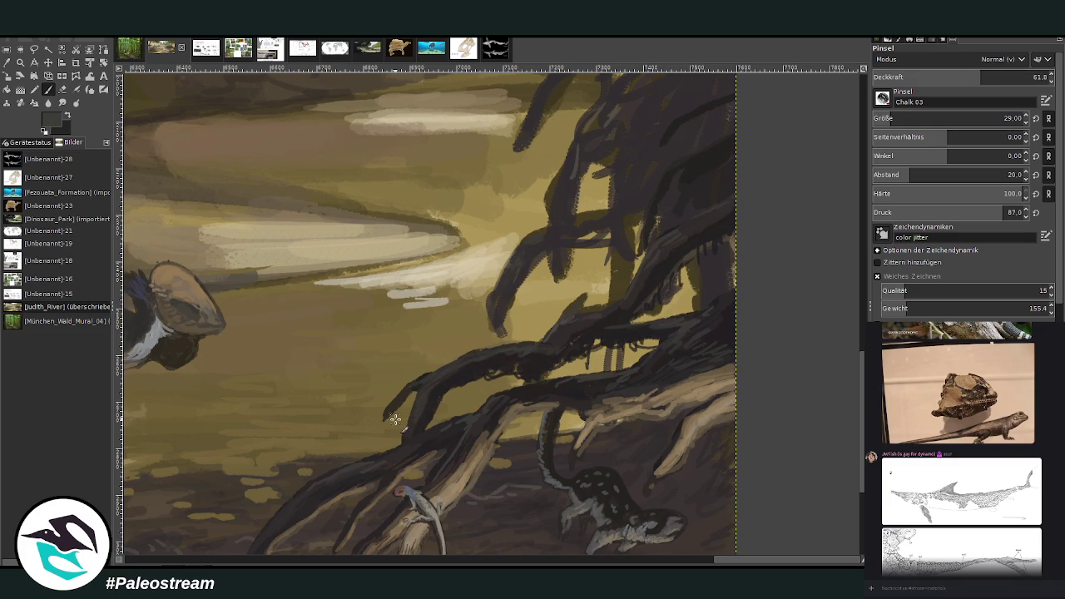
scroll(395, 419, "down", 1)
scroll(396, 419, "down", 1)
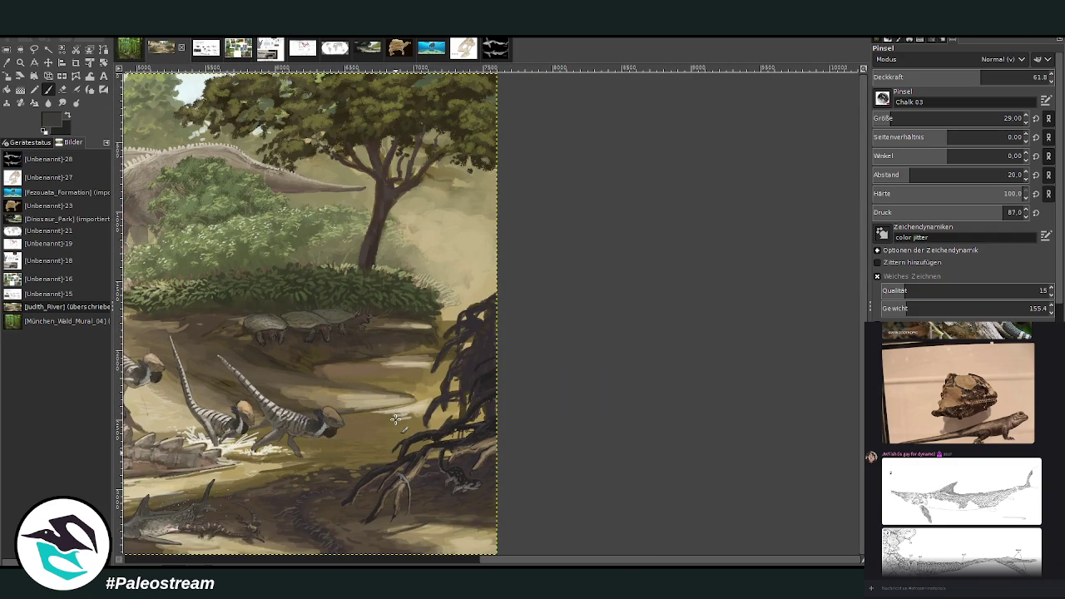
Zoom out to the whole mural, then zoom in around the large crocodilian
scroll(396, 419, "down", 1)
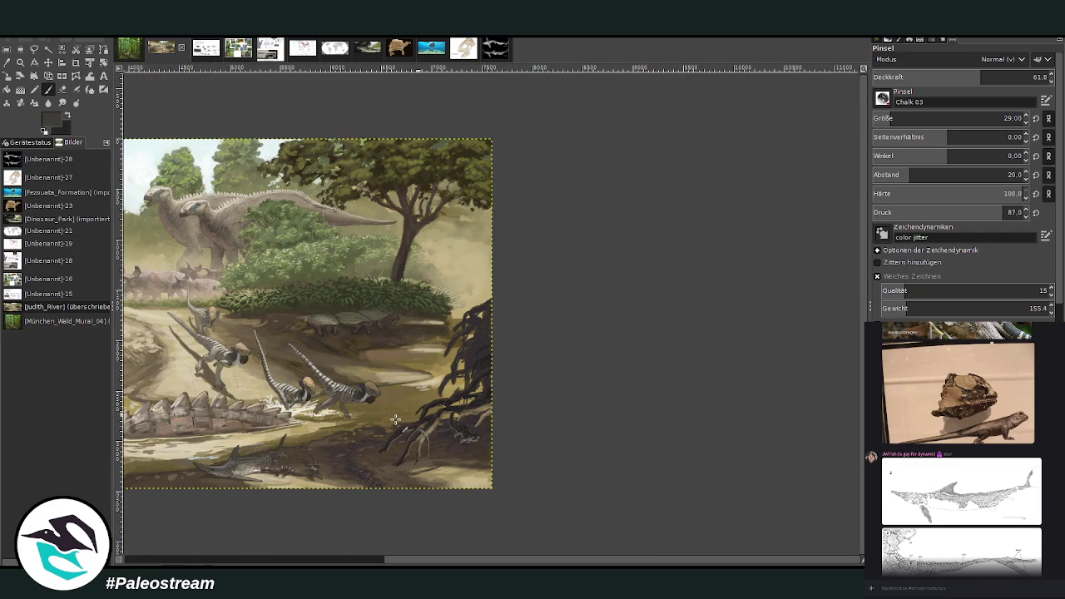
left_click_drag(371, 559, 158, 559)
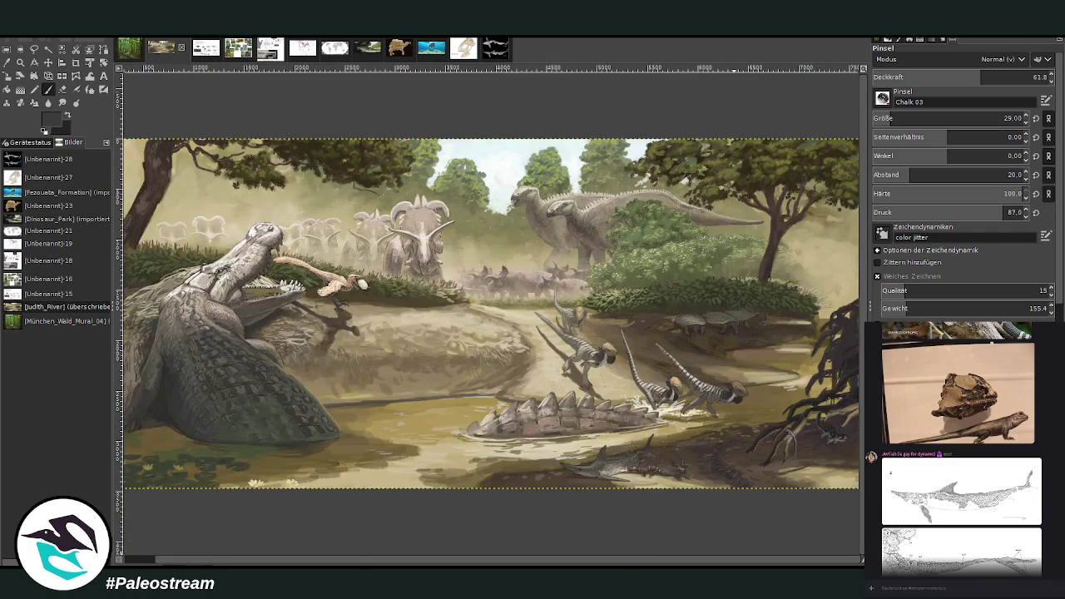
key("minus")
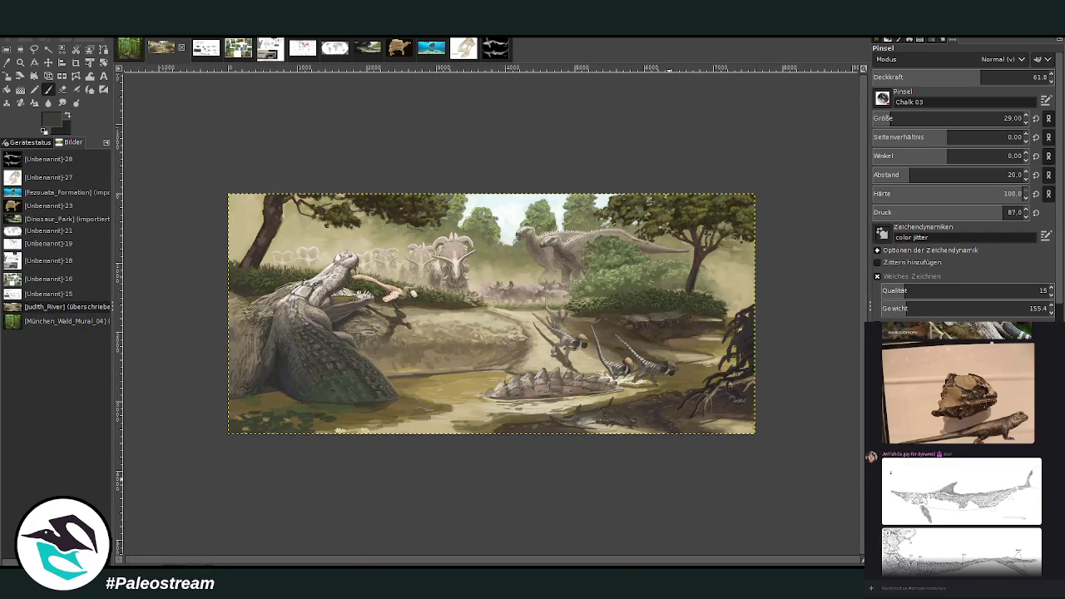
left_click(21, 62)
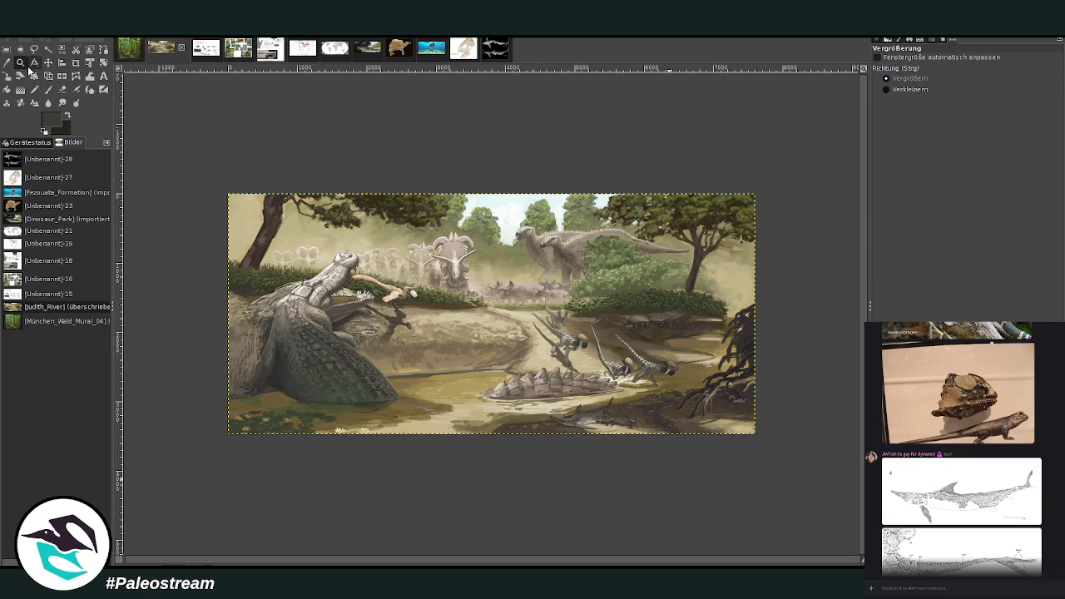
left_click_drag(236, 228, 418, 455)
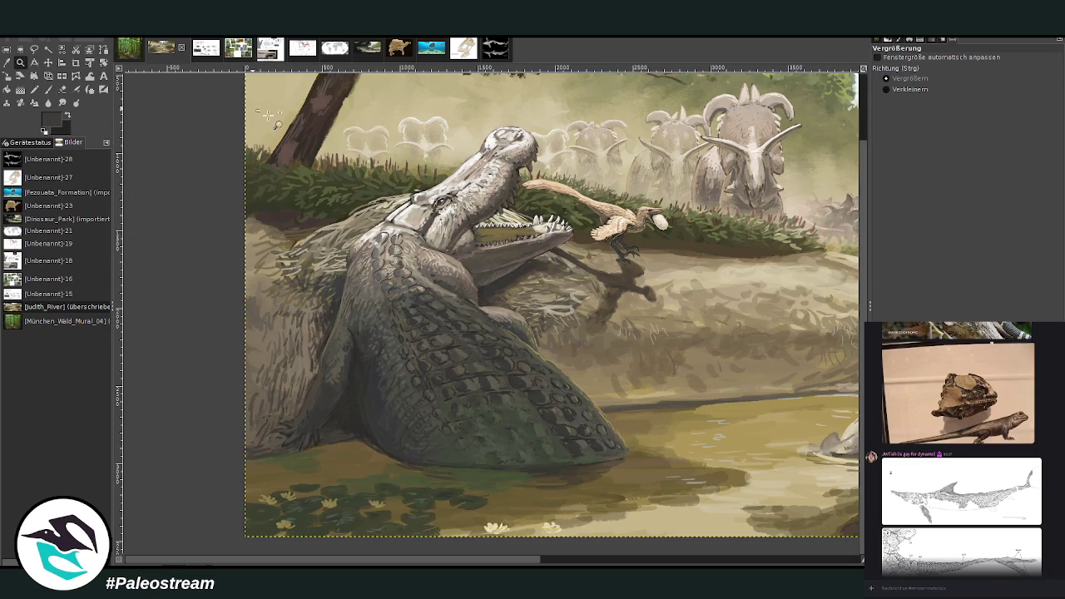
With a larger, more transparent chalk brush, paint light strokes on the fur left of the crocodilian's neck
left_click(576, 515)
left_click(7, 62)
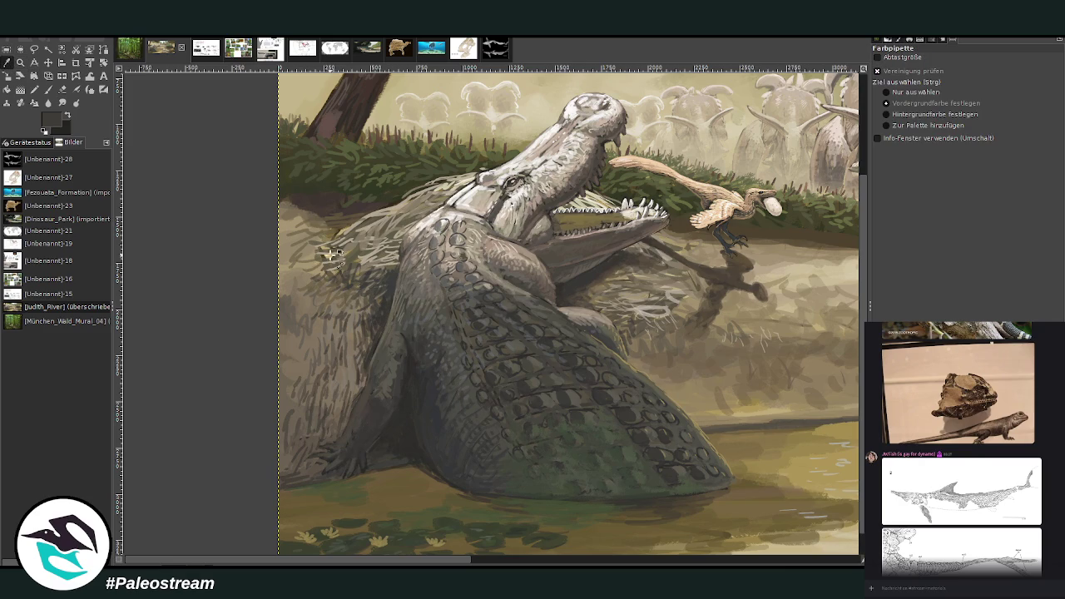
left_click_drag(909, 118, 924, 118)
left_click_drag(980, 76, 968, 77)
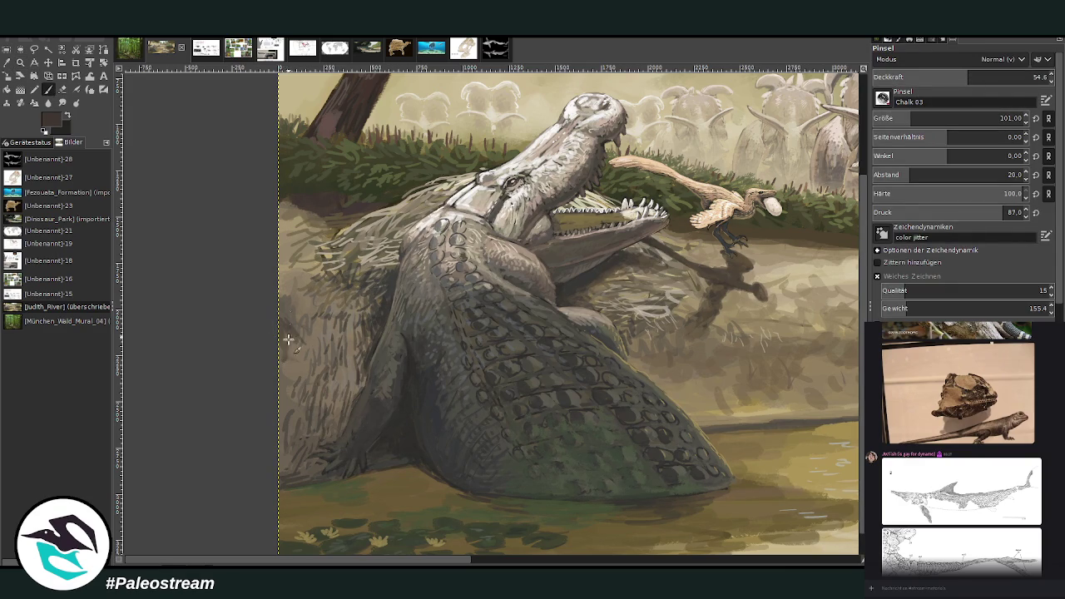
left_click_drag(913, 118, 928, 118)
left_click_drag(966, 77, 929, 76)
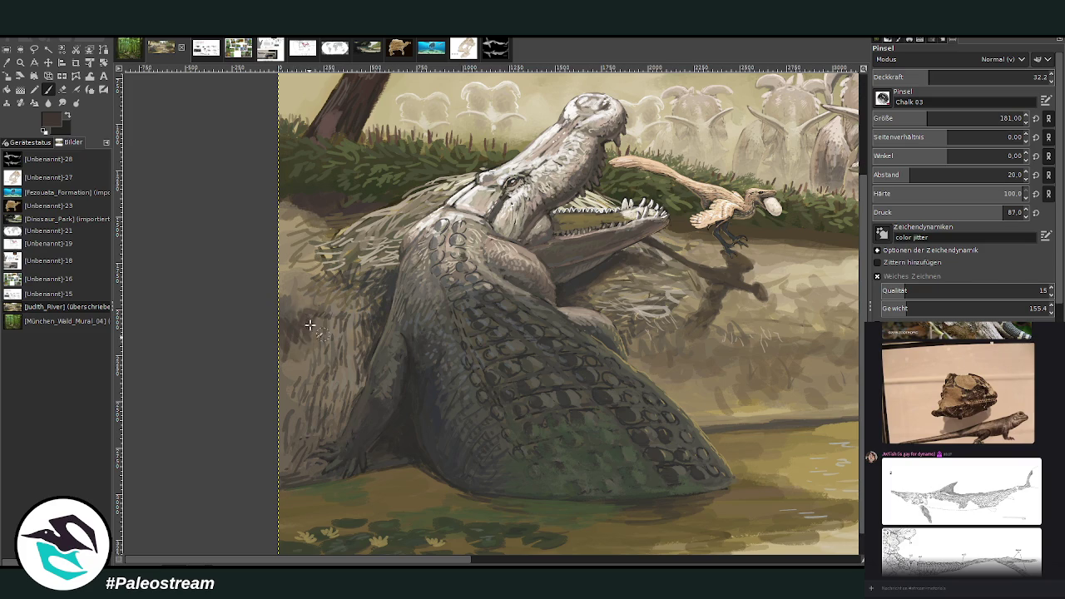
mouse_move(291, 374)
left_mouse_down()
mouse_move(311, 324)
mouse_move(329, 320)
mouse_move(283, 308)
mouse_move(345, 287)
mouse_move(298, 302)
mouse_move(283, 371)
mouse_move(362, 302)
left_mouse_up()
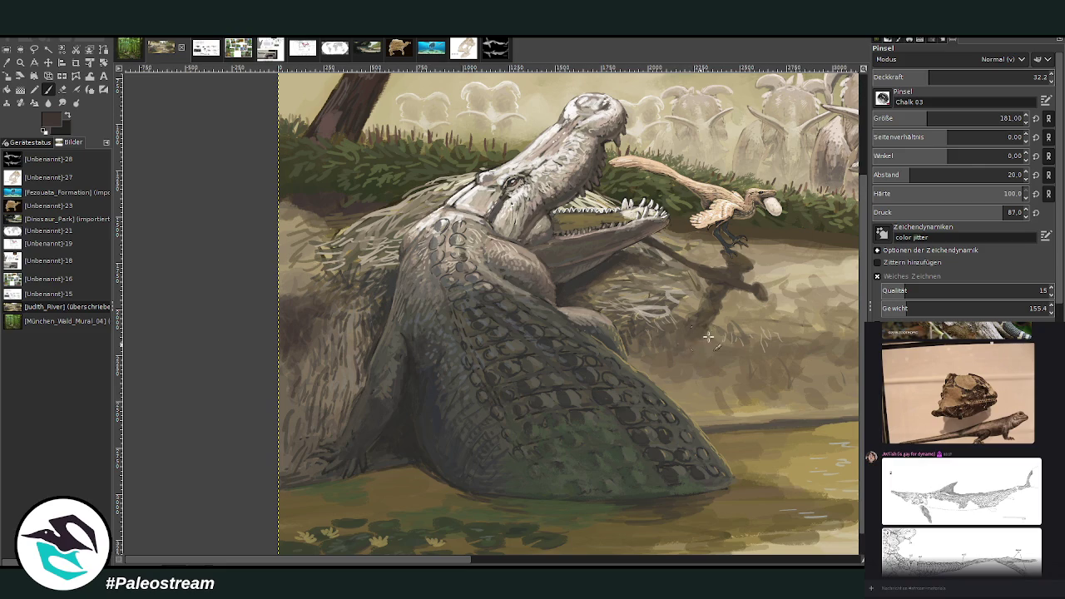
left_click_drag(496, 555, 606, 555)
left_click_drag(941, 78, 957, 79)
Set the brush to size 135 and opacity 36.9, and sample a light beige from the sandbank
left_click(915, 117)
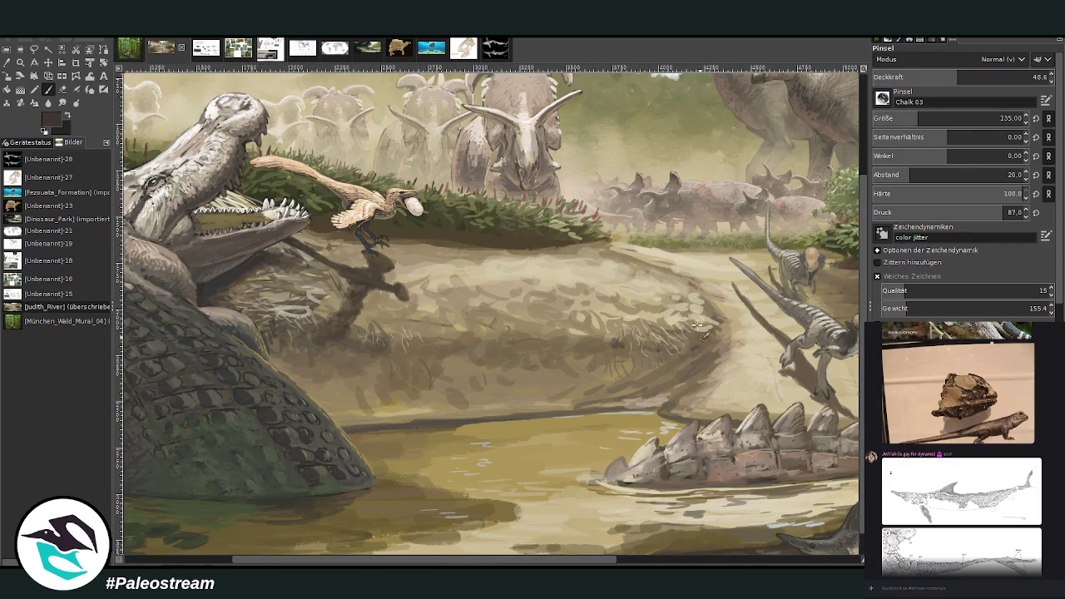
left_click(937, 76)
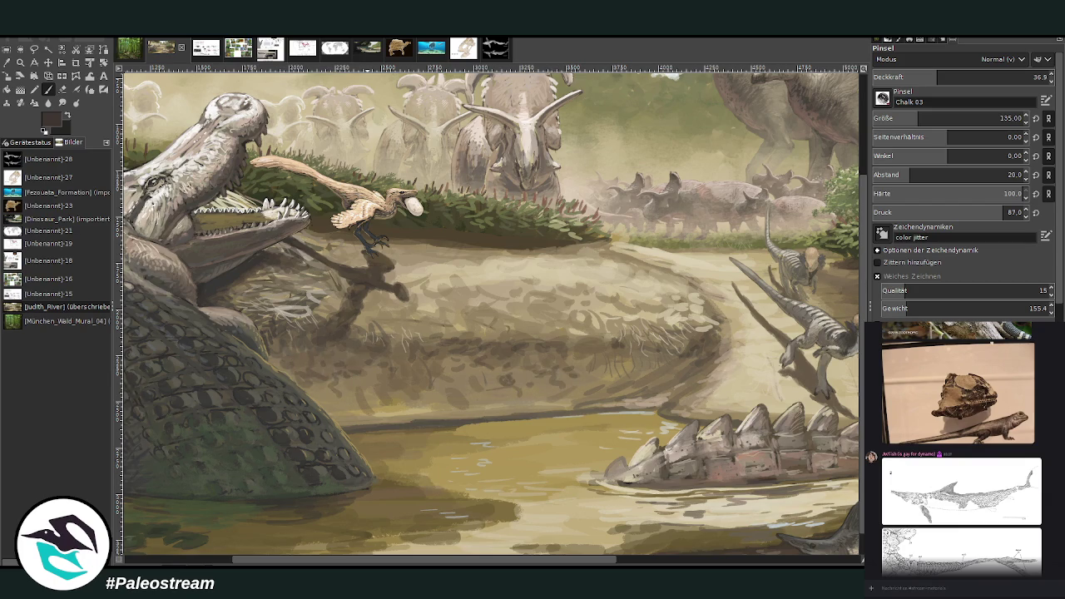
left_click(7, 63)
left_click(478, 254)
key("p")
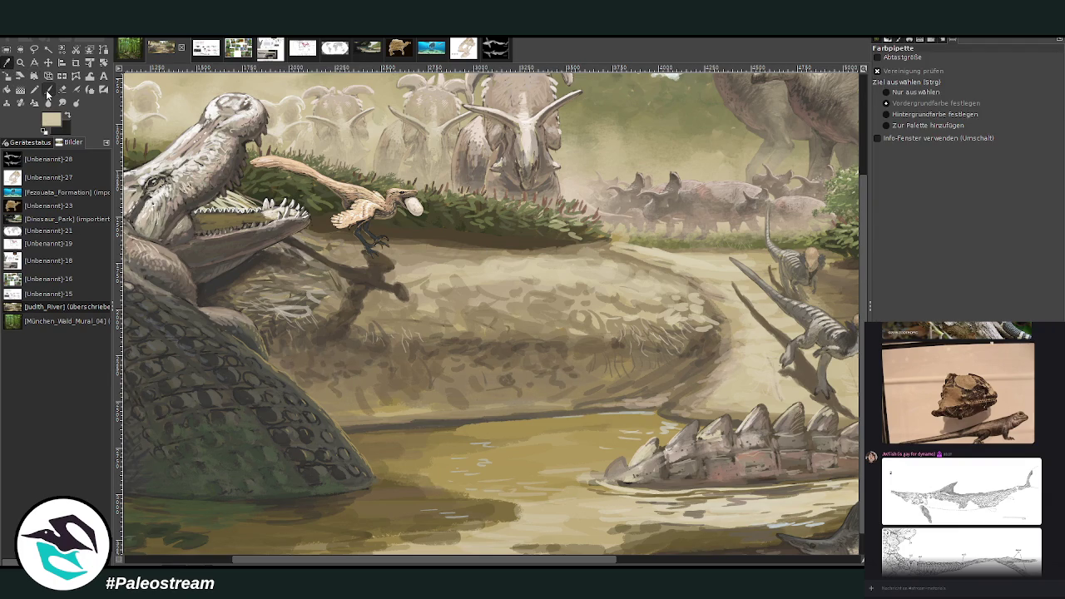
Dab light beige pebbles along the shoreline, then switch to darker grey-brown at opacity 59.3
mouse_move(523, 407)
left_mouse_down()
mouse_move(450, 420)
mouse_move(466, 399)
mouse_move(533, 398)
left_mouse_up()
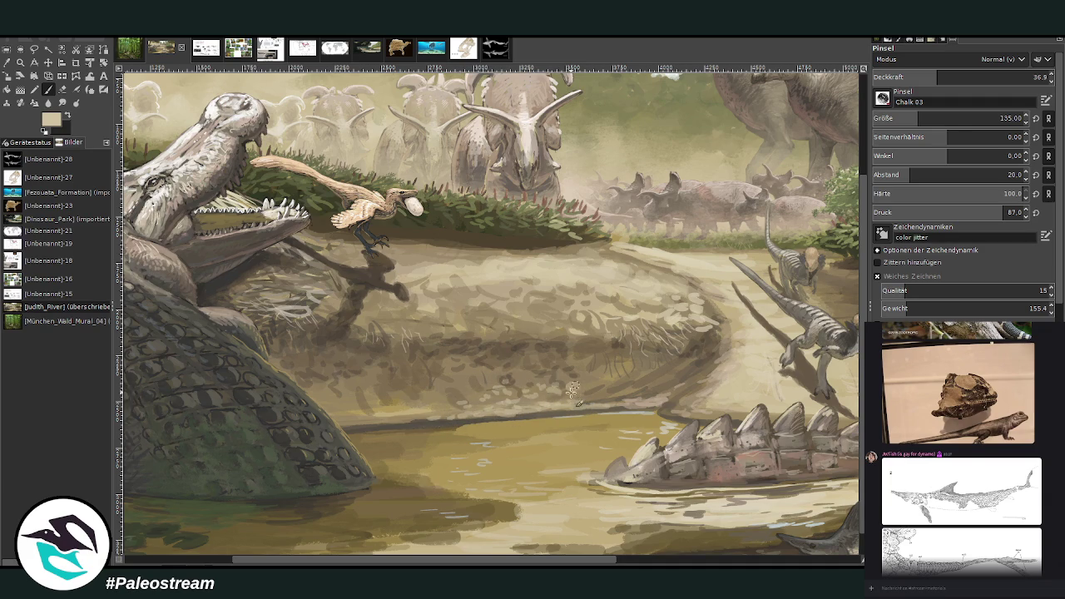
left_click_drag(604, 393, 695, 371)
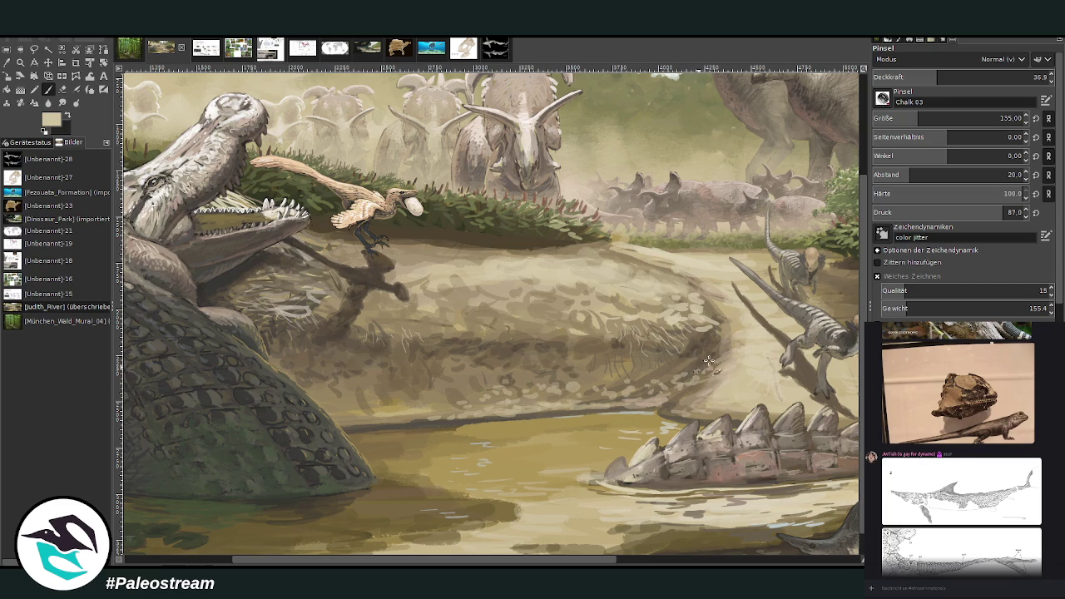
mouse_move(710, 353)
left_mouse_down()
mouse_move(680, 396)
mouse_move(648, 383)
left_mouse_up()
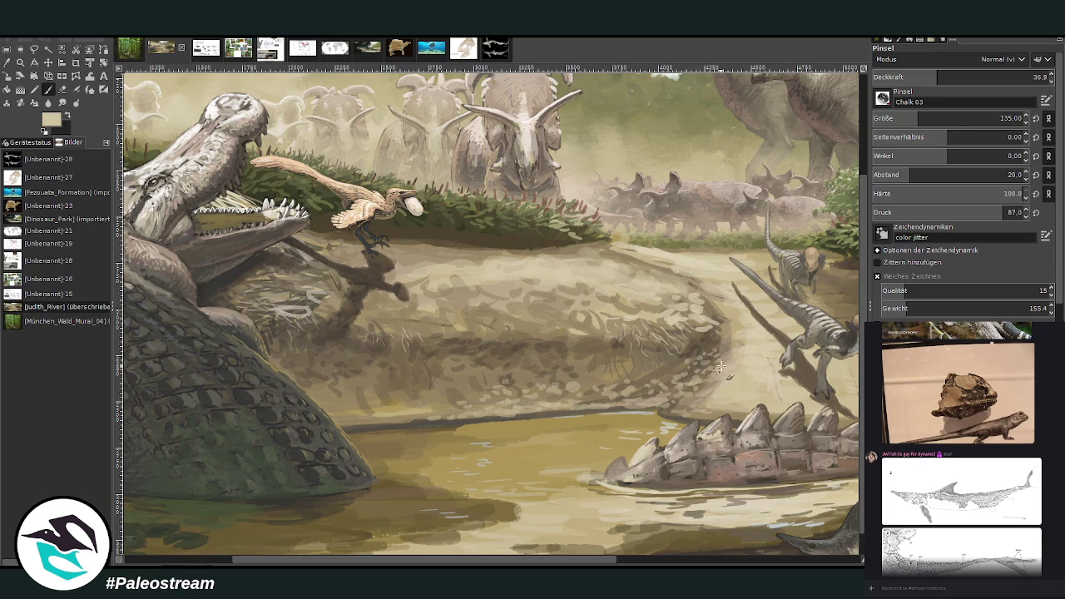
left_click_drag(589, 384, 381, 421)
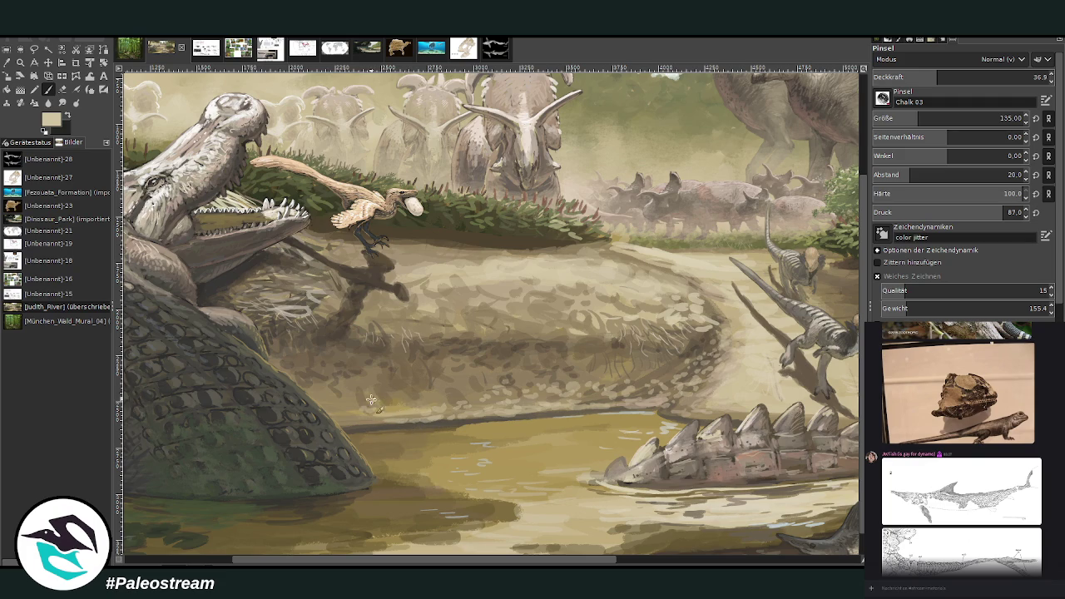
mouse_move(367, 384)
left_mouse_down()
mouse_move(391, 400)
mouse_move(420, 398)
left_mouse_up()
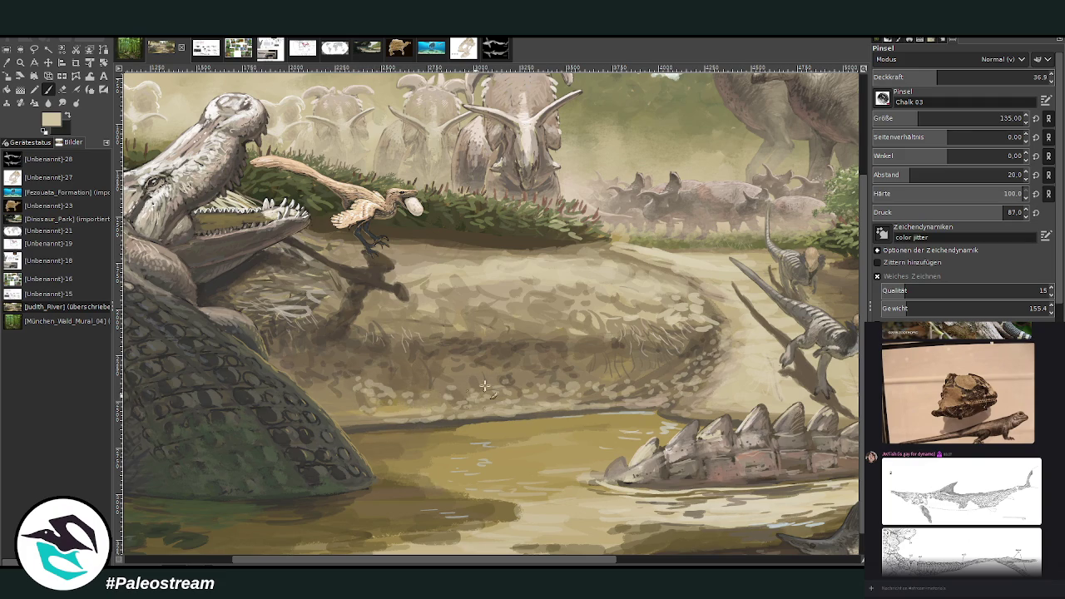
left_click(839, 275, "ctrl")
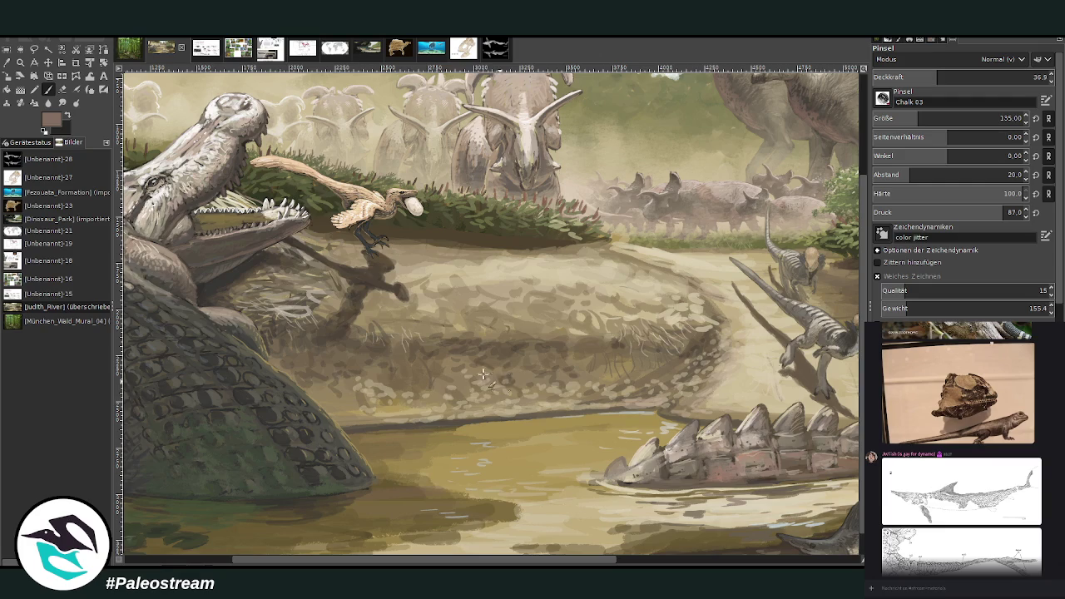
left_click(978, 76)
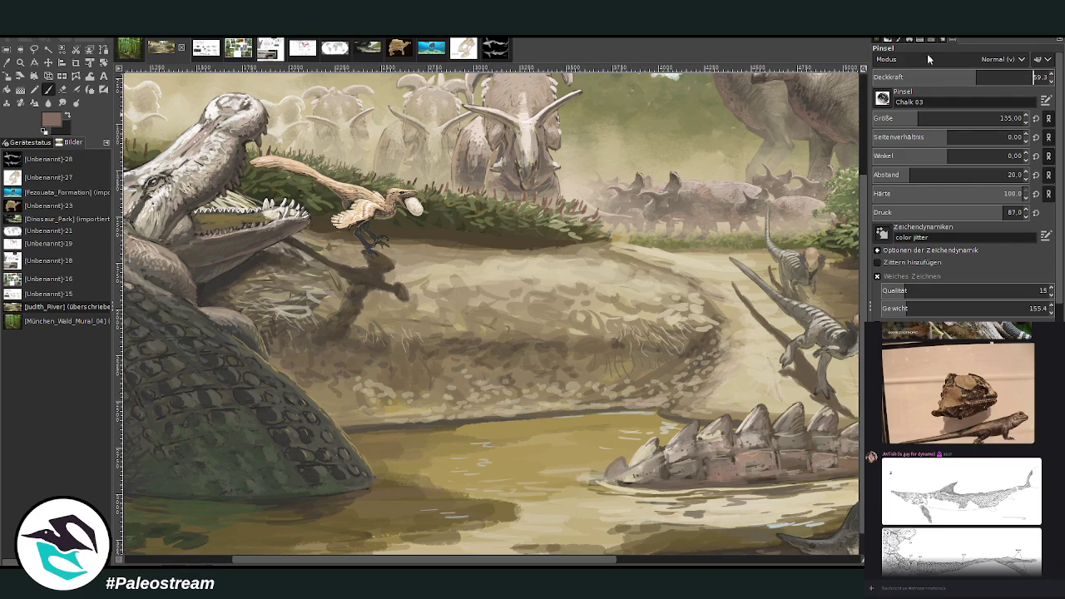
Pick a greyer beige and shrink the brush to size 74
left_click(9, 66)
left_click(506, 228)
left_click(48, 89)
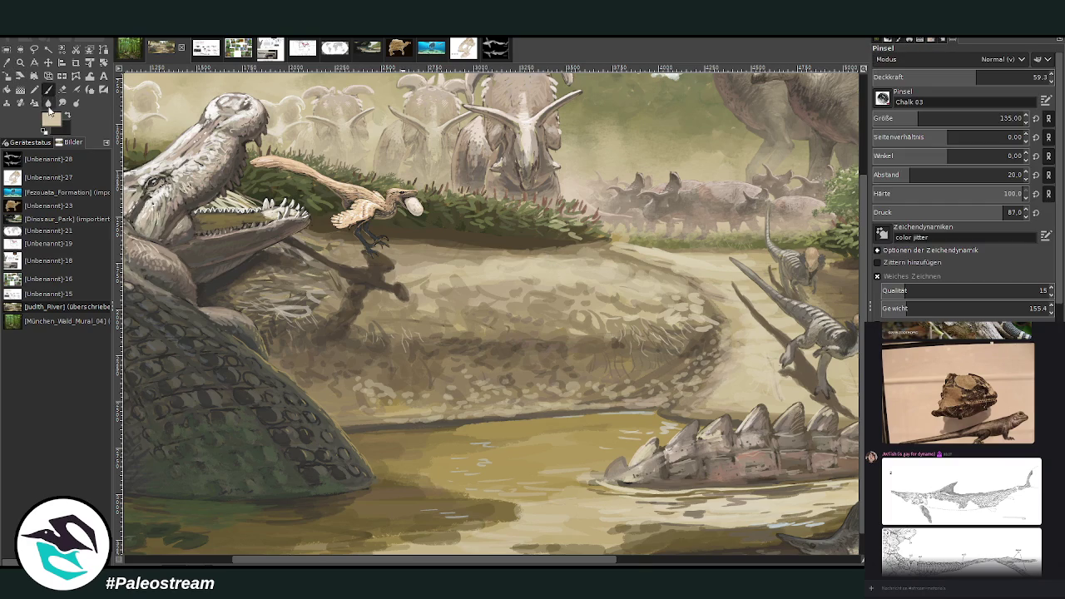
left_click(846, 288, "ctrl")
left_click(1002, 77)
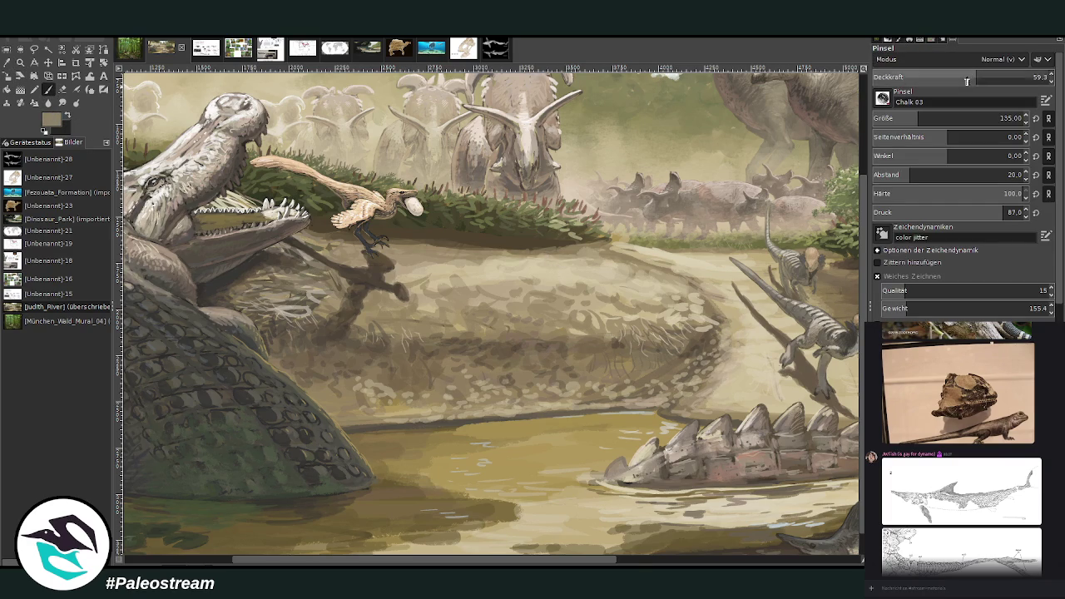
left_click(1004, 118)
Paint short grass strokes along the upper bank at opacity 84.9, then choose a lighter grey-beige
mouse_move(487, 232)
left_mouse_down()
mouse_move(478, 251)
mouse_move(526, 233)
mouse_move(470, 254)
mouse_move(495, 250)
mouse_move(479, 243)
mouse_move(505, 224)
left_mouse_up()
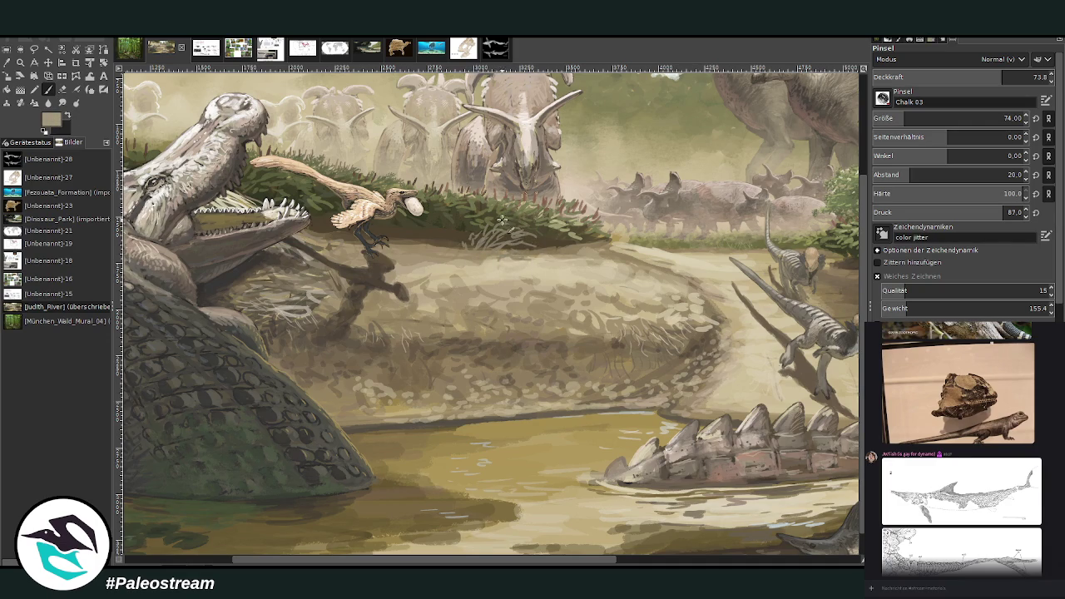
key("greater")
key("greater")
key("greater")
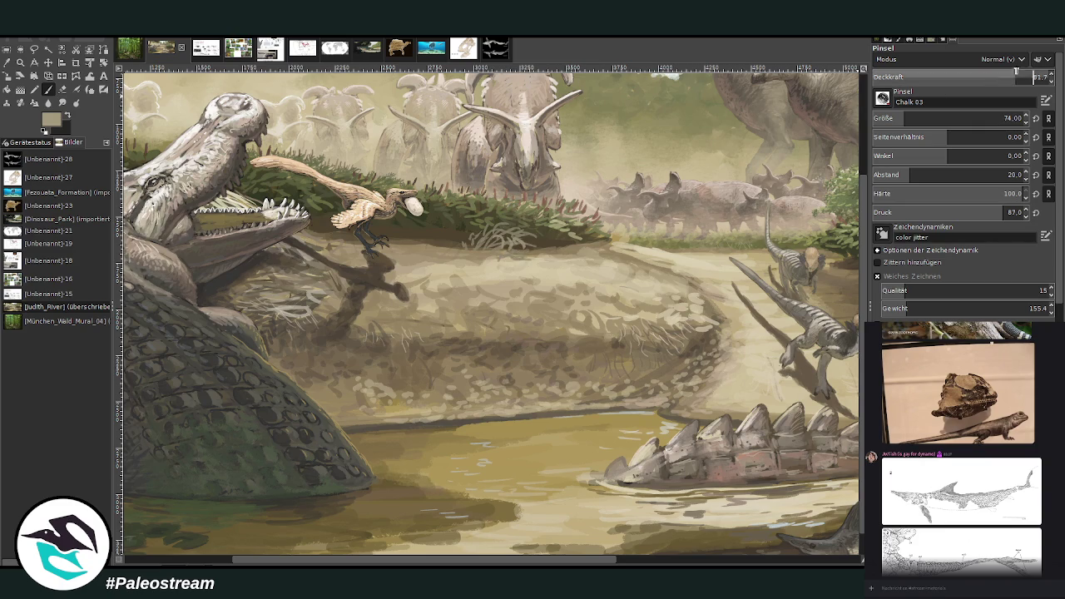
left_click_drag(542, 225, 508, 226)
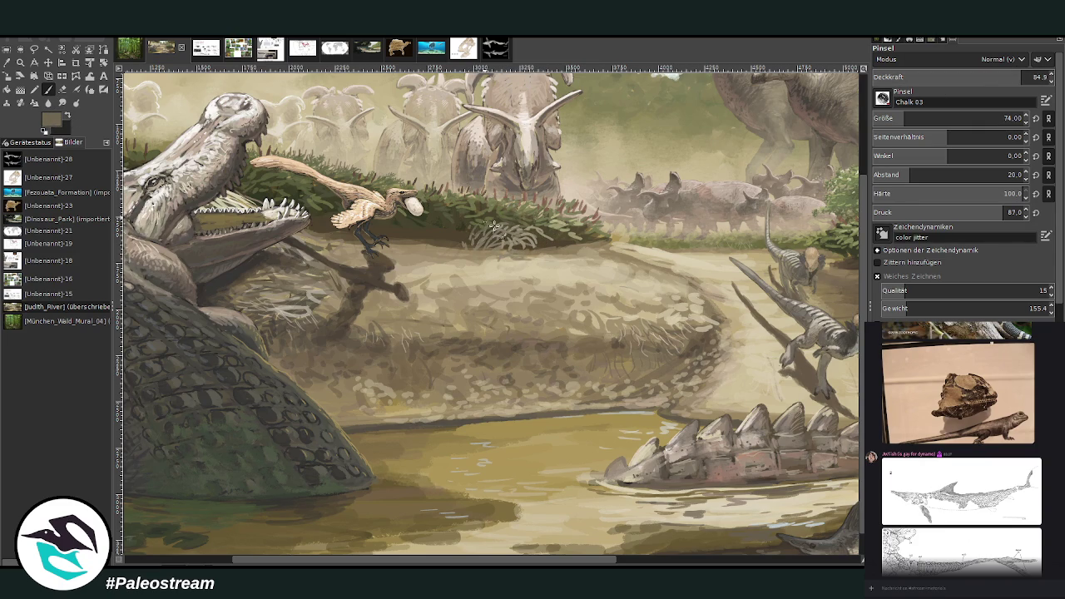
left_click_drag(563, 238, 537, 230)
left_click_drag(471, 221, 447, 230)
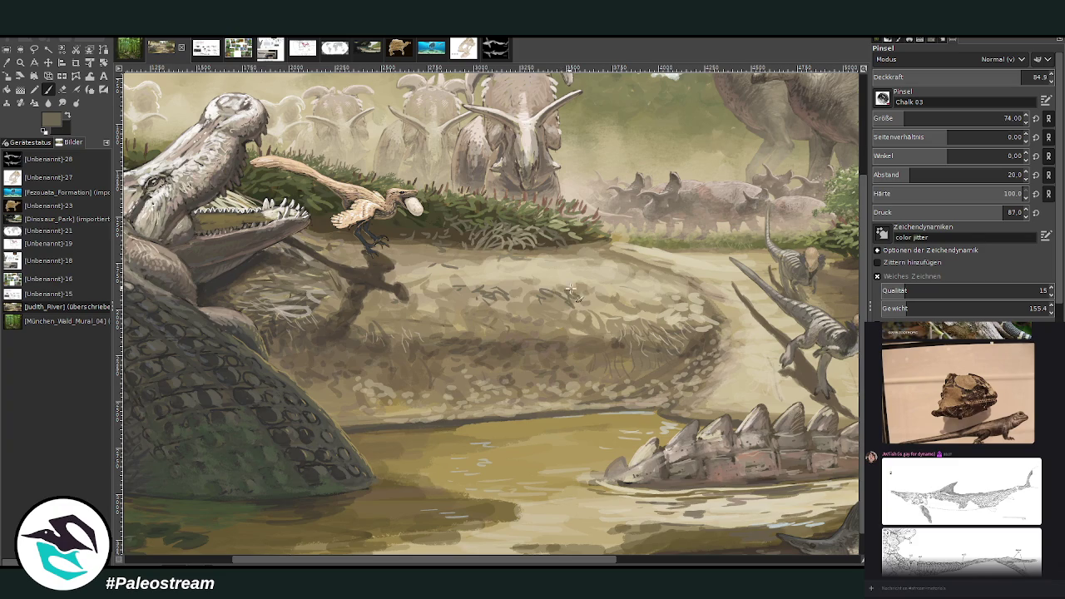
left_click(849, 298, "ctrl")
left_click(804, 246, "ctrl")
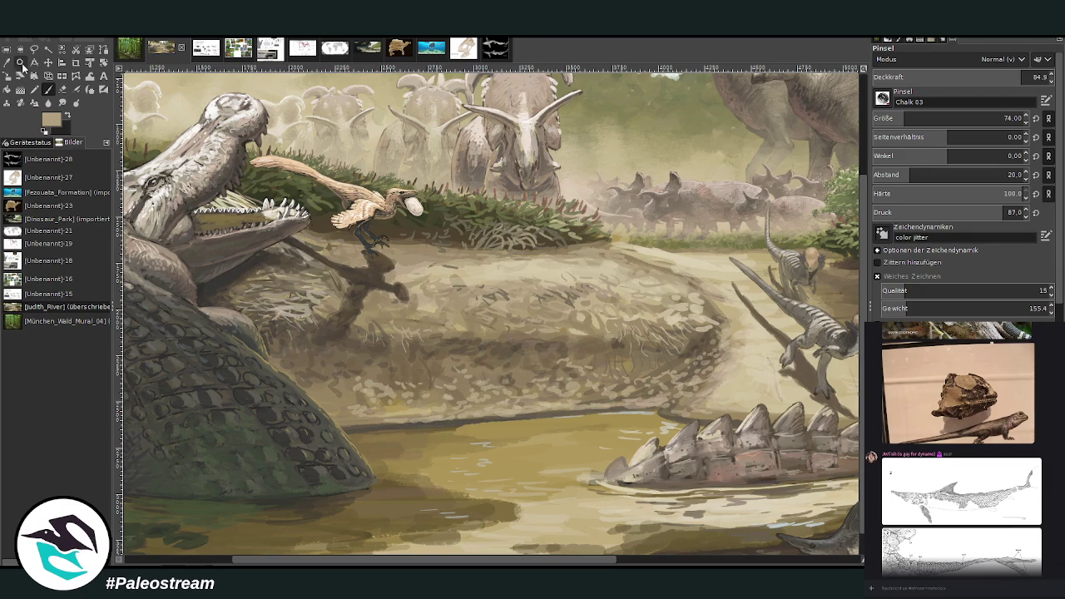
Paint a sampled dark brown stroke on the bank, then switch to pale beige at opacity 44.8
left_click(48, 89)
left_click(327, 339)
left_click(48, 89)
left_click_drag(306, 310, 266, 310)
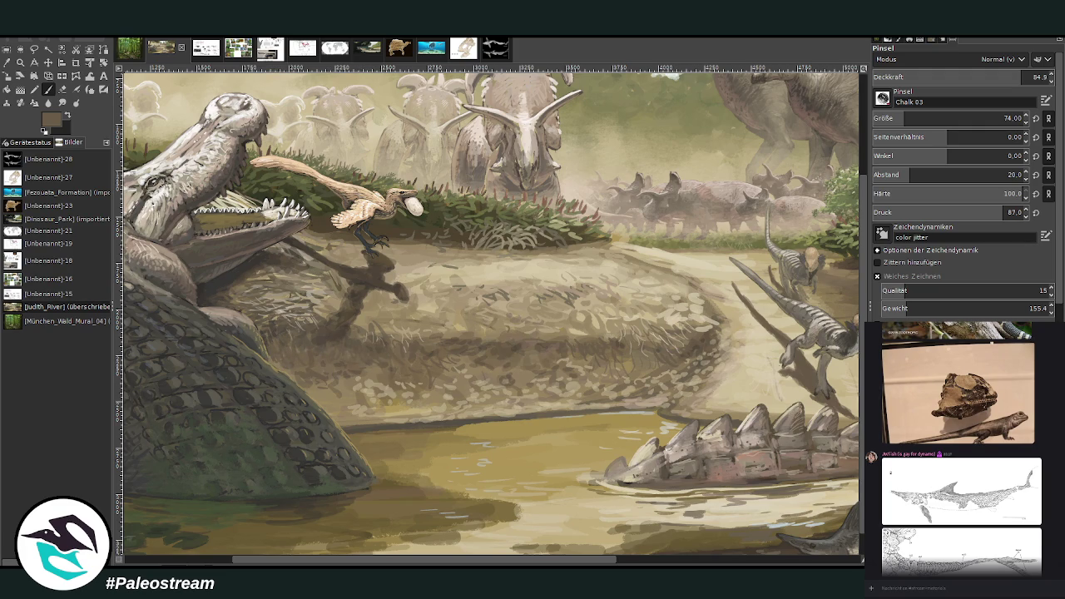
left_click(509, 251, "ctrl")
left_click(951, 76)
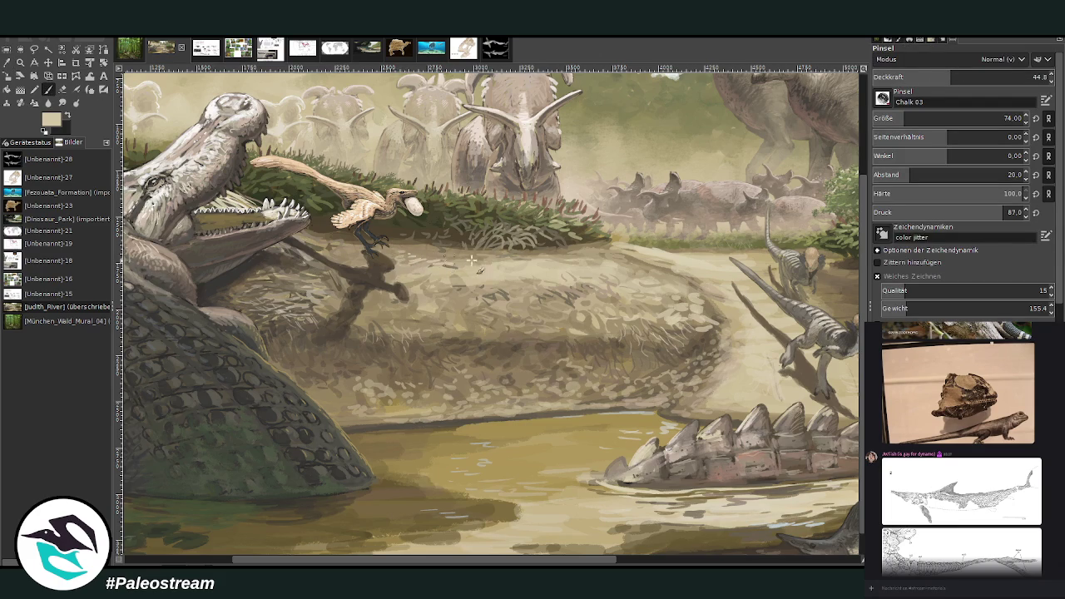